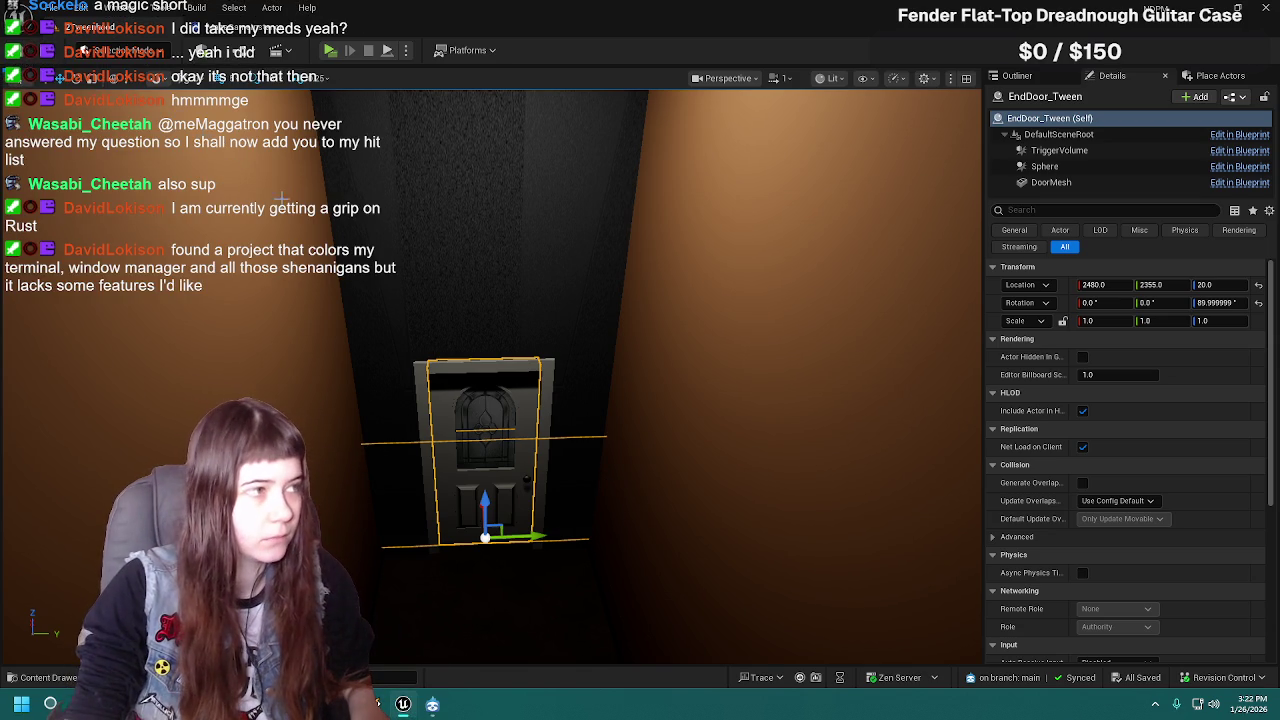
Load the 3Adulthood level from Content > Levels and look down its corridor.
{"action": "scroll", "coordinate": [470, 342], "scroll_direction": "down", "scroll_amount": 10}
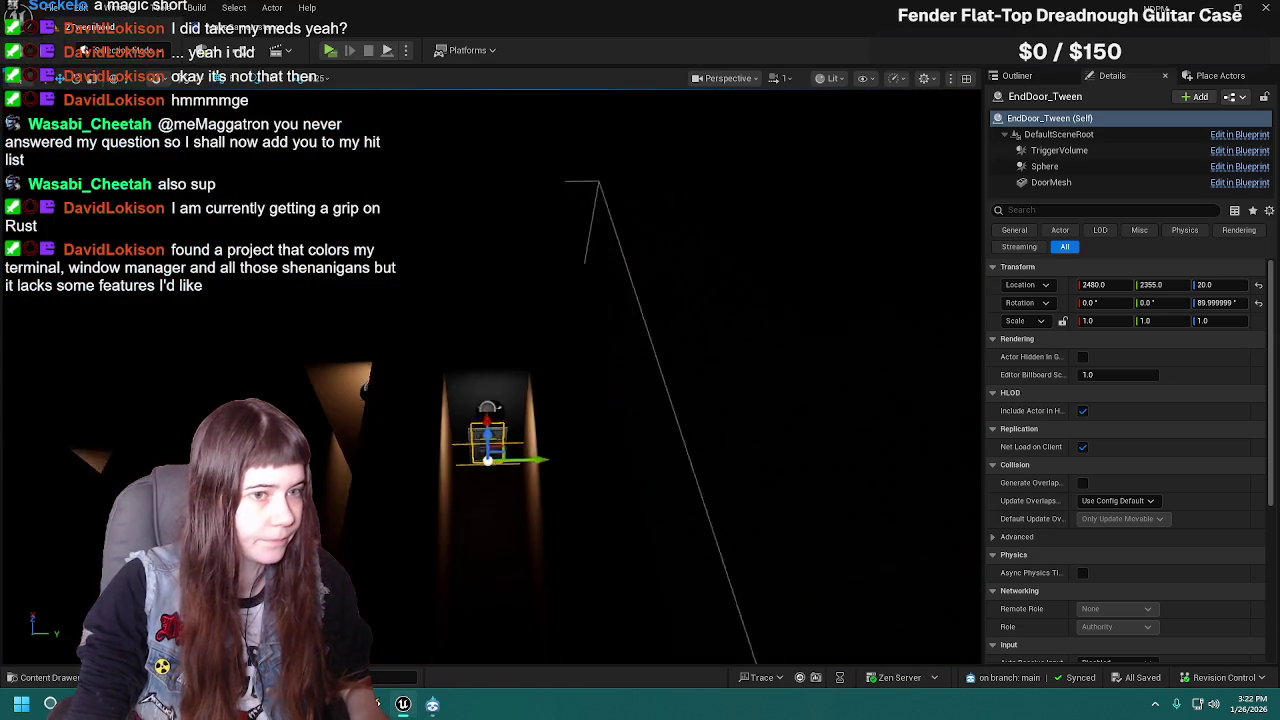
{"action": "left_click", "coordinate": [49, 680]}
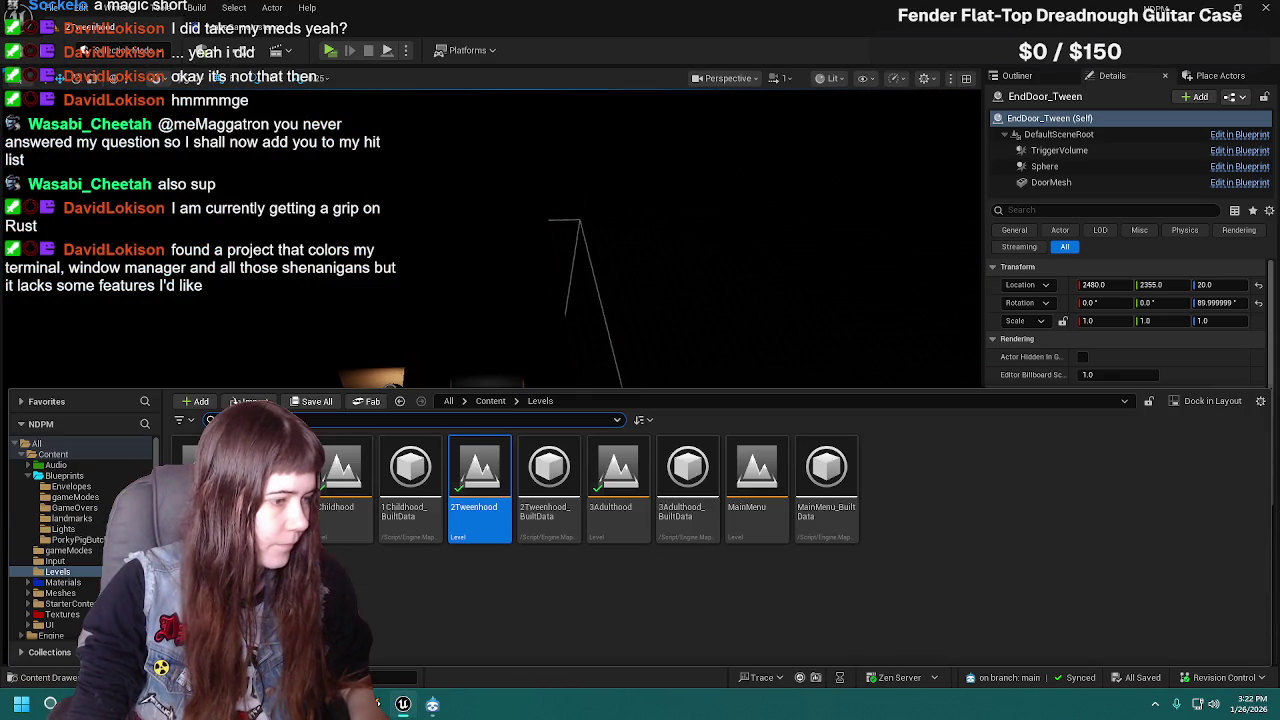
{"action": "double_click", "coordinate": [617, 470]}
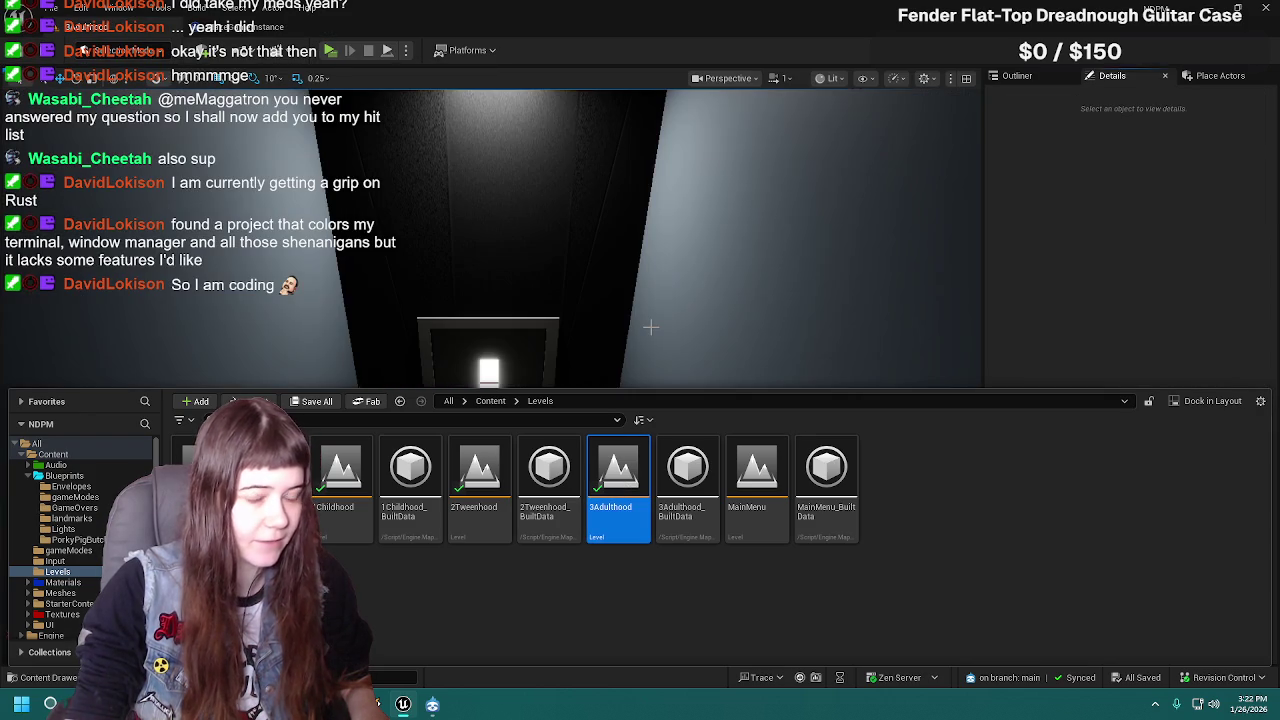
{"action": "left_click", "coordinate": [660, 343]}
{"action": "scroll", "coordinate": [660, 343], "scroll_direction": "down", "scroll_amount": 10}
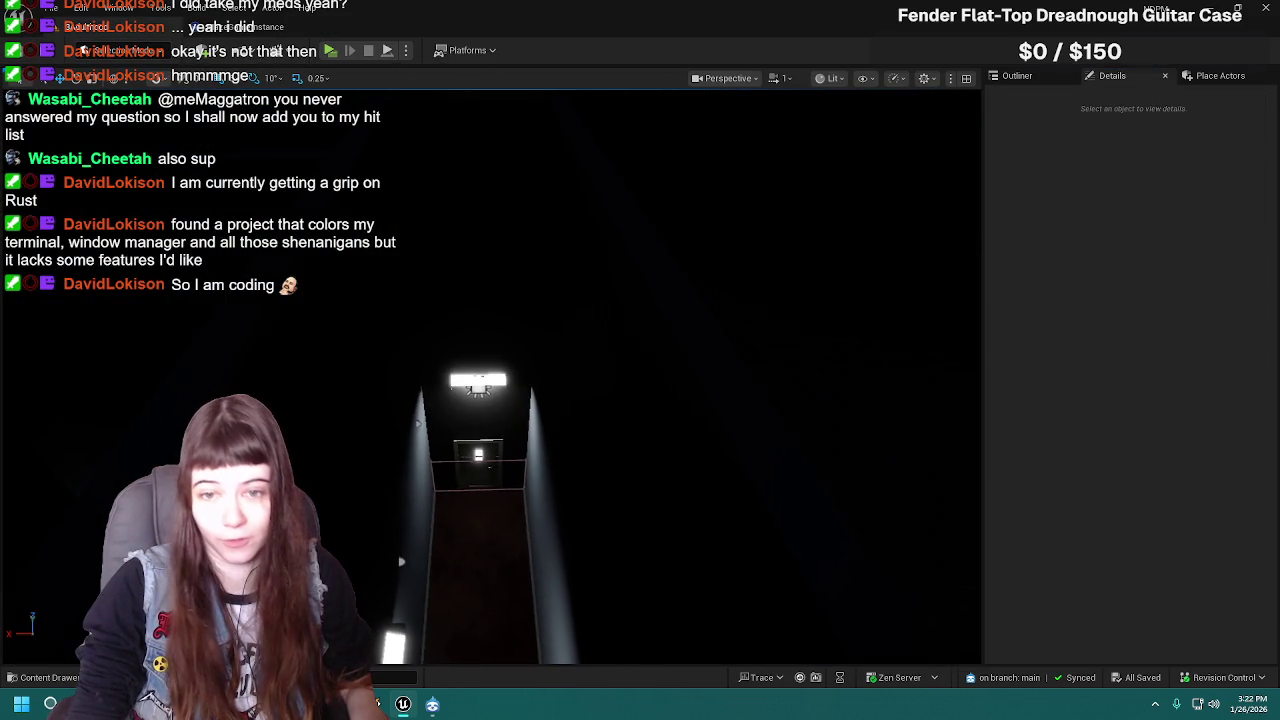
{"action": "mouse_move", "coordinate": [405, 596]}
{"action": "left_mouse_down"}
{"action": "mouse_move", "coordinate": [440, 620]}
{"action": "mouse_move", "coordinate": [14, 132]}
{"action": "mouse_move", "coordinate": [120, 200]}
{"action": "mouse_move", "coordinate": [140, 230]}
{"action": "mouse_move", "coordinate": [160, 215]}
{"action": "mouse_move", "coordinate": [180, 255]}
{"action": "left_mouse_up"}
Return the Content Drawer to the top Content folder and show the level's Outliner actor list.
{"action": "key", "text": "ctrl+space"}
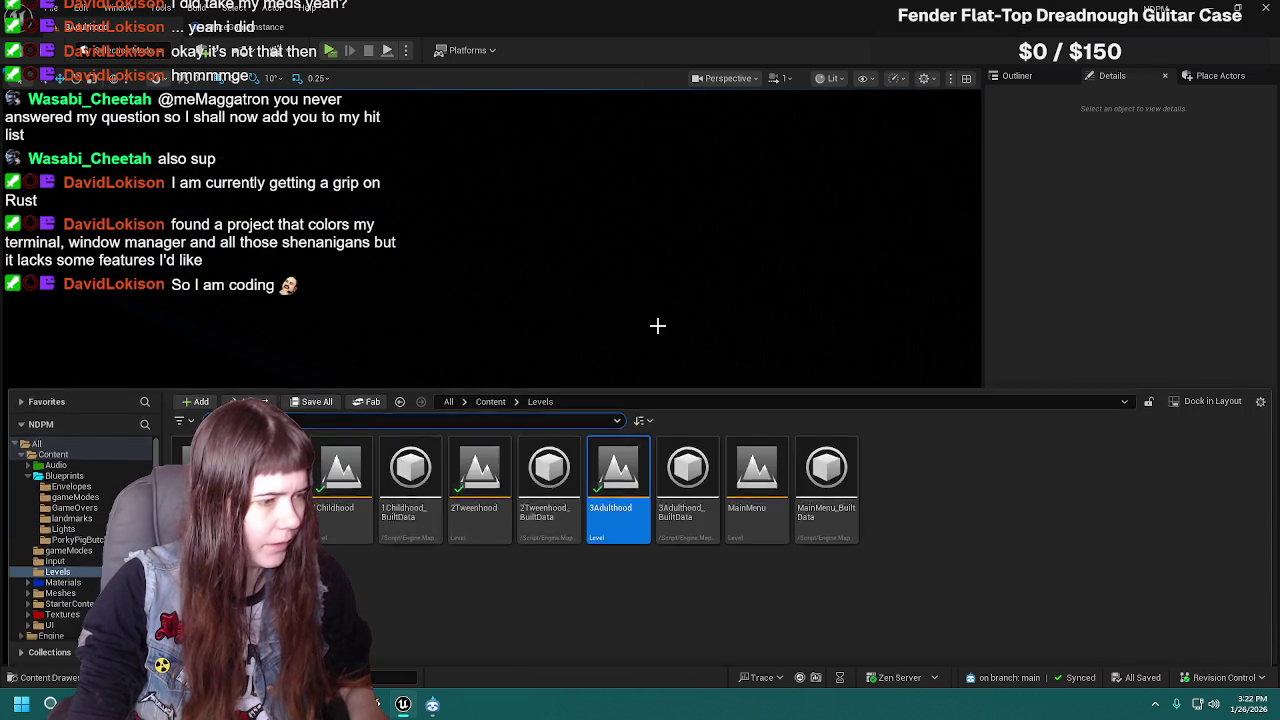
{"action": "left_click", "coordinate": [489, 401]}
{"action": "key", "text": "ctrl+space"}
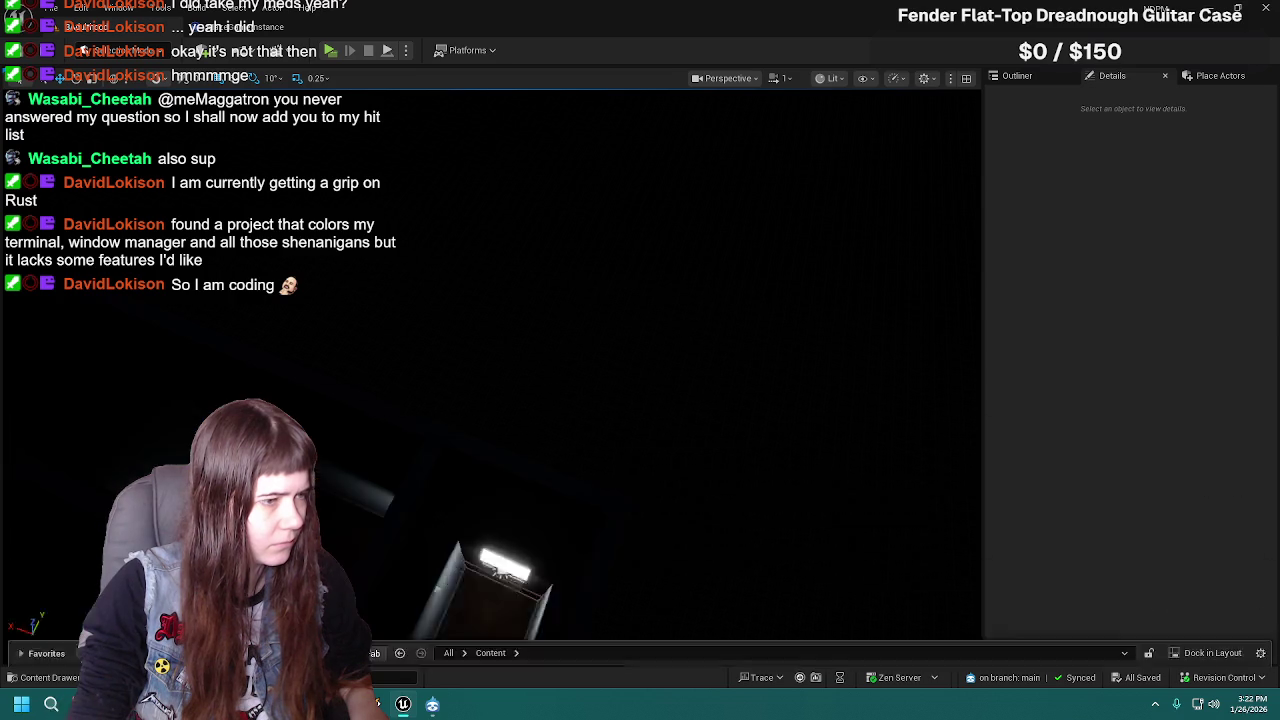
{"action": "left_click", "coordinate": [1012, 76]}
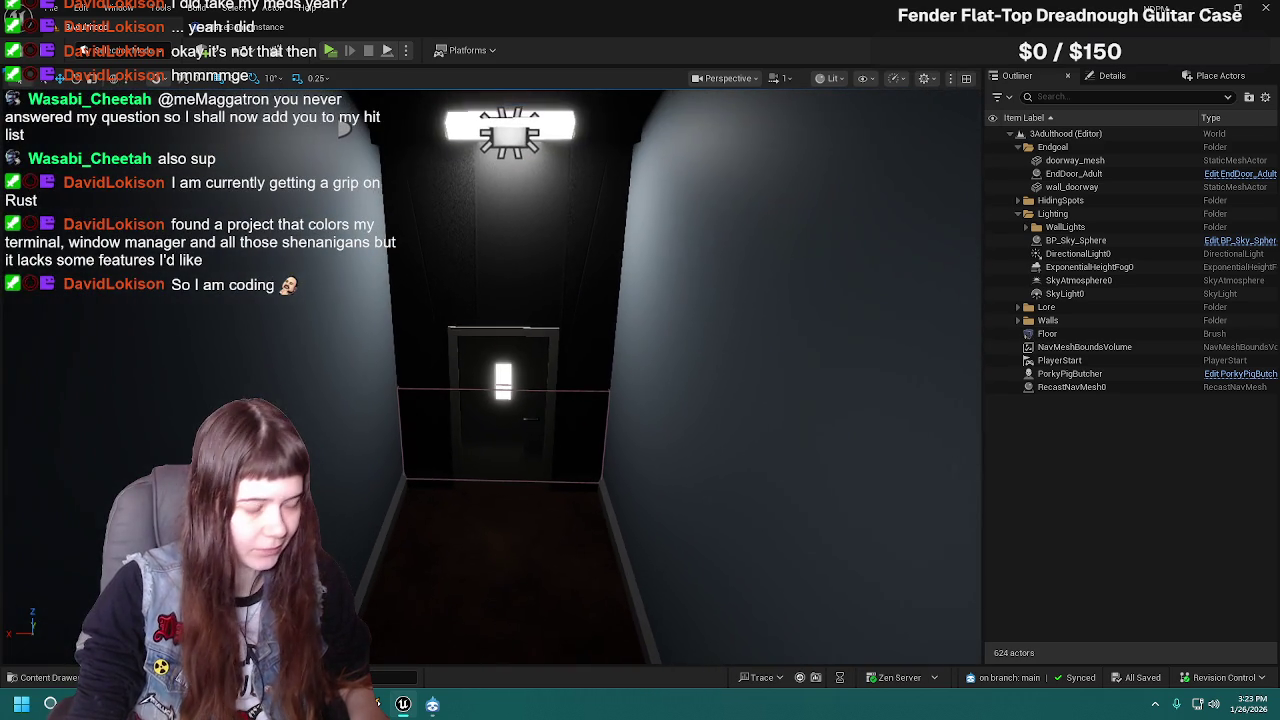
Select and frame the EndDoor_Adult door, then open the Content Drawer.
{"action": "left_click", "coordinate": [503, 393]}
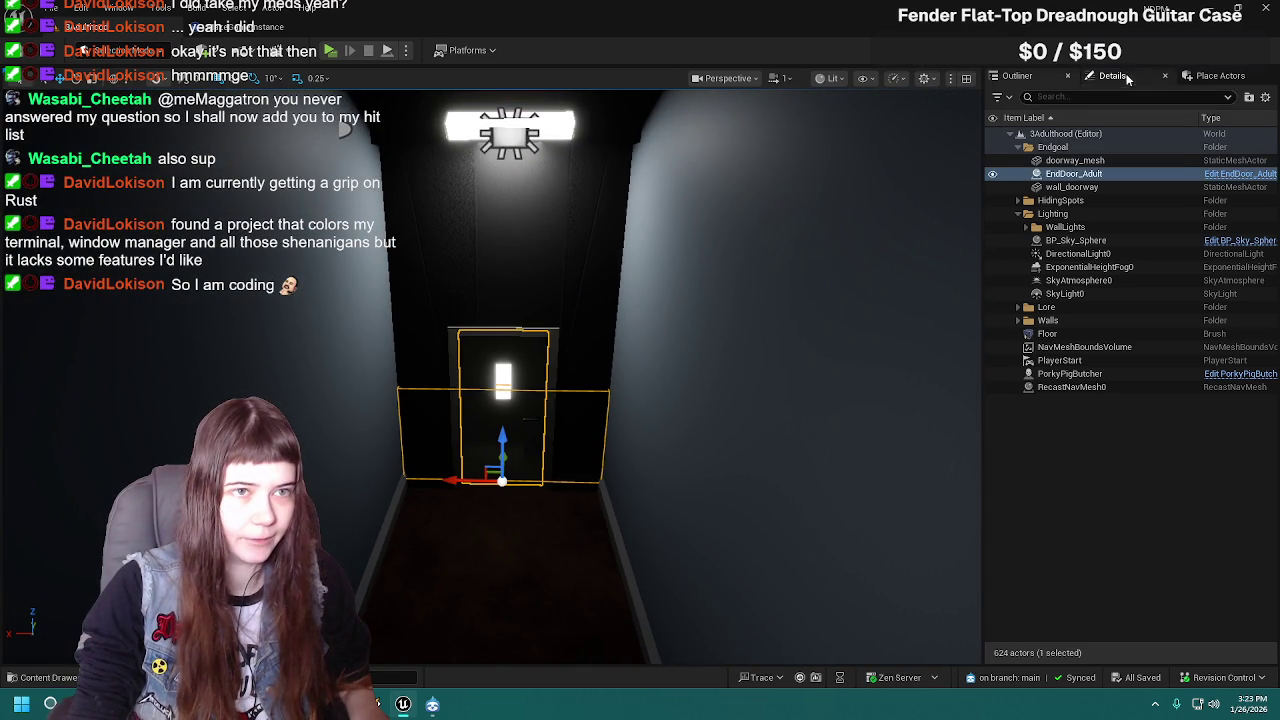
{"action": "key", "text": "f"}
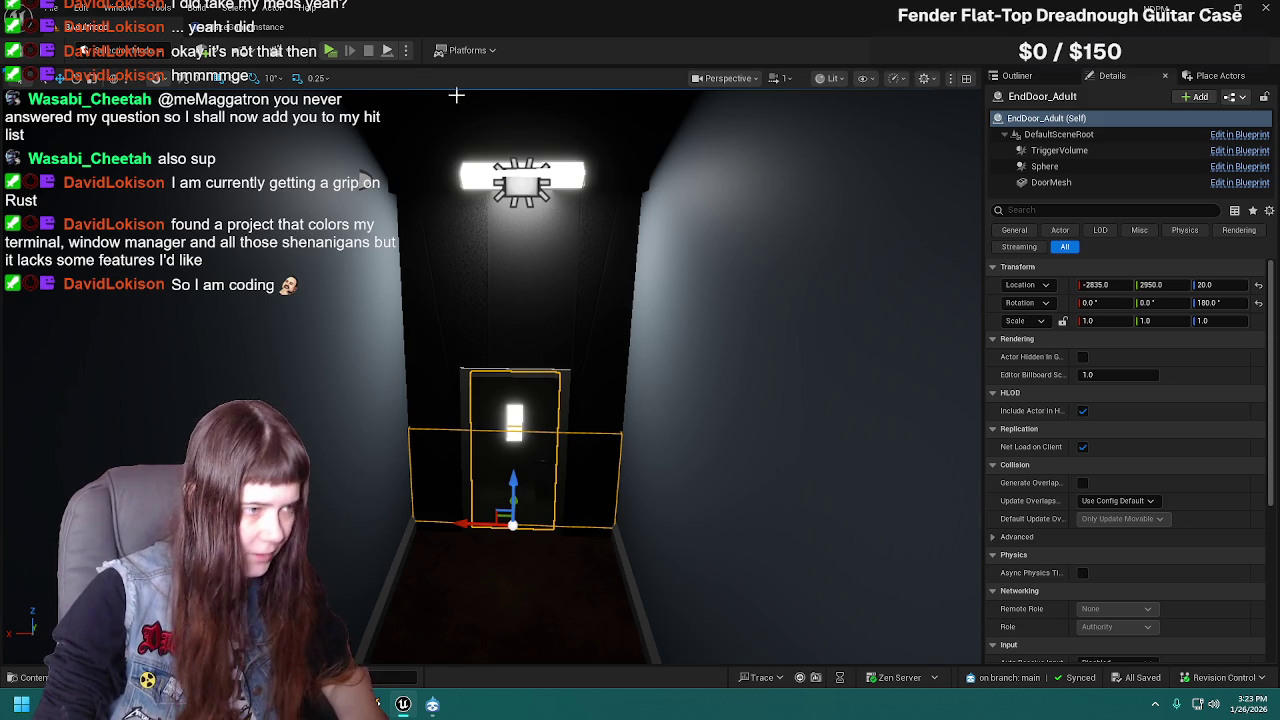
{"action": "scroll", "coordinate": [509, 280], "scroll_direction": "down", "scroll_amount": 6}
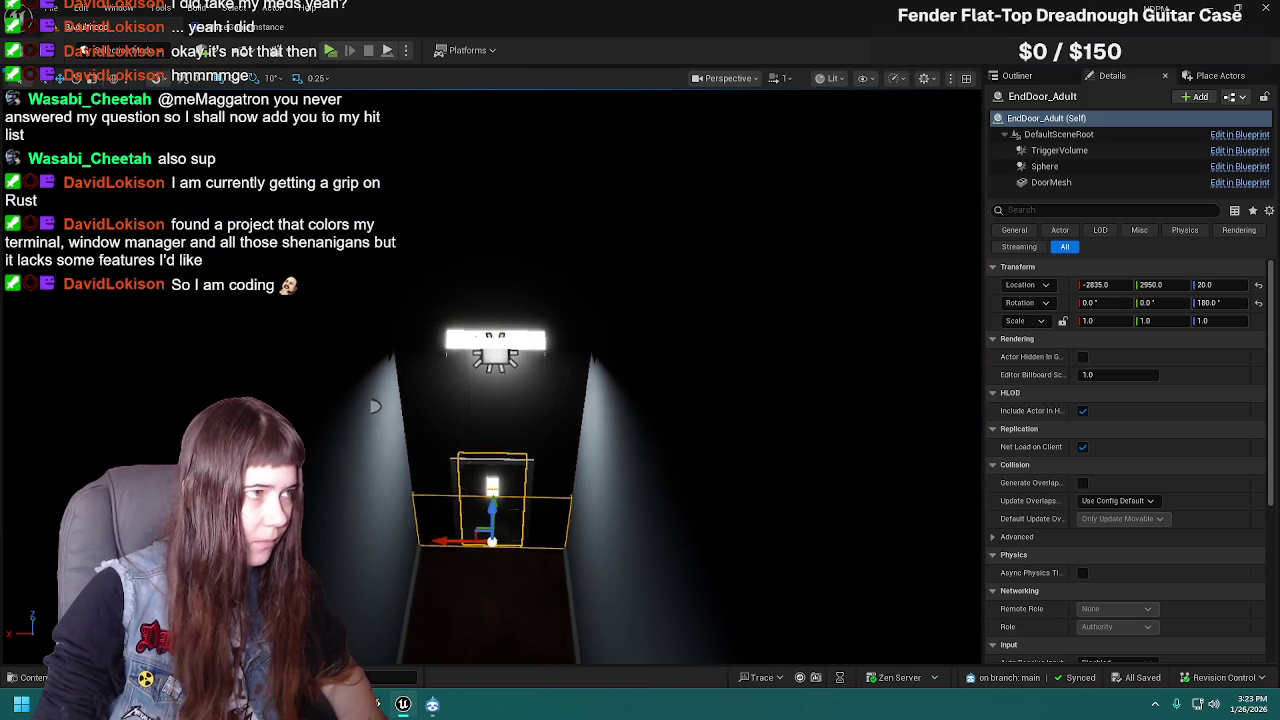
{"action": "key", "text": "ctrl+space"}
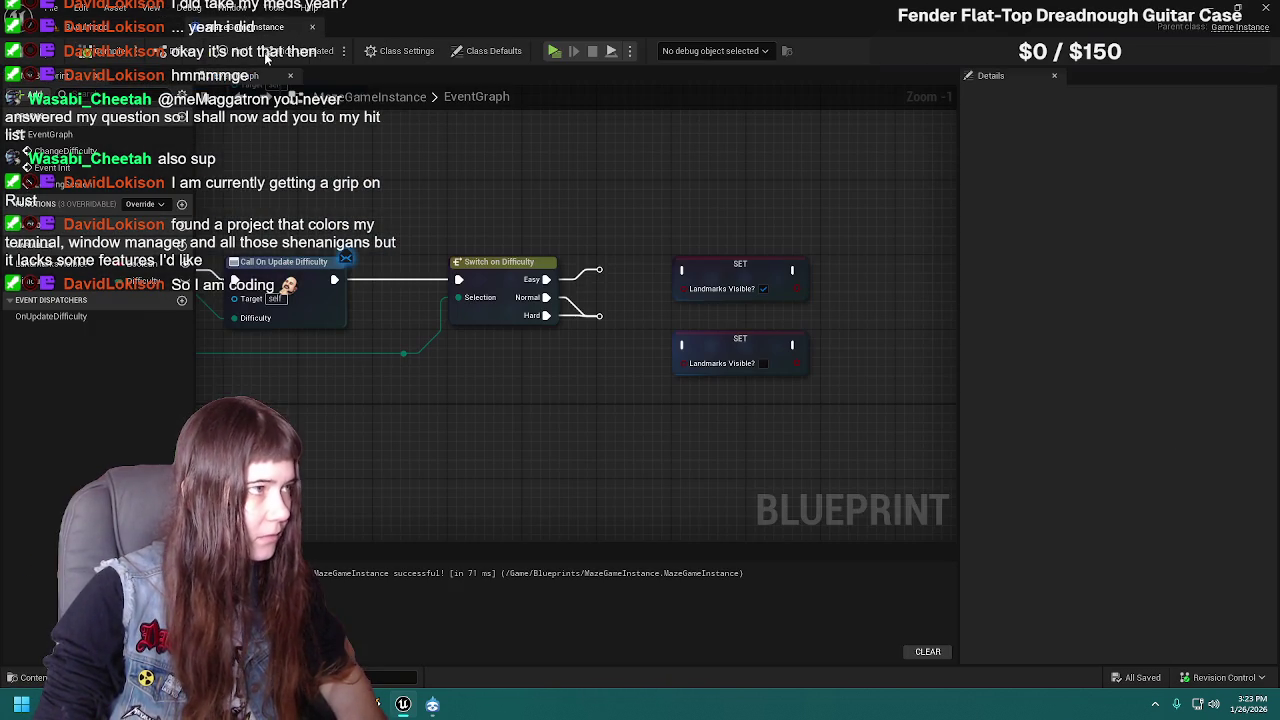
In the MazeGameInstance blueprint, add a new variable named ExitDoors.
{"action": "left_click", "coordinate": [245, 27]}
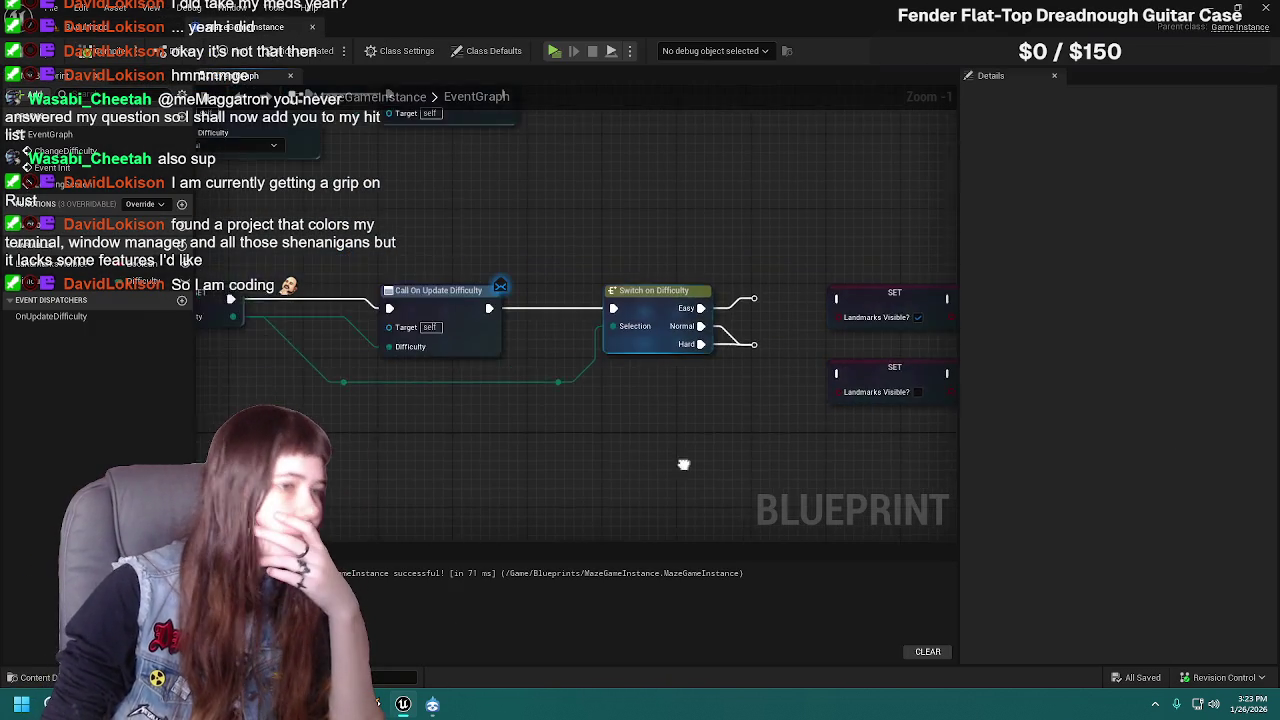
{"action": "left_click_drag", "start_coordinate": [684, 464], "coordinate": [513, 453]}
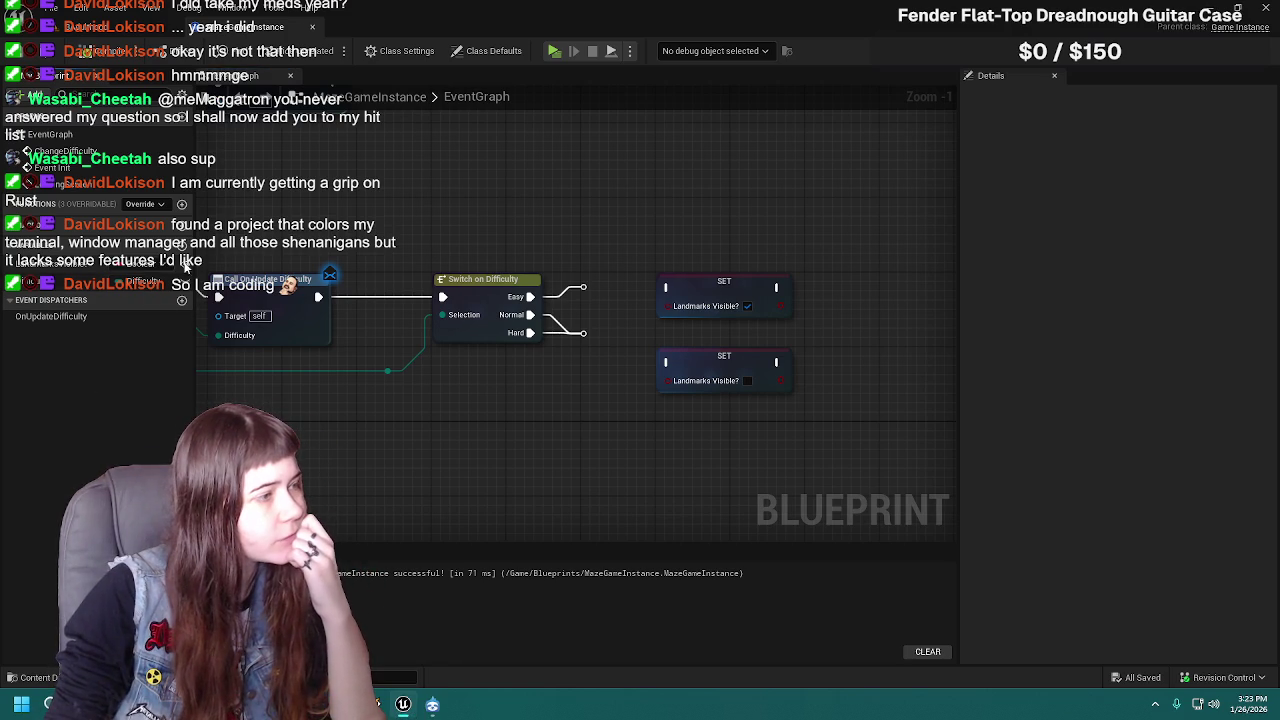
{"action": "left_click", "coordinate": [181, 281]}
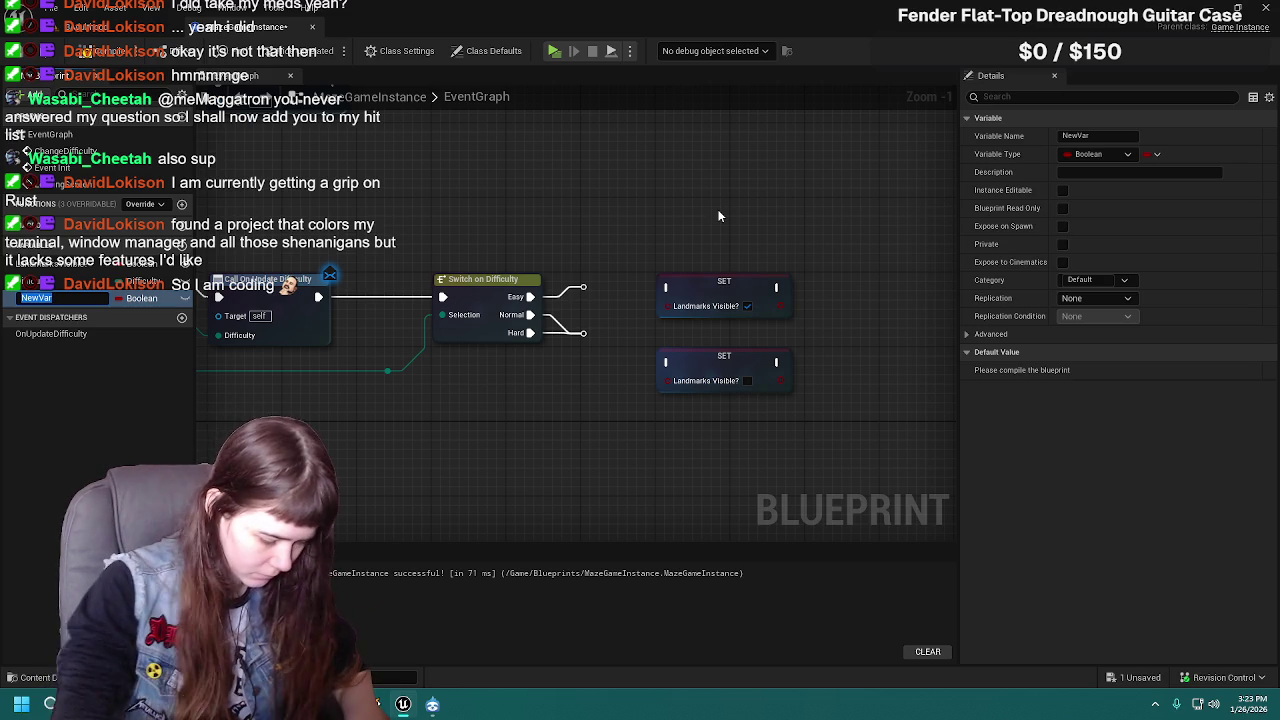
{"action": "type", "text": "ExitDoors"}
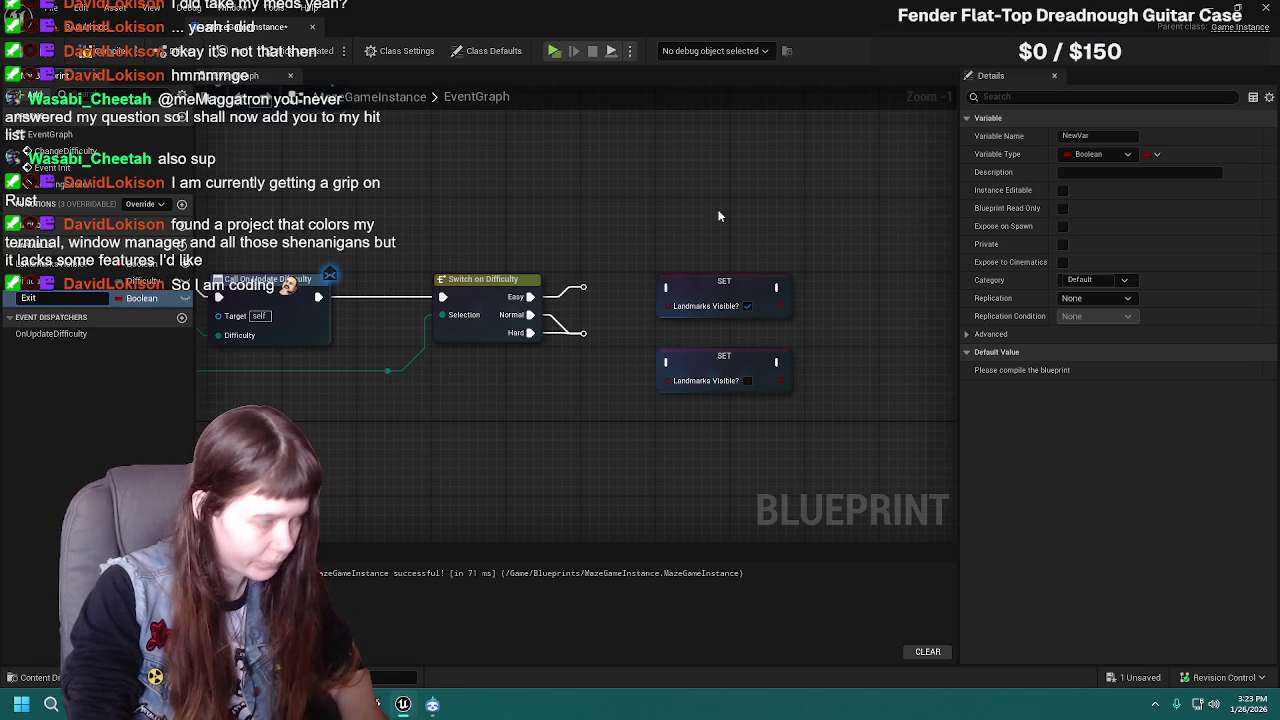
{"action": "key", "text": "Return"}
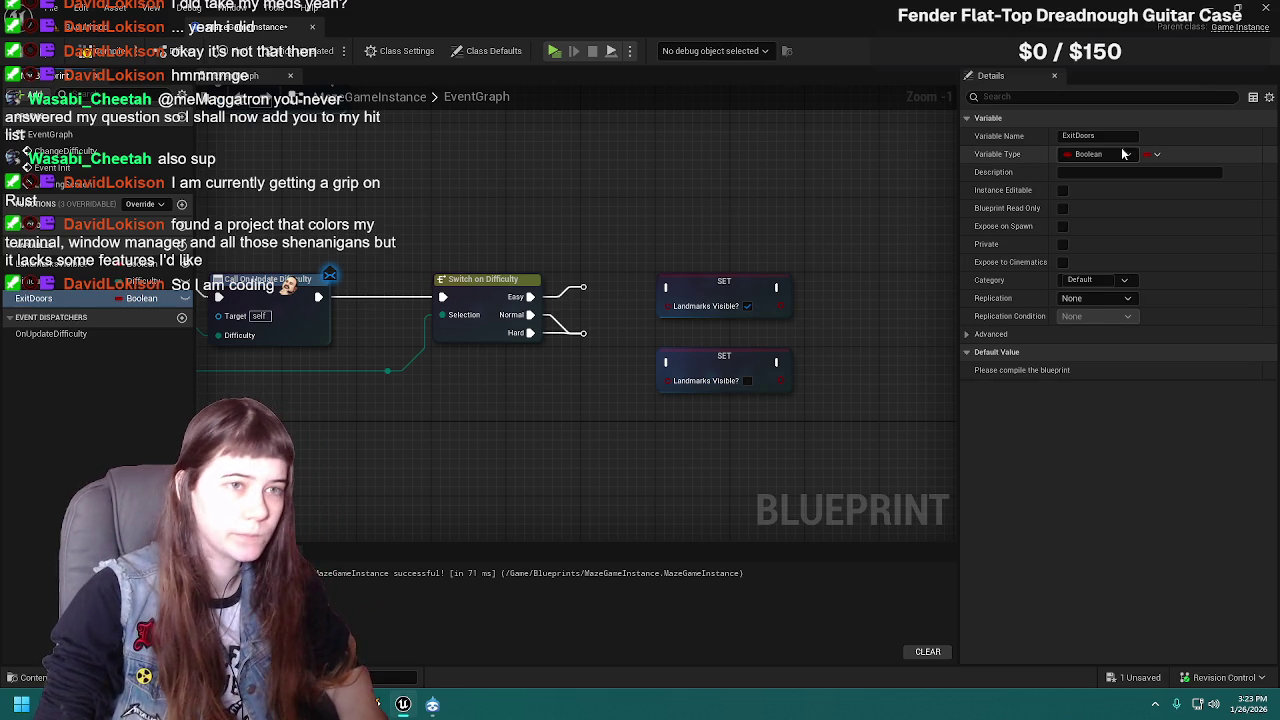
Make ExitDoors an array of Transforms and compile the blueprint.
{"action": "left_click", "coordinate": [1118, 155]}
{"action": "type", "text": "tras"}
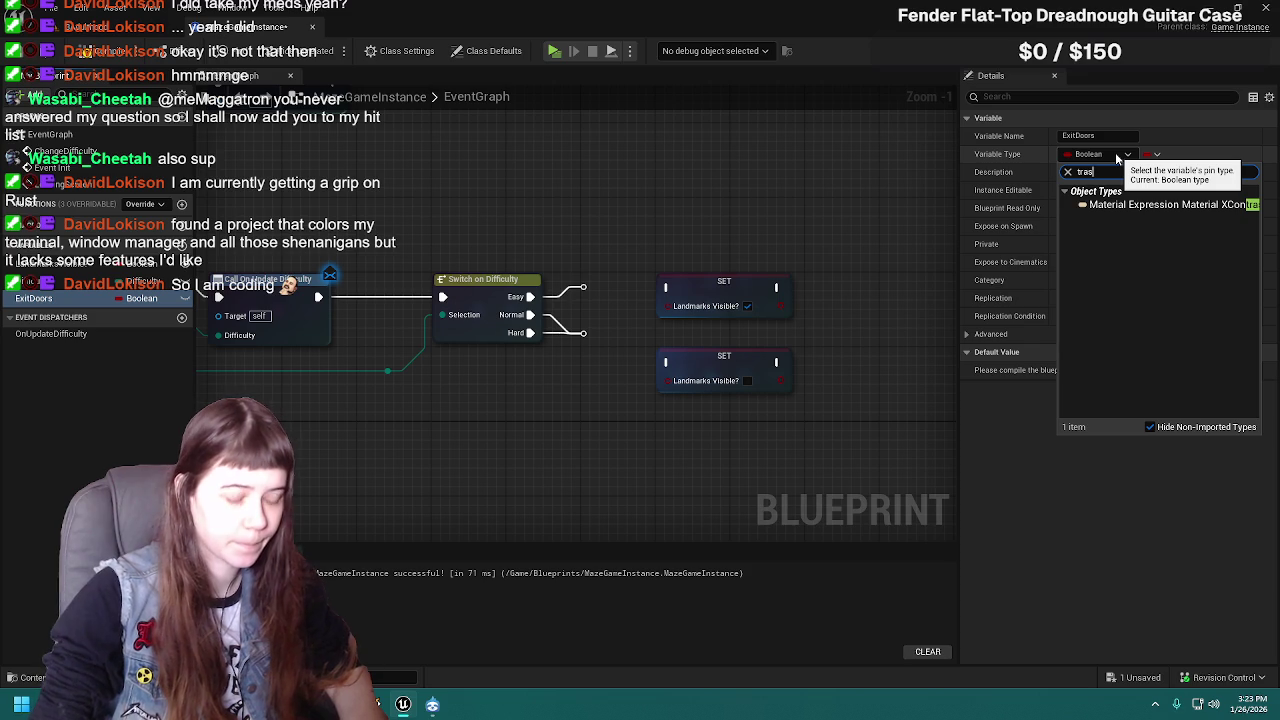
{"action": "key", "text": "BackSpace"}
{"action": "type", "text": "nsf"}
{"action": "left_click", "coordinate": [1106, 191]}
{"action": "left_click", "coordinate": [1156, 154]}
{"action": "left_click", "coordinate": [1095, 189]}
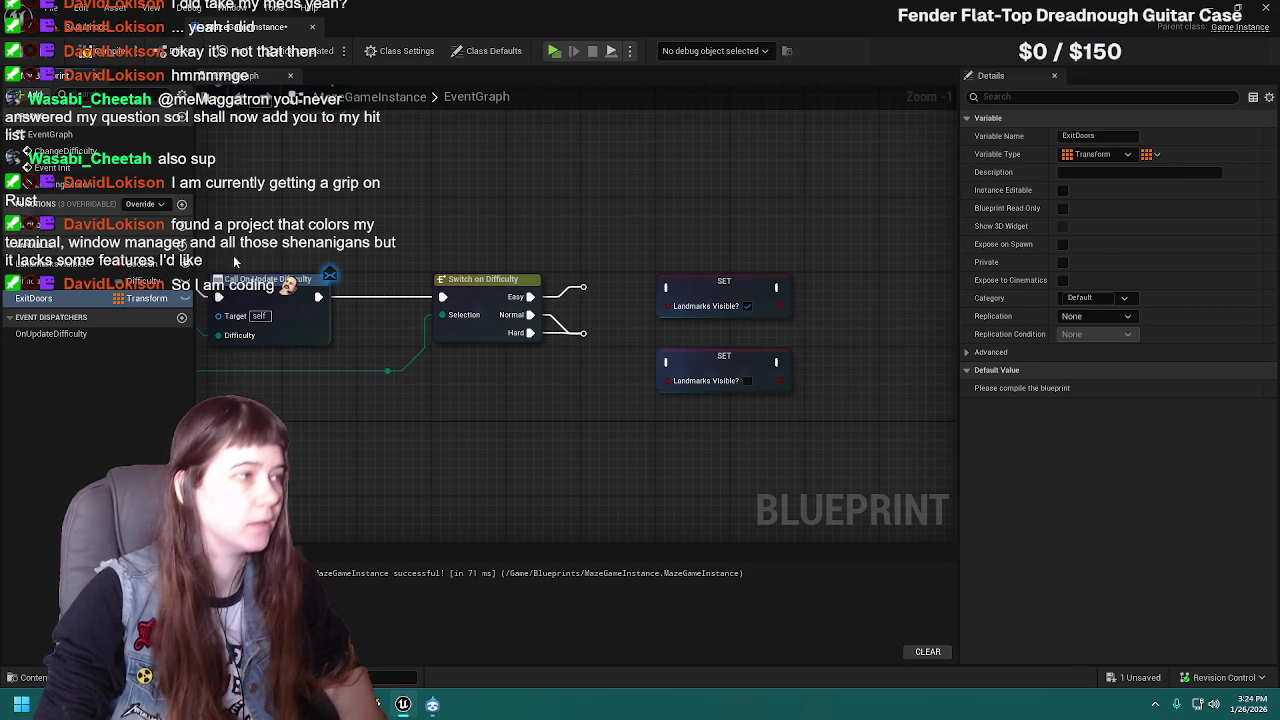
{"action": "left_click", "coordinate": [24, 52]}
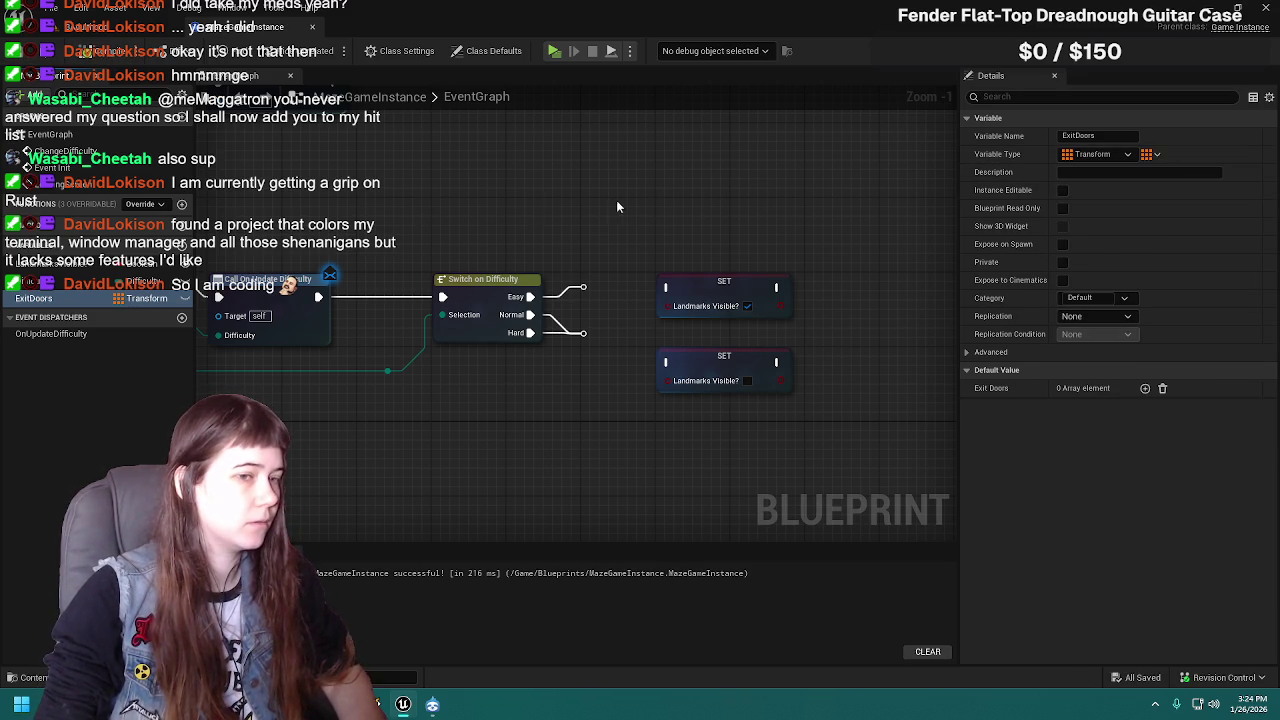
Add four default Transform elements to the ExitDoors array.
{"action": "left_click_drag", "start_coordinate": [608, 200], "coordinate": [584, 200]}
{"action": "left_click", "coordinate": [1145, 388]}
{"action": "left_click", "coordinate": [1145, 389]}
{"action": "left_click", "coordinate": [1145, 389]}
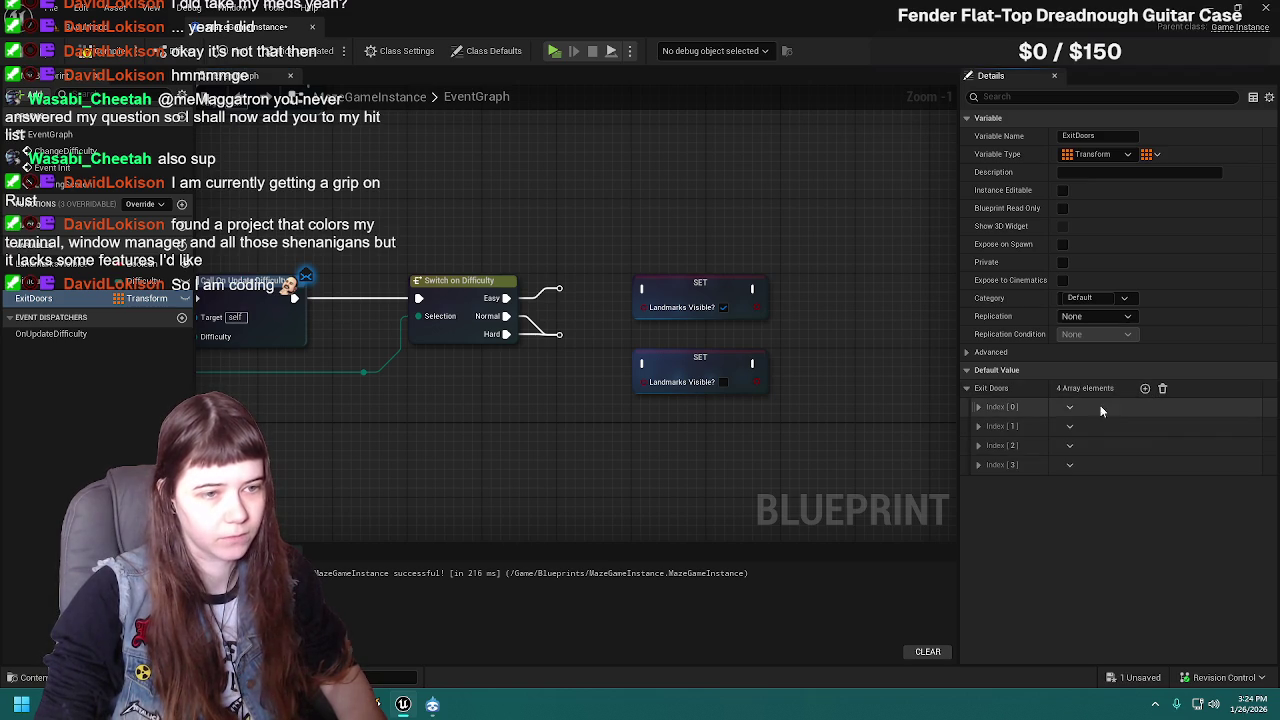
Expand Index 0–3 to show their transform fields and save the blueprint.
{"action": "left_click", "coordinate": [978, 465]}
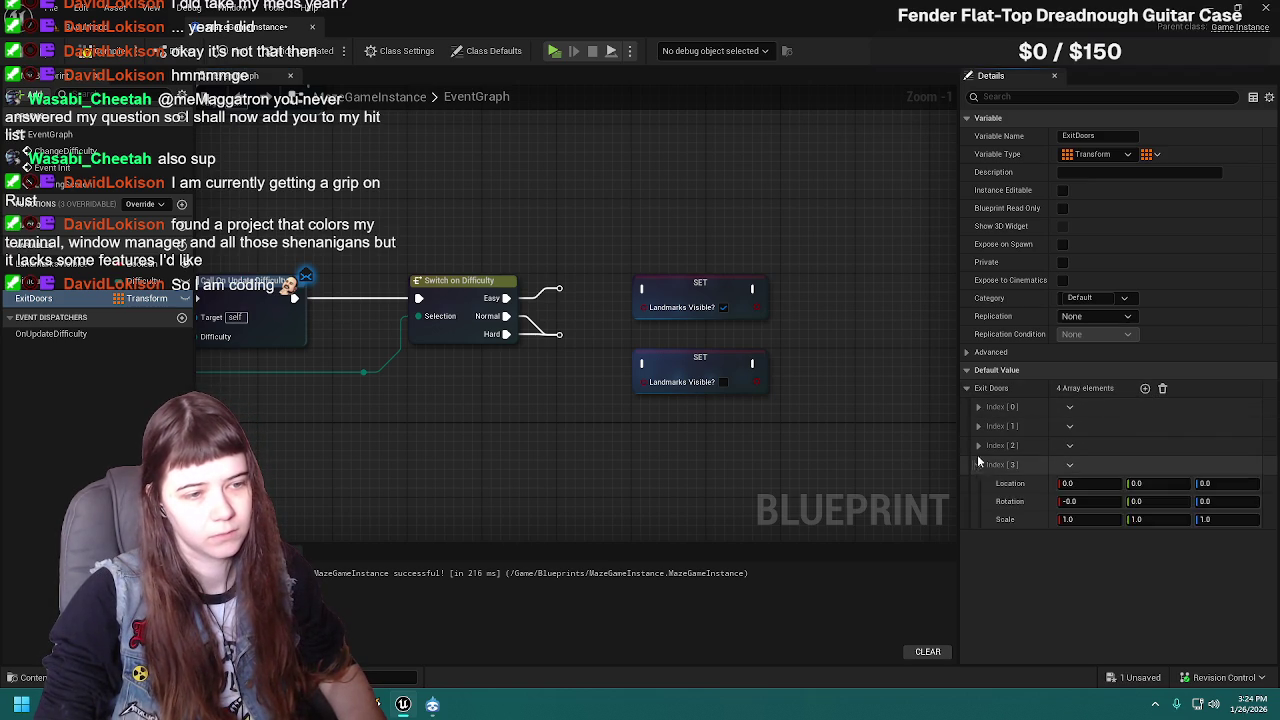
{"action": "left_click", "coordinate": [978, 445]}
{"action": "left_click", "coordinate": [978, 426]}
{"action": "left_click", "coordinate": [979, 407]}
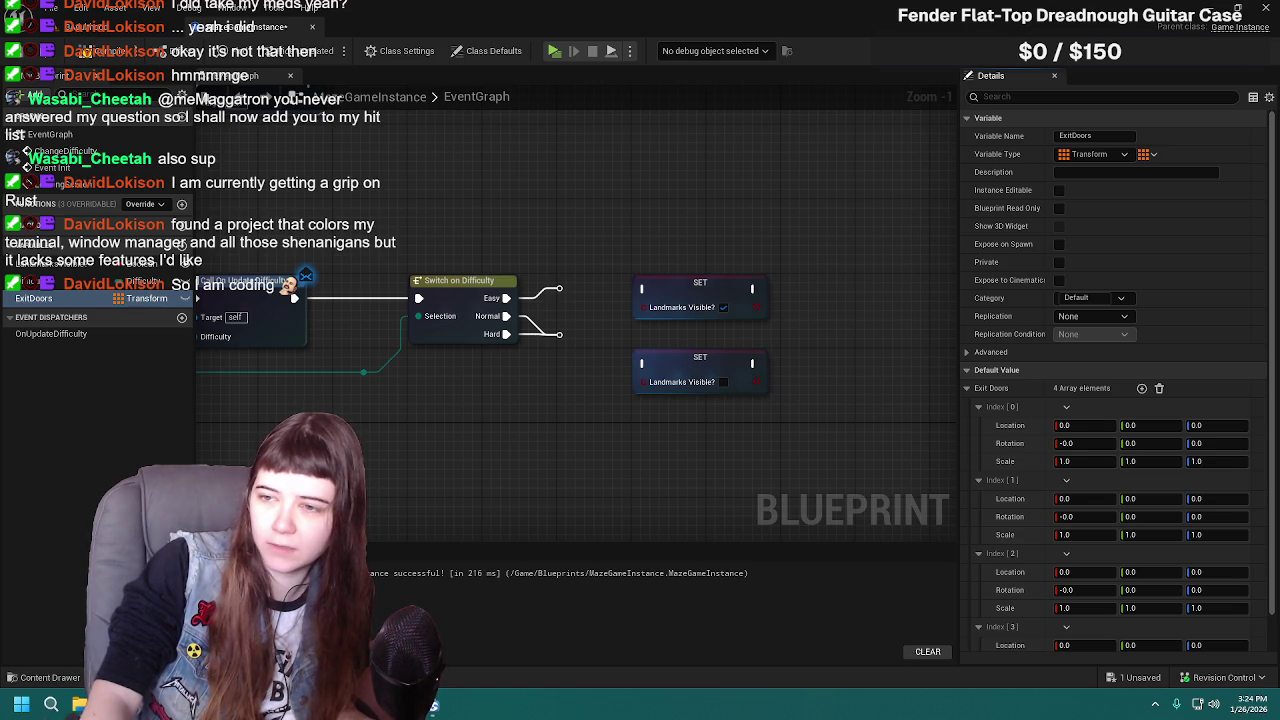
{"action": "mouse_move", "coordinate": [684, 225]}
{"action": "left_mouse_down"}
{"action": "mouse_move", "coordinate": [655, 224]}
{"action": "mouse_move", "coordinate": [692, 239]}
{"action": "left_mouse_up"}
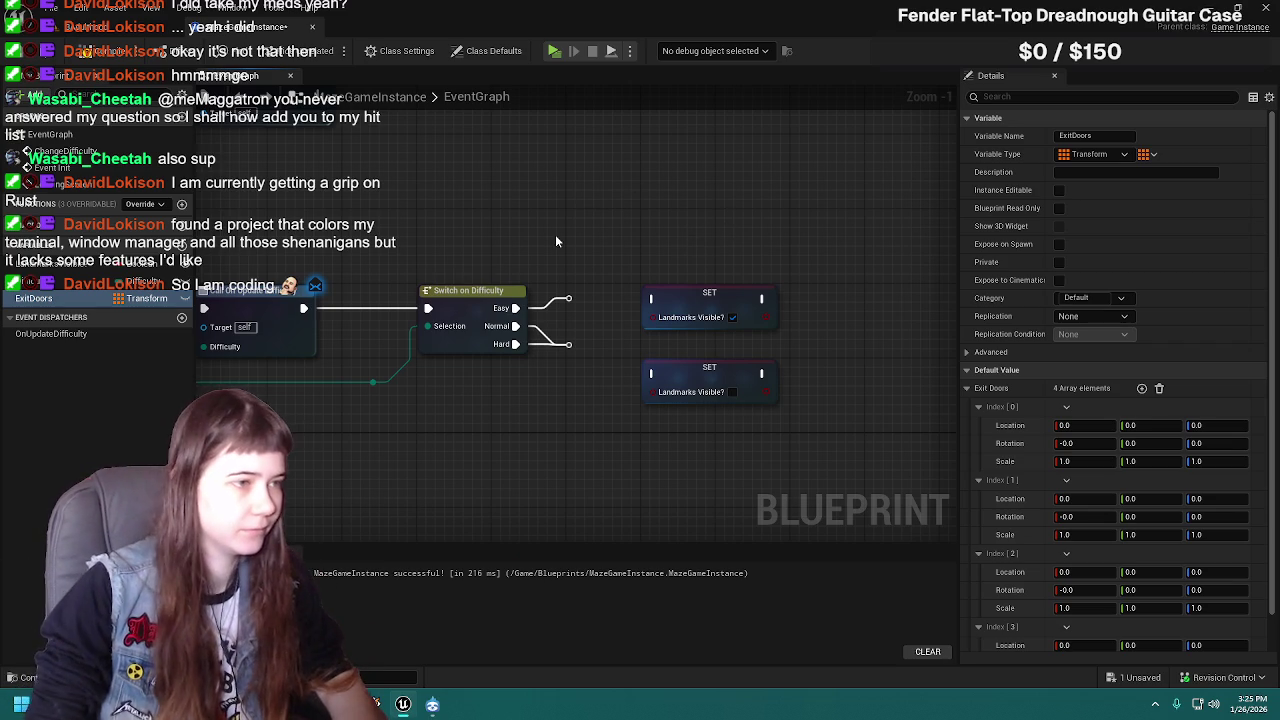
{"action": "left_click", "coordinate": [97, 57]}
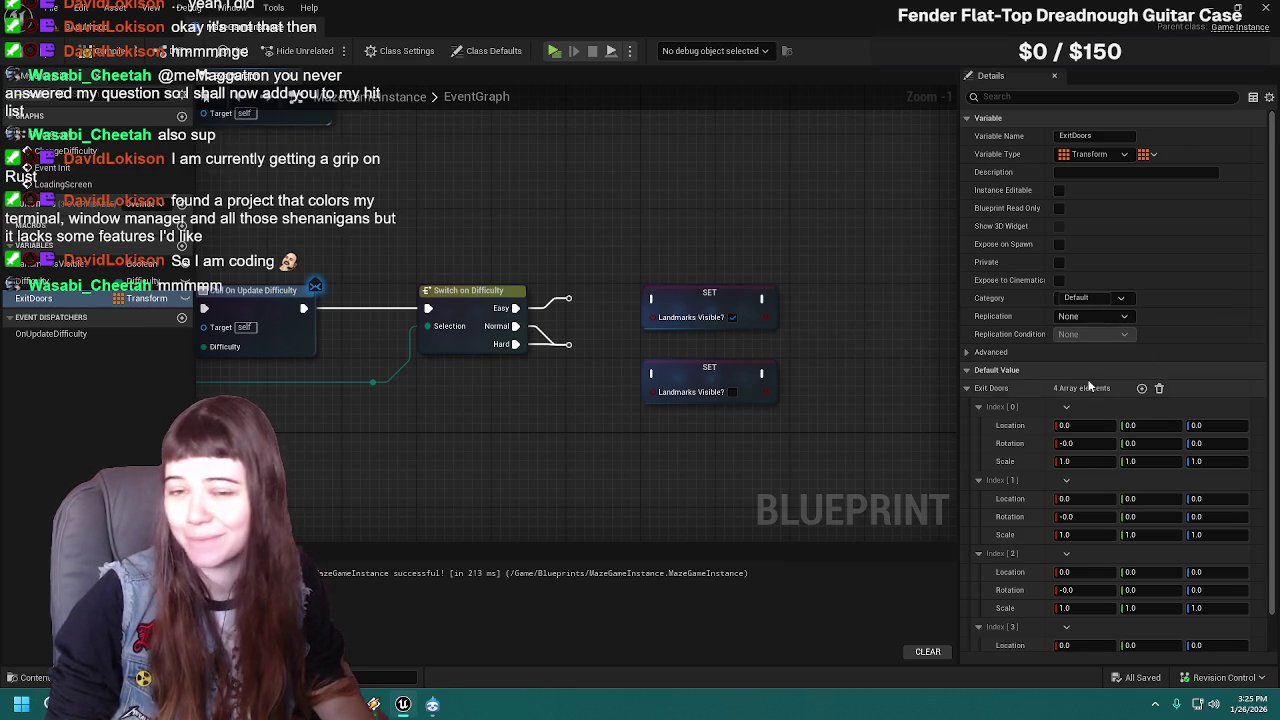
{"action": "scroll", "coordinate": [1037, 463], "scroll_direction": "down", "scroll_amount": 2}
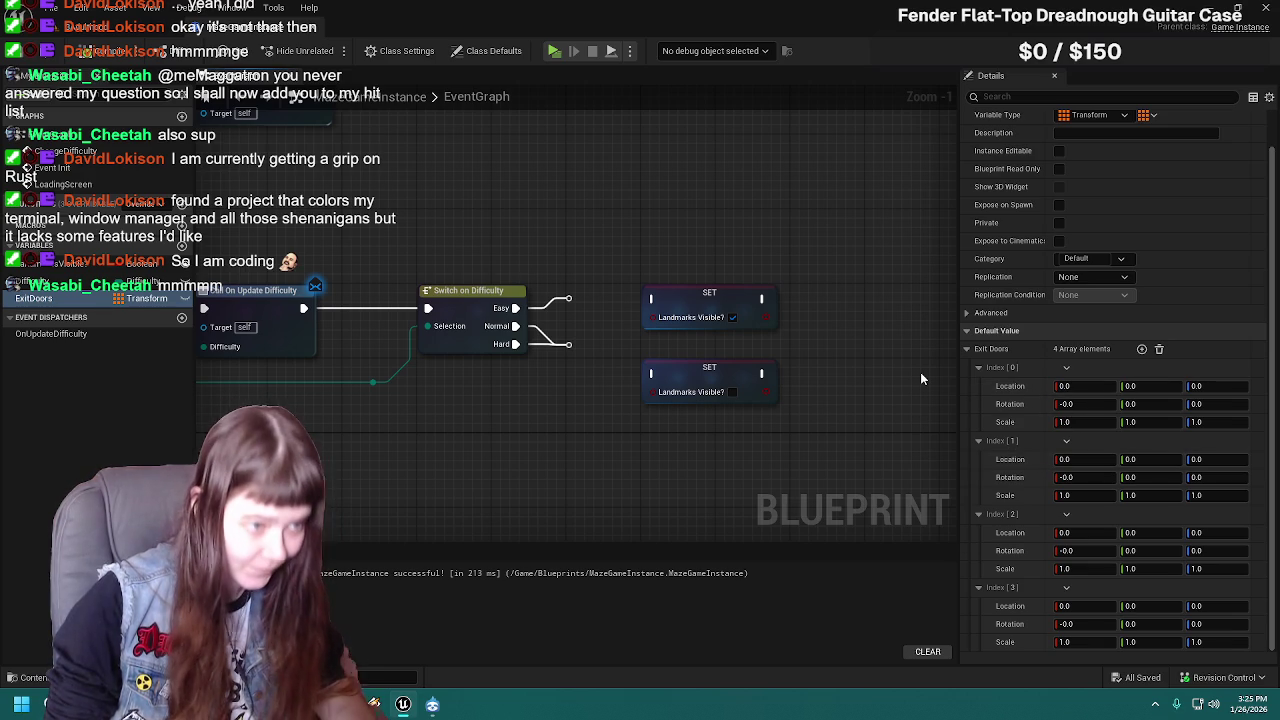
Set ExitDoors locations: Index 0 to X -2270, Y 570; Index 1 to 655, -1345, 20.
{"action": "scroll", "coordinate": [1001, 389], "scroll_direction": "up", "scroll_amount": 2}
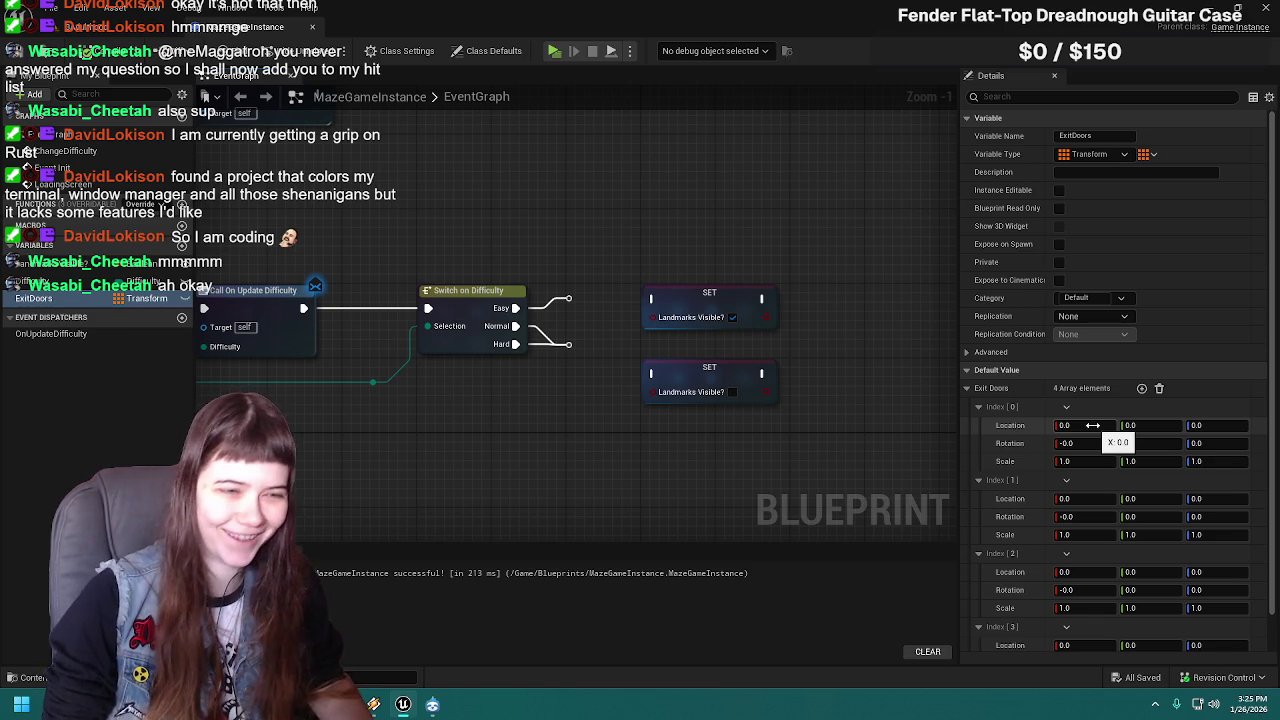
{"action": "left_click", "coordinate": [1093, 425]}
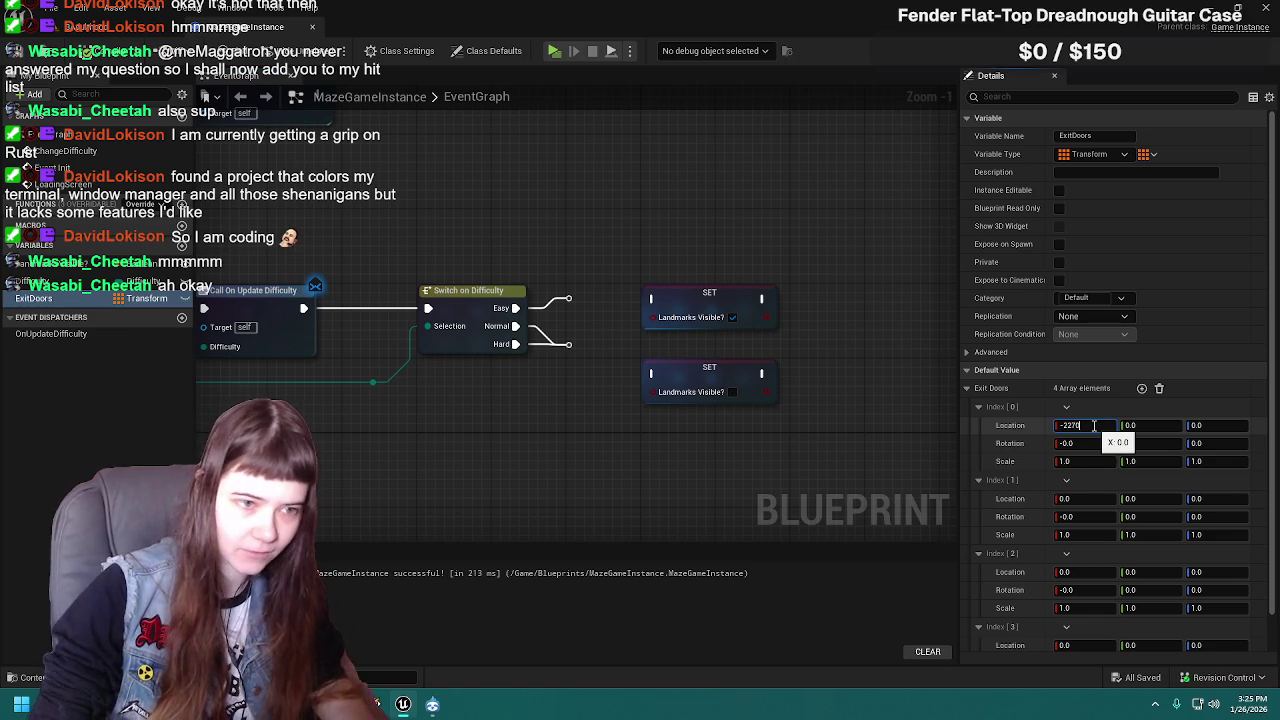
{"action": "key", "text": "Tab"}
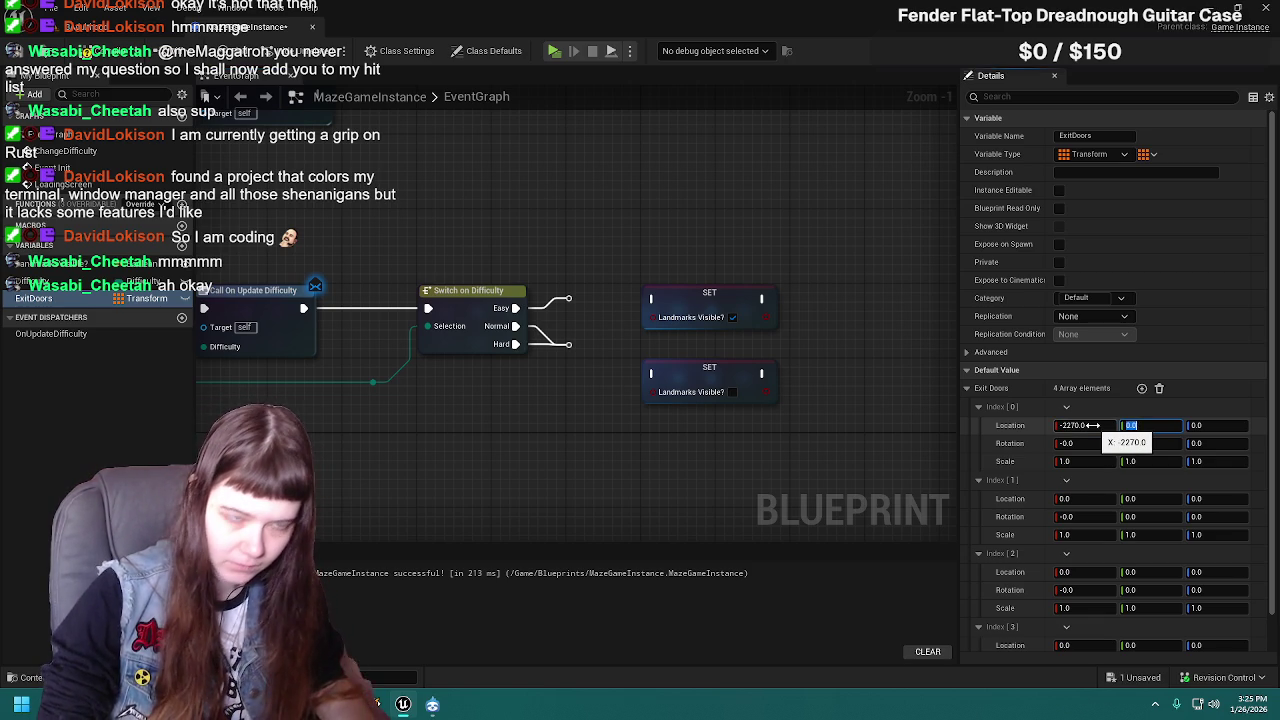
{"action": "type", "text": "0"}
{"action": "key", "text": "Tab"}
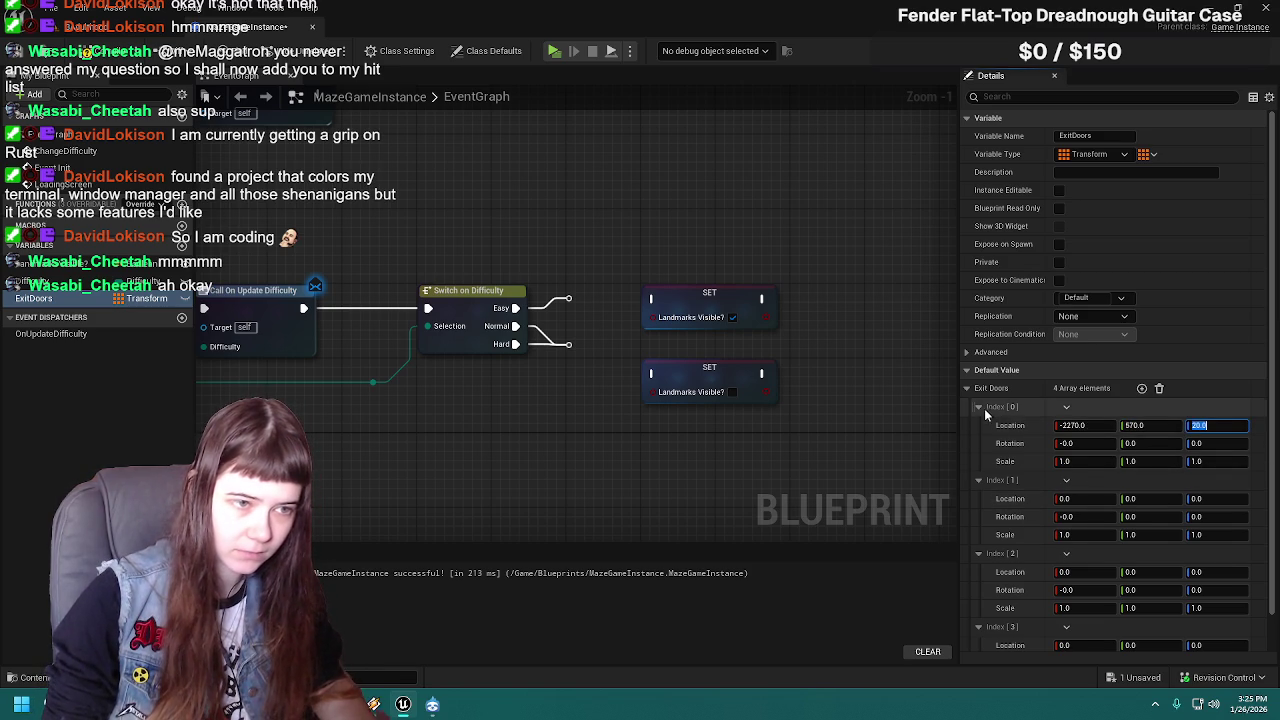
{"action": "left_click", "coordinate": [978, 407]}
{"action": "left_click", "coordinate": [1095, 445]}
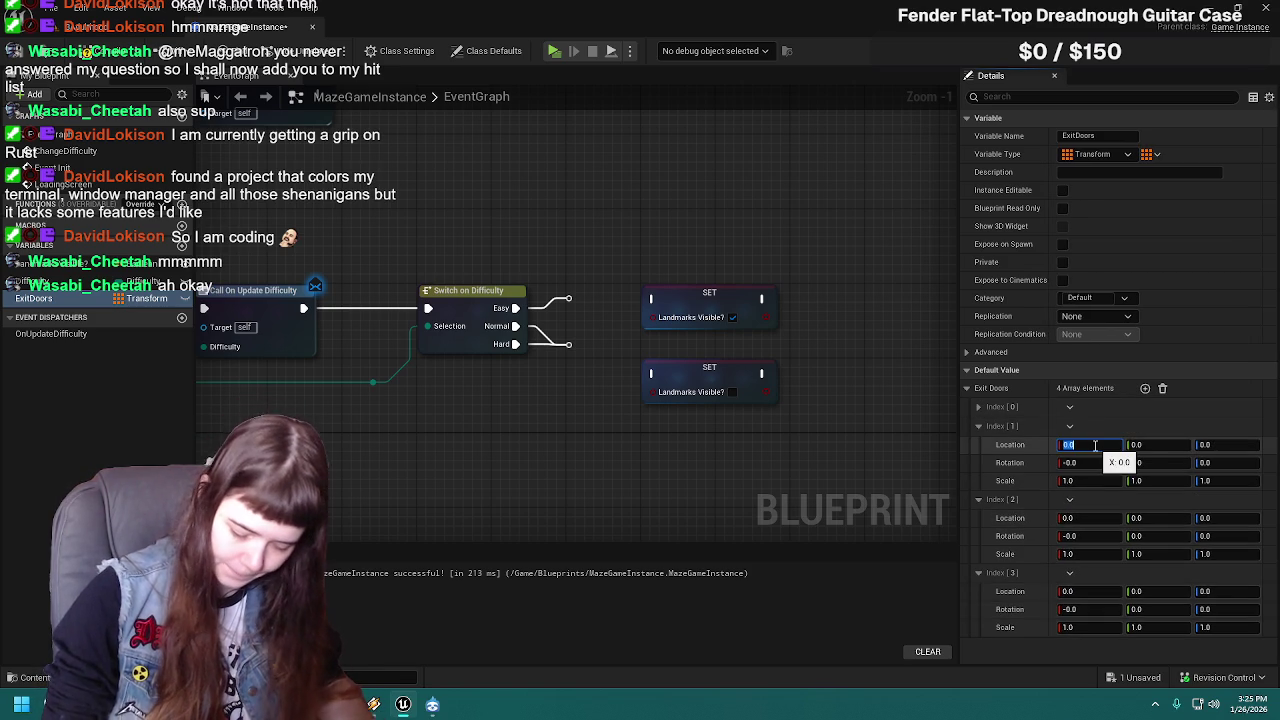
{"action": "key", "text": "Tab"}
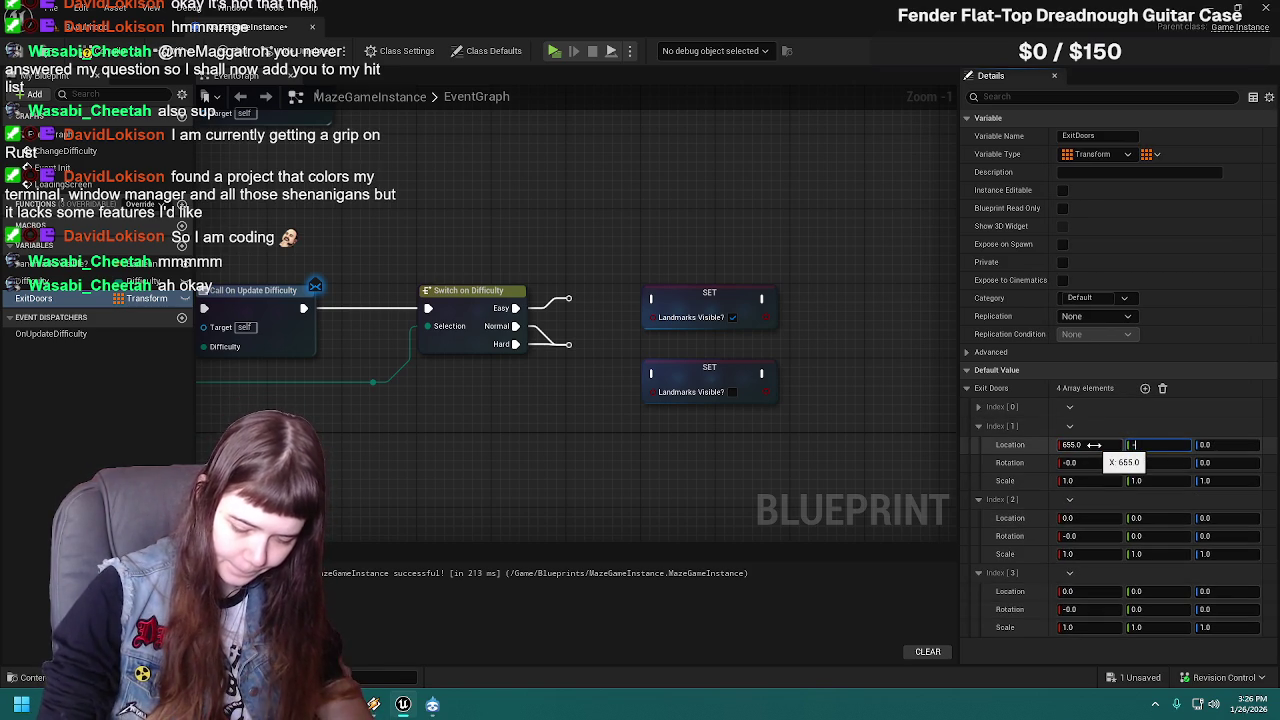
{"action": "type", "text": "45"}
{"action": "key", "text": "Tab"}
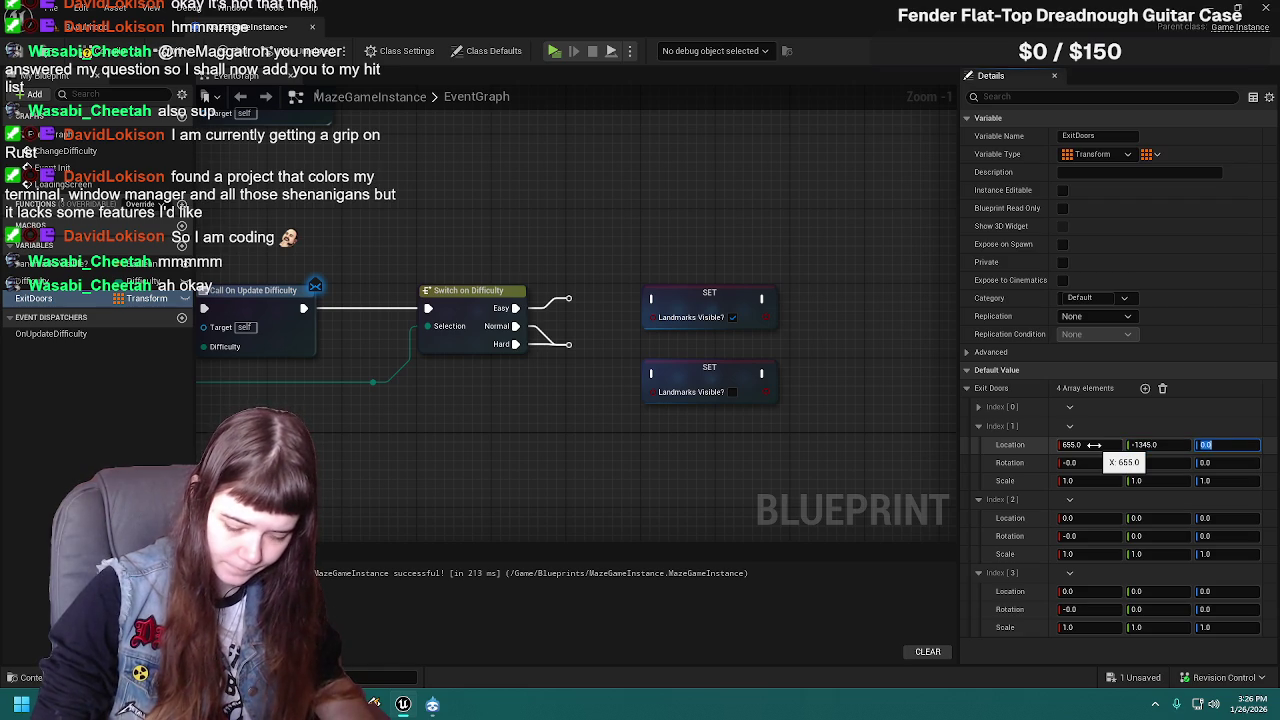
{"action": "key", "text": "Return"}
{"action": "left_click", "coordinate": [978, 426]}
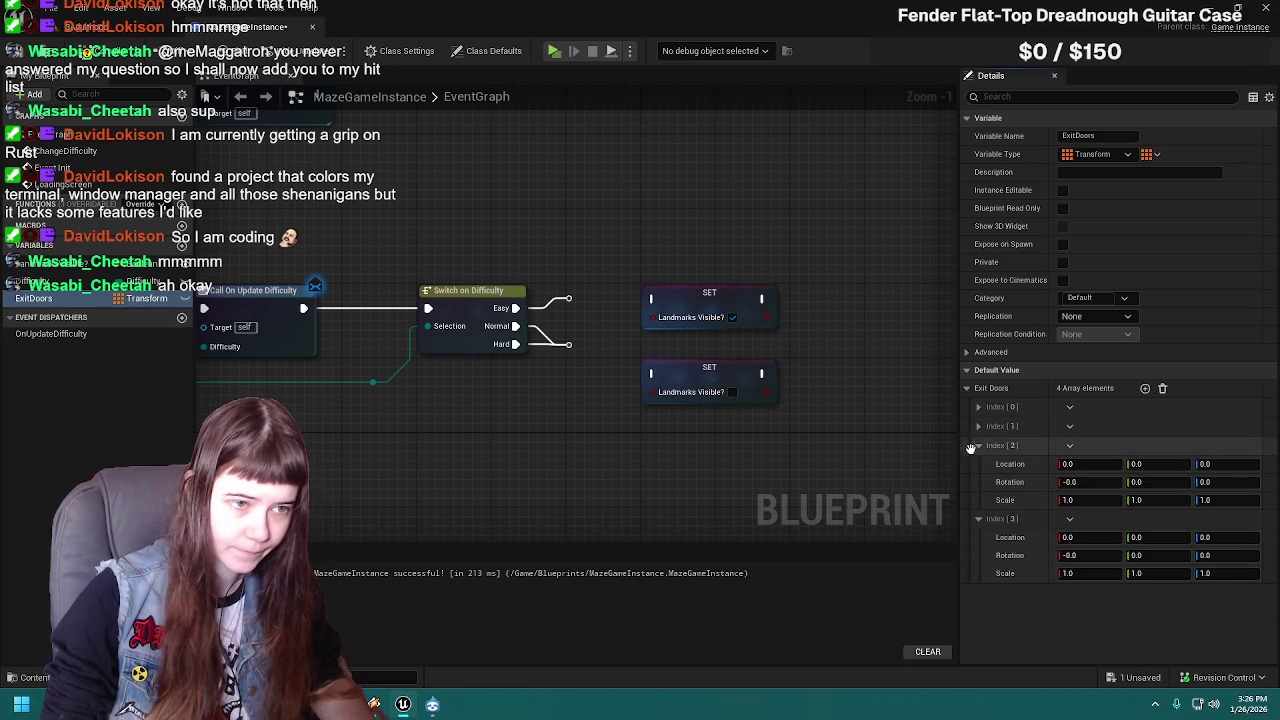
Set Index 2 location to X 2480, Y 2355 and Index 3 to -2835, 2950, 20.
{"action": "left_click", "coordinate": [1070, 464]}
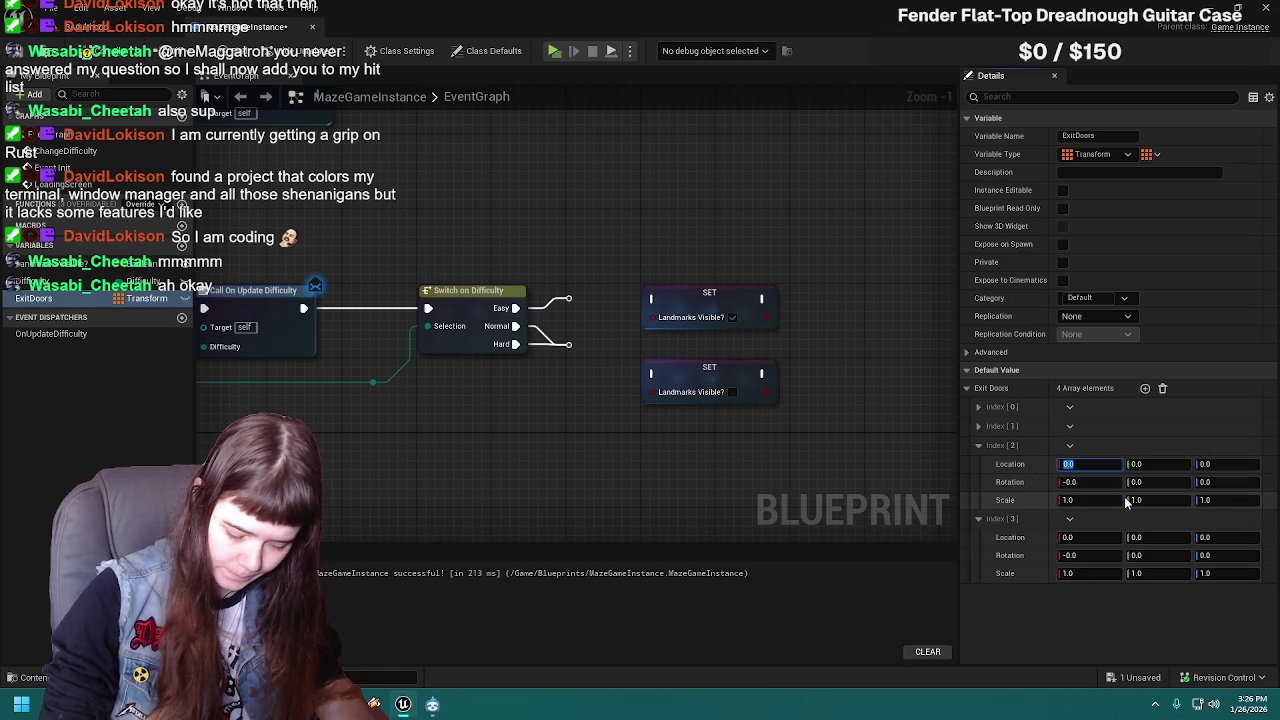
{"action": "type", "text": "0"}
{"action": "key", "text": "Tab"}
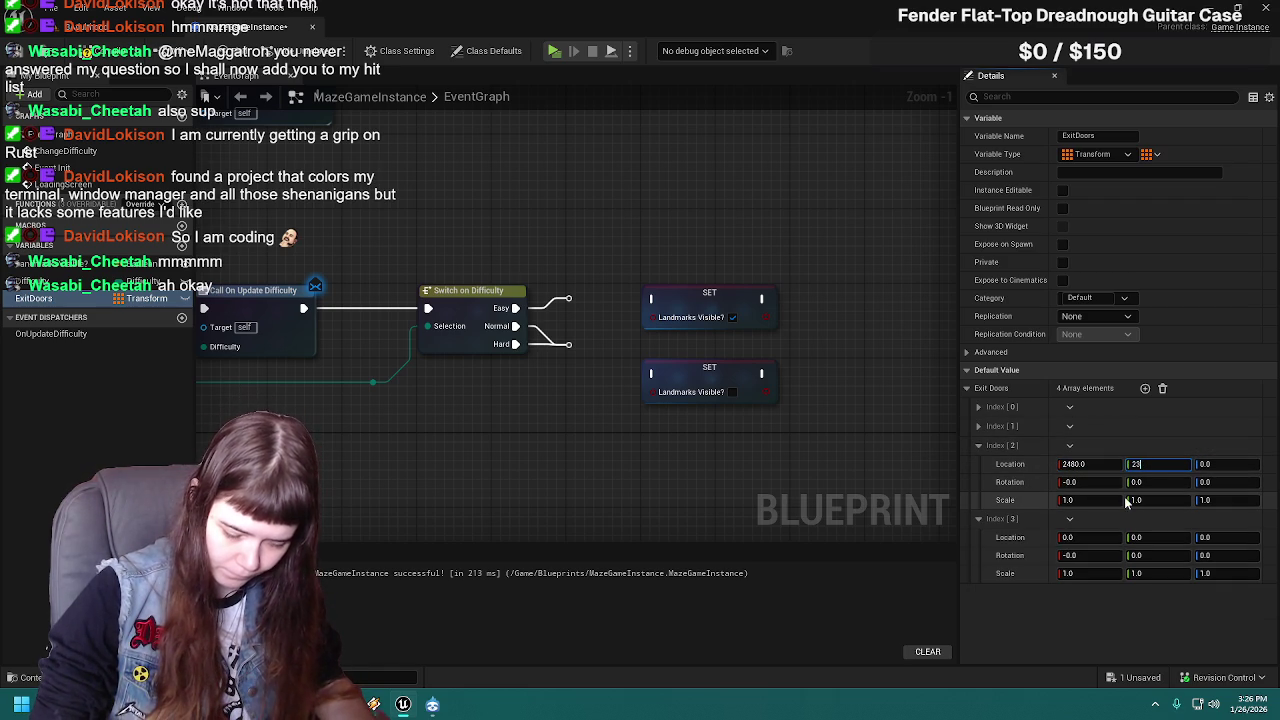
{"action": "key", "text": "Tab"}
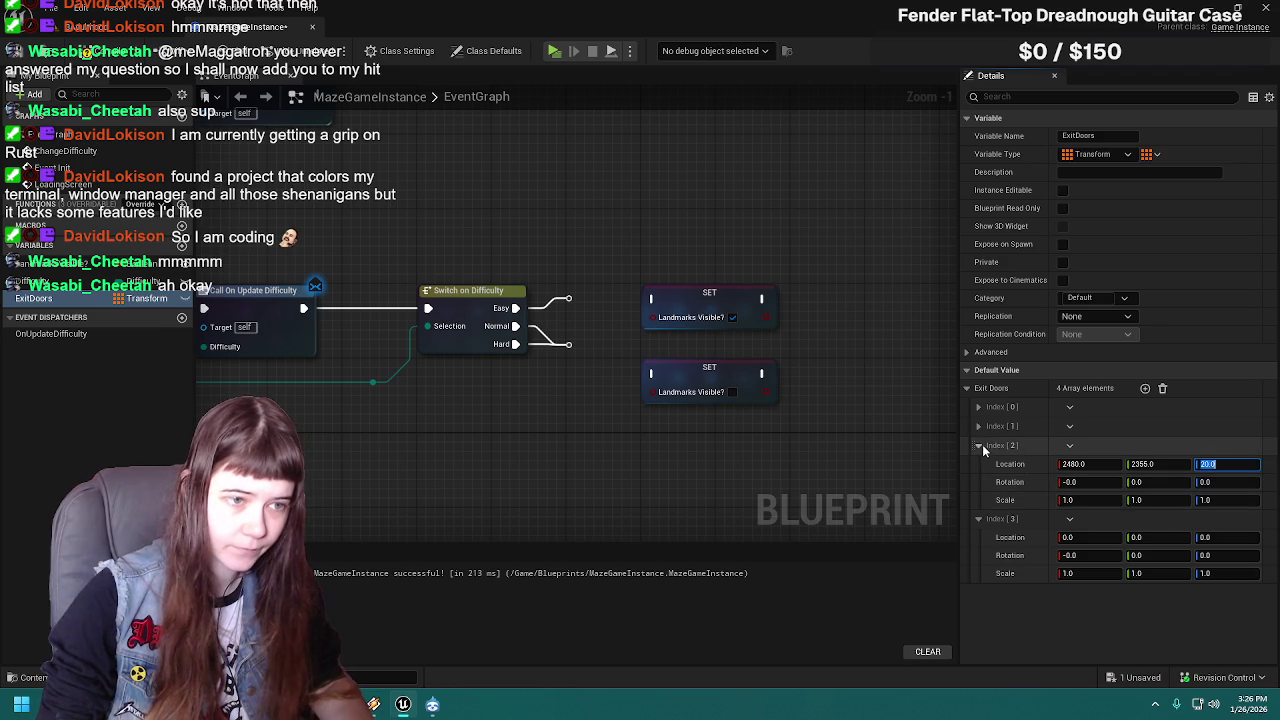
{"action": "left_click", "coordinate": [978, 445]}
{"action": "left_click", "coordinate": [1092, 484]}
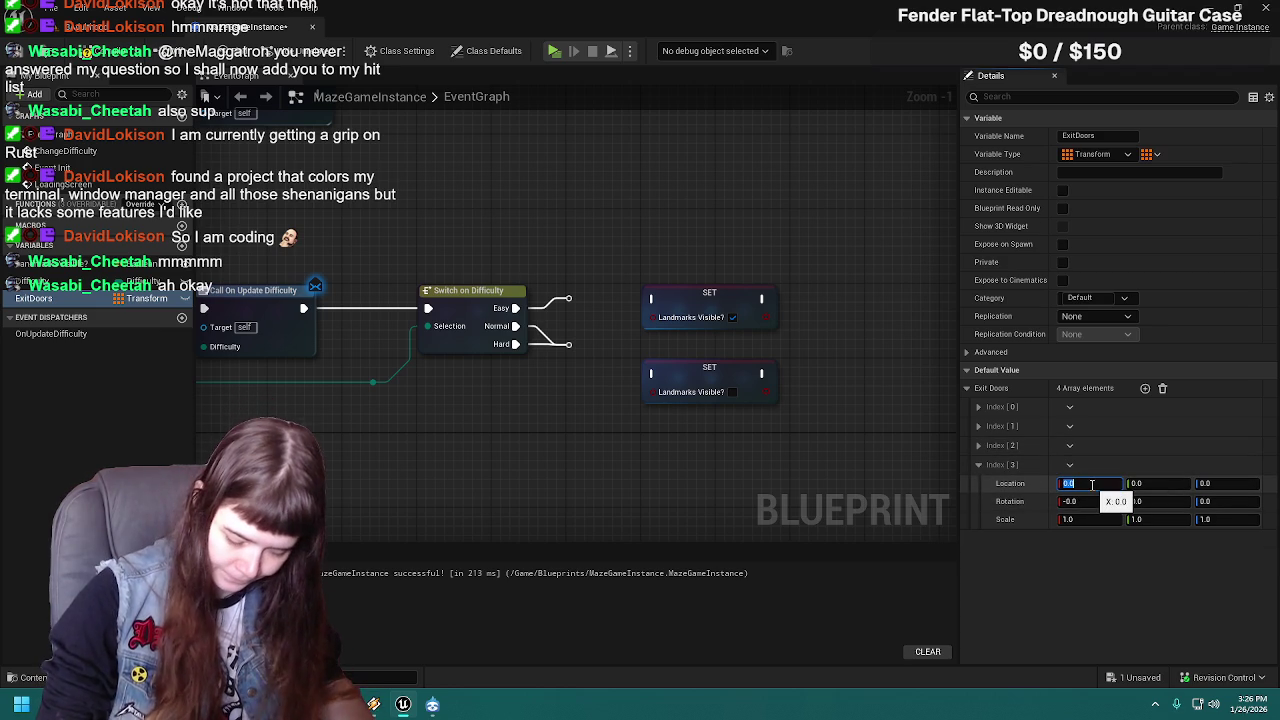
{"action": "key", "text": "Tab"}
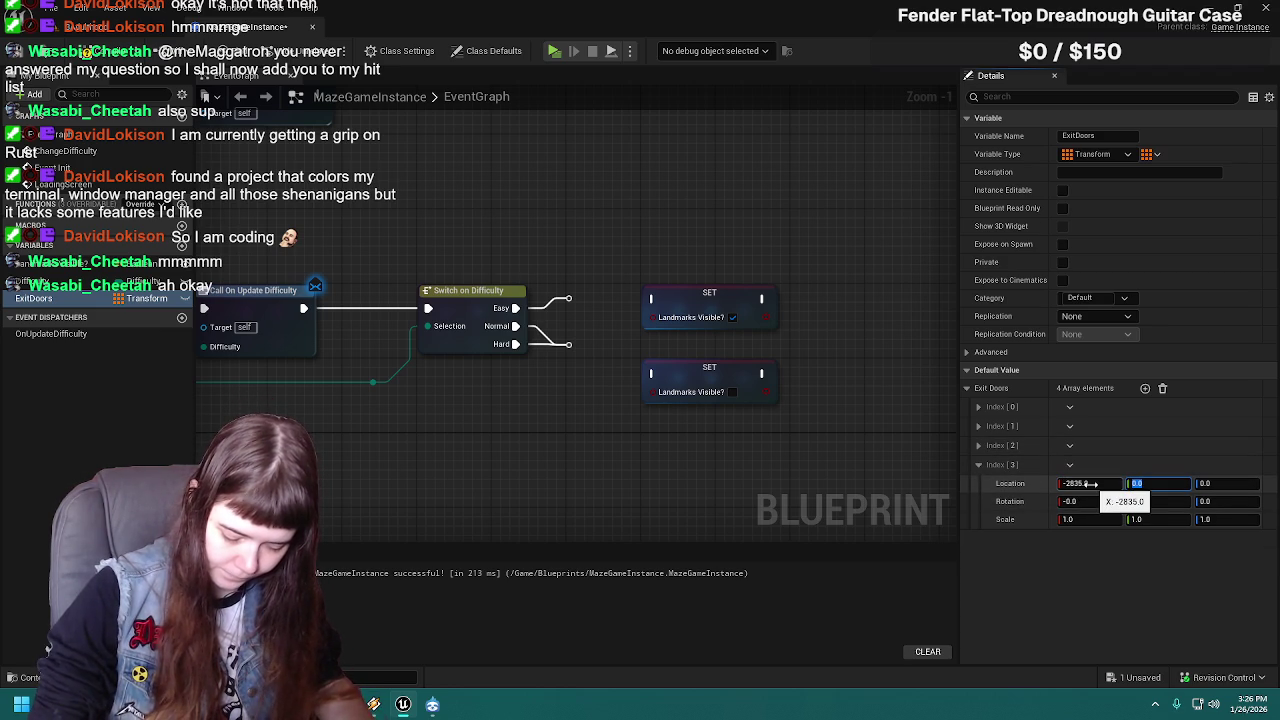
{"action": "type", "text": "0"}
{"action": "key", "text": "Tab"}
{"action": "type", "text": "20"}
{"action": "key", "text": "Return"}
{"action": "left_click", "coordinate": [984, 465]}
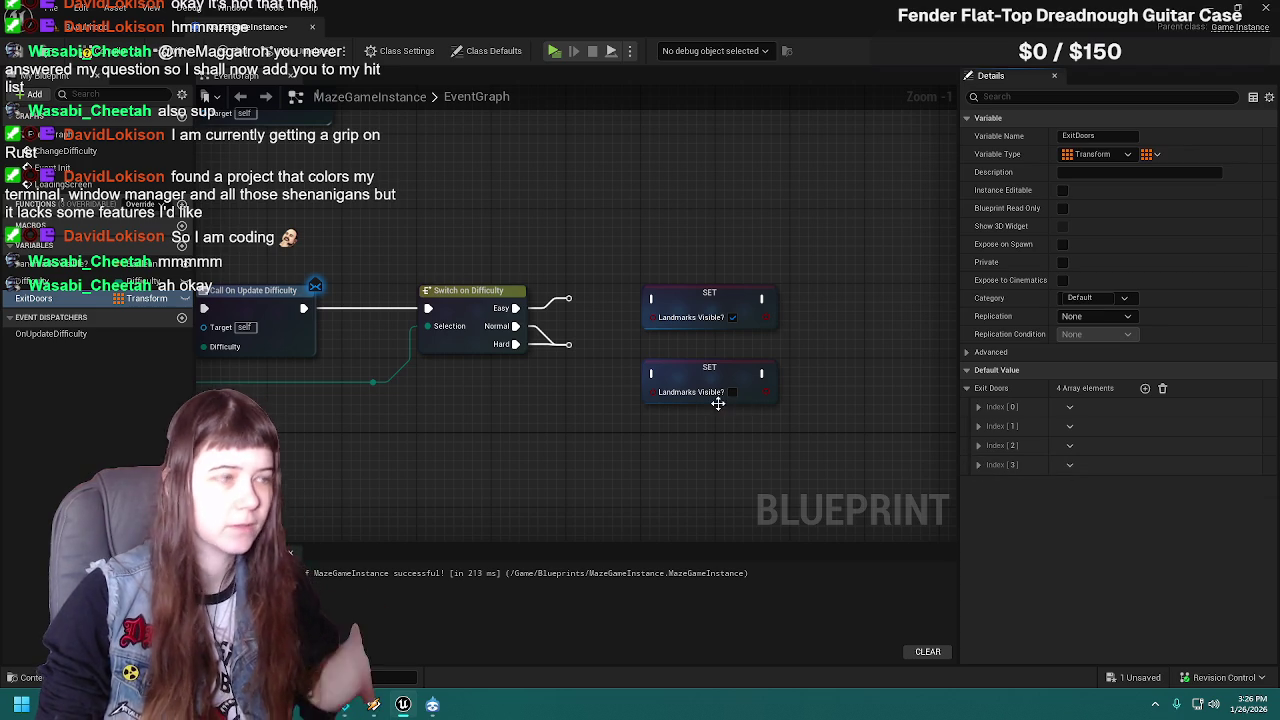
Save the blueprint and pan the graph back to the difficulty nodes.
{"action": "key", "text": "ctrl+s"}
{"action": "mouse_move", "coordinate": [409, 222]}
{"action": "left_mouse_down"}
{"action": "mouse_move", "coordinate": [693, 265]}
{"action": "mouse_move", "coordinate": [654, 251]}
{"action": "mouse_move", "coordinate": [754, 294]}
{"action": "mouse_move", "coordinate": [799, 296]}
{"action": "mouse_move", "coordinate": [771, 286]}
{"action": "mouse_move", "coordinate": [702, 372]}
{"action": "mouse_move", "coordinate": [763, 223]}
{"action": "mouse_move", "coordinate": [570, 231]}
{"action": "mouse_move", "coordinate": [863, 246]}
{"action": "mouse_move", "coordinate": [500, 223]}
{"action": "left_mouse_up"}
{"action": "scroll", "coordinate": [799, 296], "scroll_direction": "down", "scroll_amount": 1}
{"action": "scroll", "coordinate": [702, 372], "scroll_direction": "up", "scroll_amount": 1}
{"action": "scroll", "coordinate": [604, 237], "scroll_direction": "down", "scroll_amount": 1}
{"action": "left_click_drag", "start_coordinate": [604, 237], "coordinate": [539, 248]}
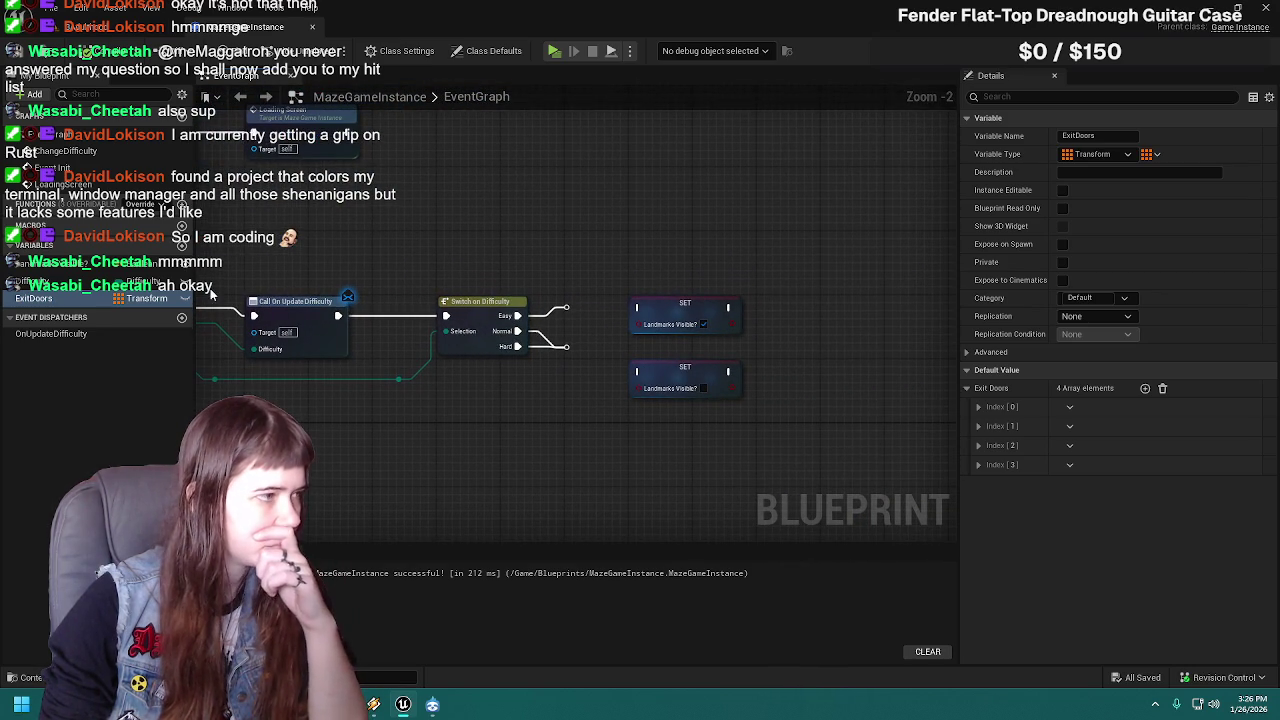
Add a new blueprint variable named GuidingArrow?
{"action": "left_click", "coordinate": [182, 245]}
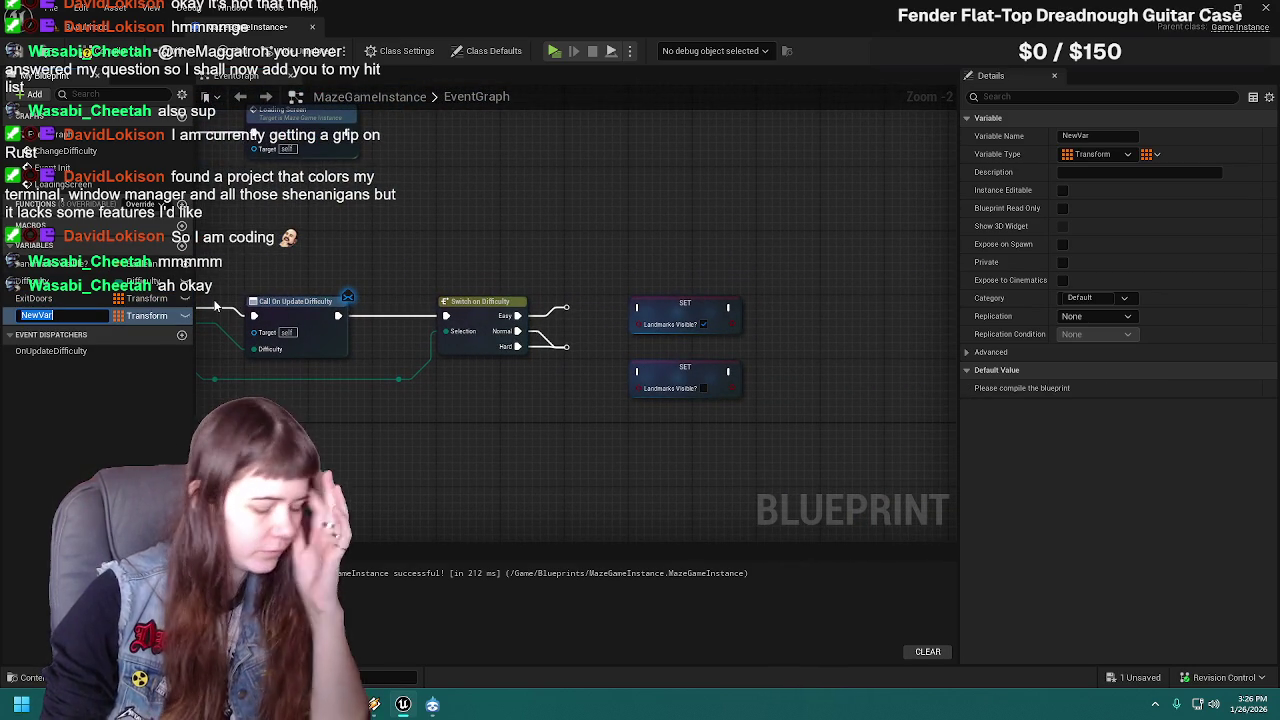
{"action": "type", "text": "A"}
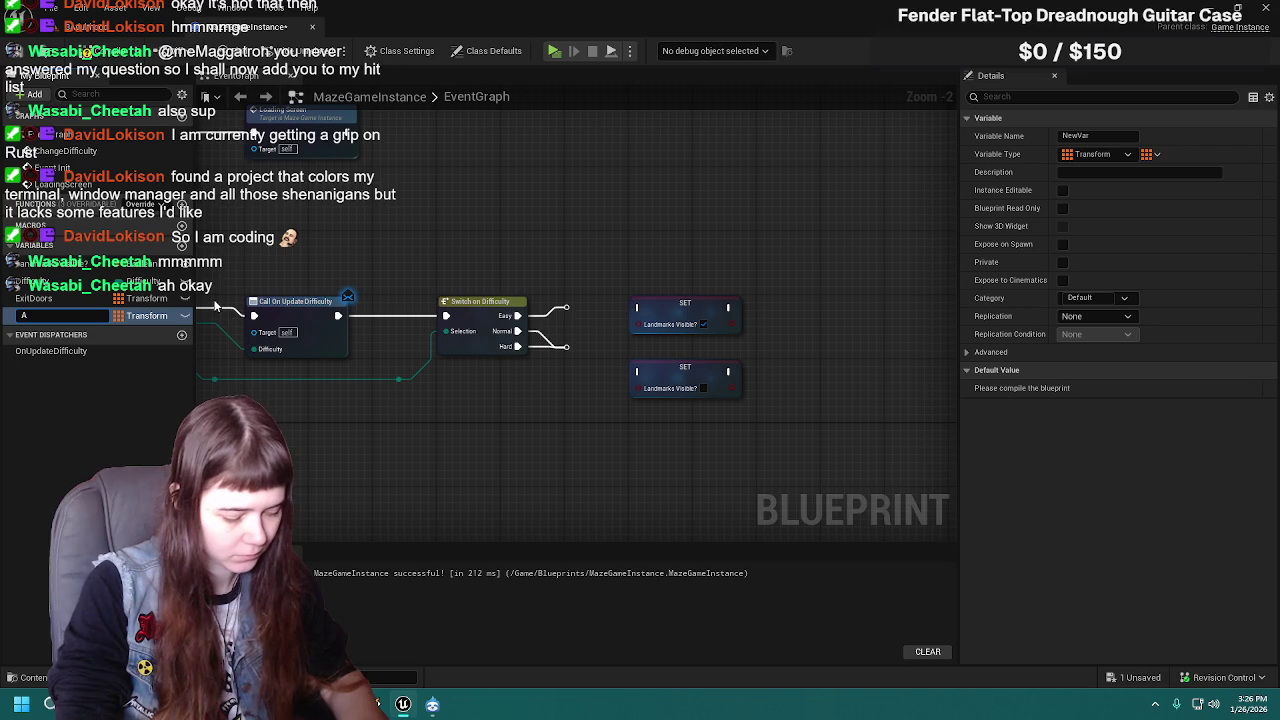
{"action": "key", "text": "BackSpace"}
{"action": "type", "text": "Directiona"}
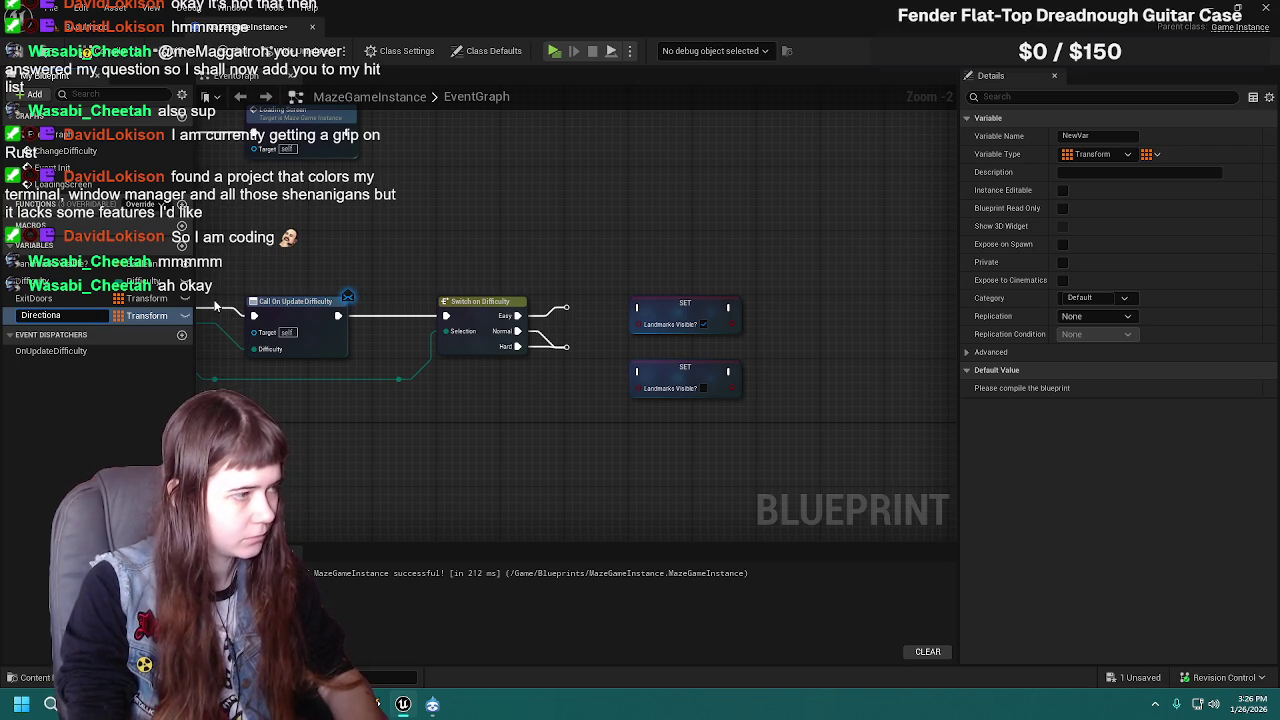
{"action": "key", "text": "BackSpace"}
{"action": "key", "text": "BackSpace"}
{"action": "key", "text": "BackSpace"}
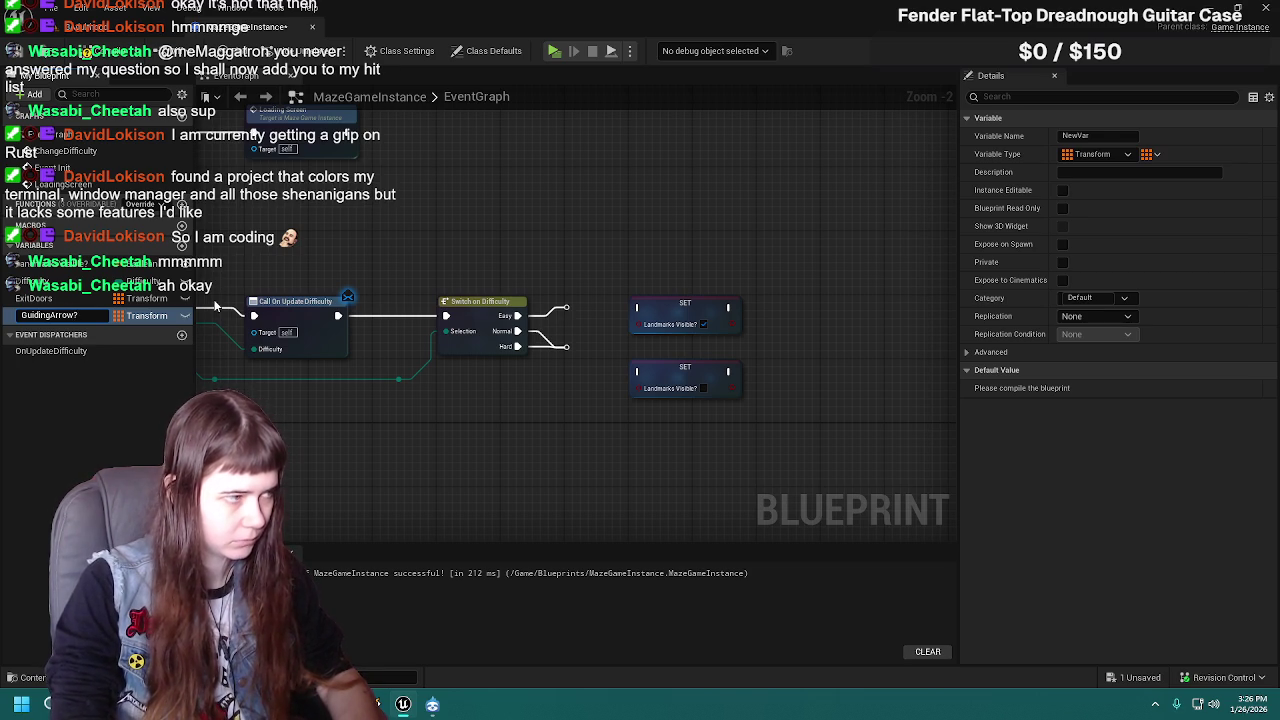
{"action": "key", "text": "Return"}
Make GuidingArrow? a single Boolean and compile and save the blueprint.
{"action": "left_click", "coordinate": [1150, 154]}
{"action": "left_click", "coordinate": [1150, 172]}
{"action": "left_click", "coordinate": [1095, 154]}
{"action": "left_click", "coordinate": [1099, 192]}
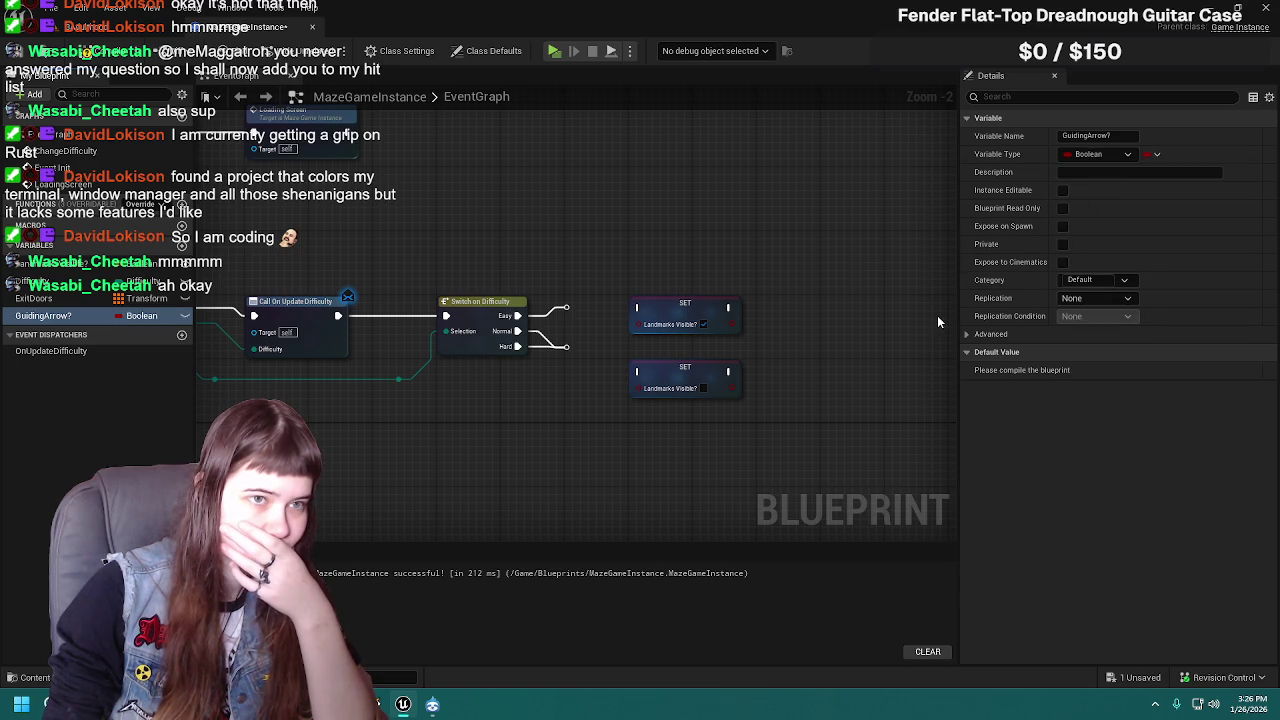
{"action": "left_click", "coordinate": [100, 55]}
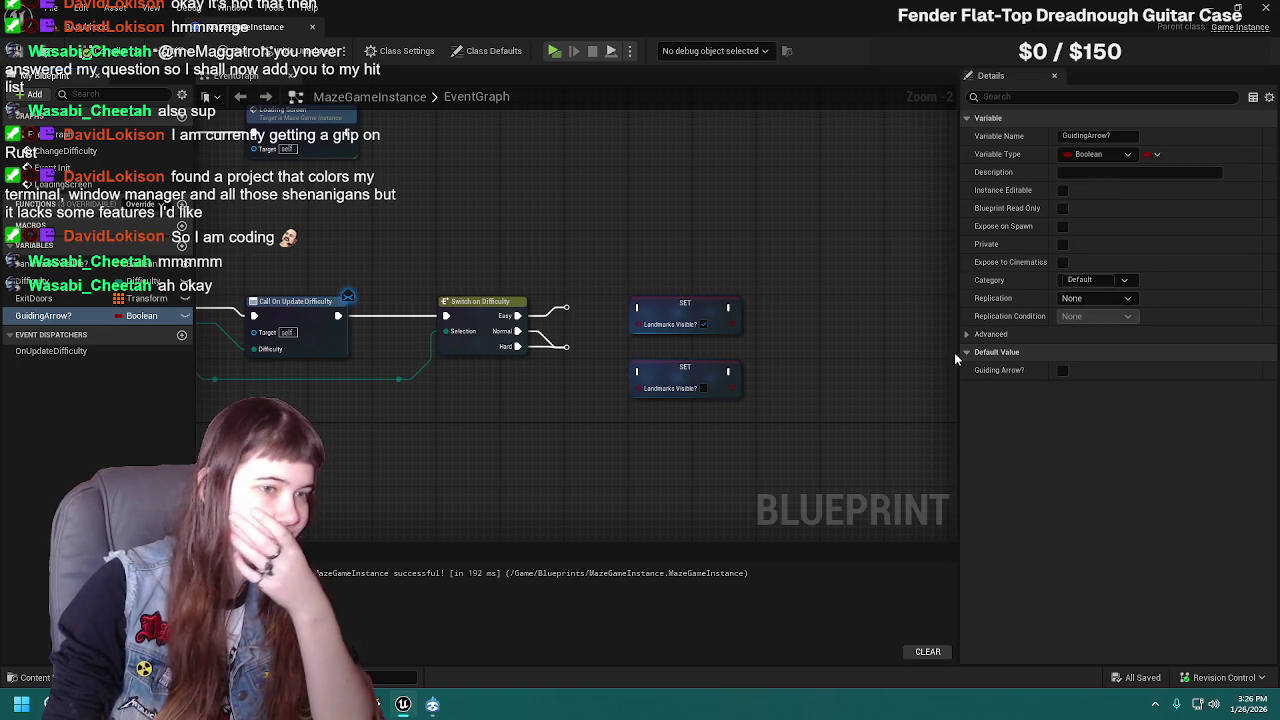
Place two Set GuidingArrow? nodes in the graph, the upper one checked true.
{"action": "mouse_move", "coordinate": [63, 316]}
{"action": "left_mouse_down"}
{"action": "mouse_move", "coordinate": [583, 203]}
{"action": "mouse_move", "coordinate": [684, 240]}
{"action": "left_mouse_up"}
{"action": "left_click", "coordinate": [706, 260]}
{"action": "mouse_move", "coordinate": [43, 316]}
{"action": "left_mouse_down"}
{"action": "mouse_move", "coordinate": [424, 458]}
{"action": "mouse_move", "coordinate": [660, 424]}
{"action": "mouse_move", "coordinate": [660, 398]}
{"action": "left_mouse_up"}
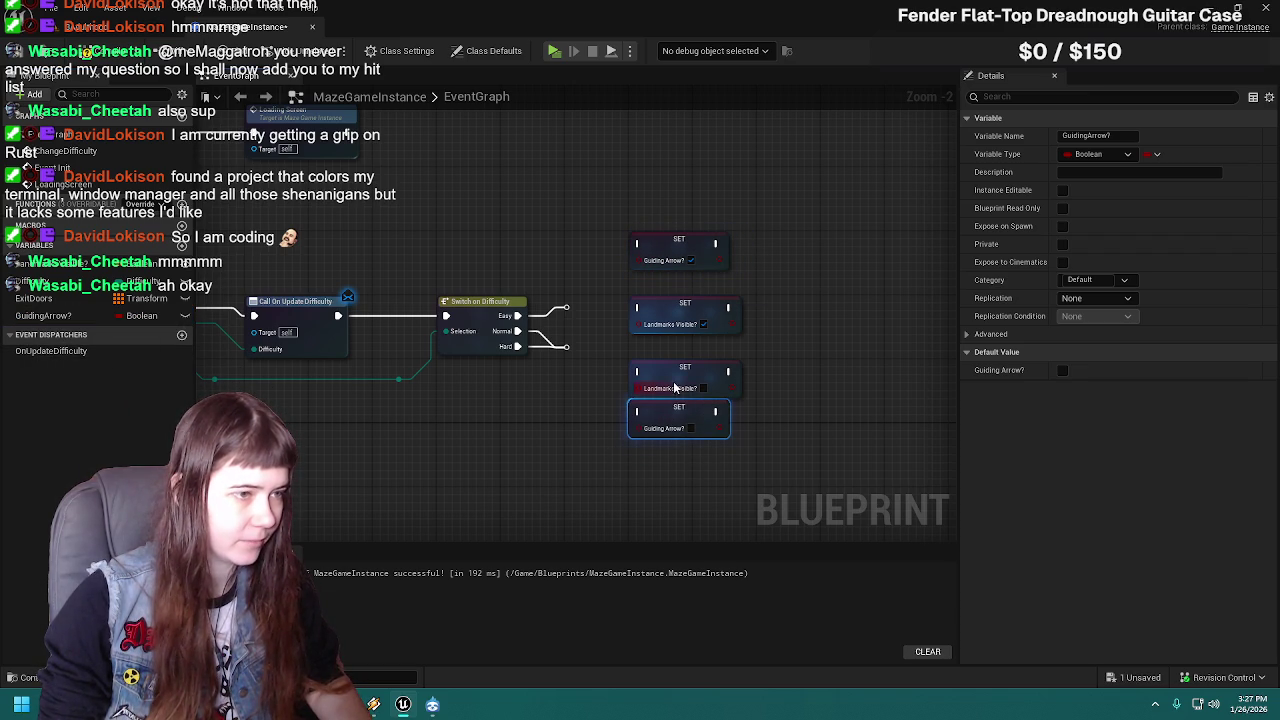
Delete both Landmarks Visible setters and move the Guiding Arrow? setters into their places.
{"action": "left_click", "coordinate": [676, 318]}
{"action": "key", "text": "Delete"}
{"action": "left_click_drag", "start_coordinate": [668, 257], "coordinate": [668, 316]}
{"action": "left_click", "coordinate": [671, 374]}
{"action": "key", "text": "Delete"}
{"action": "left_click_drag", "start_coordinate": [660, 404], "coordinate": [660, 366]}
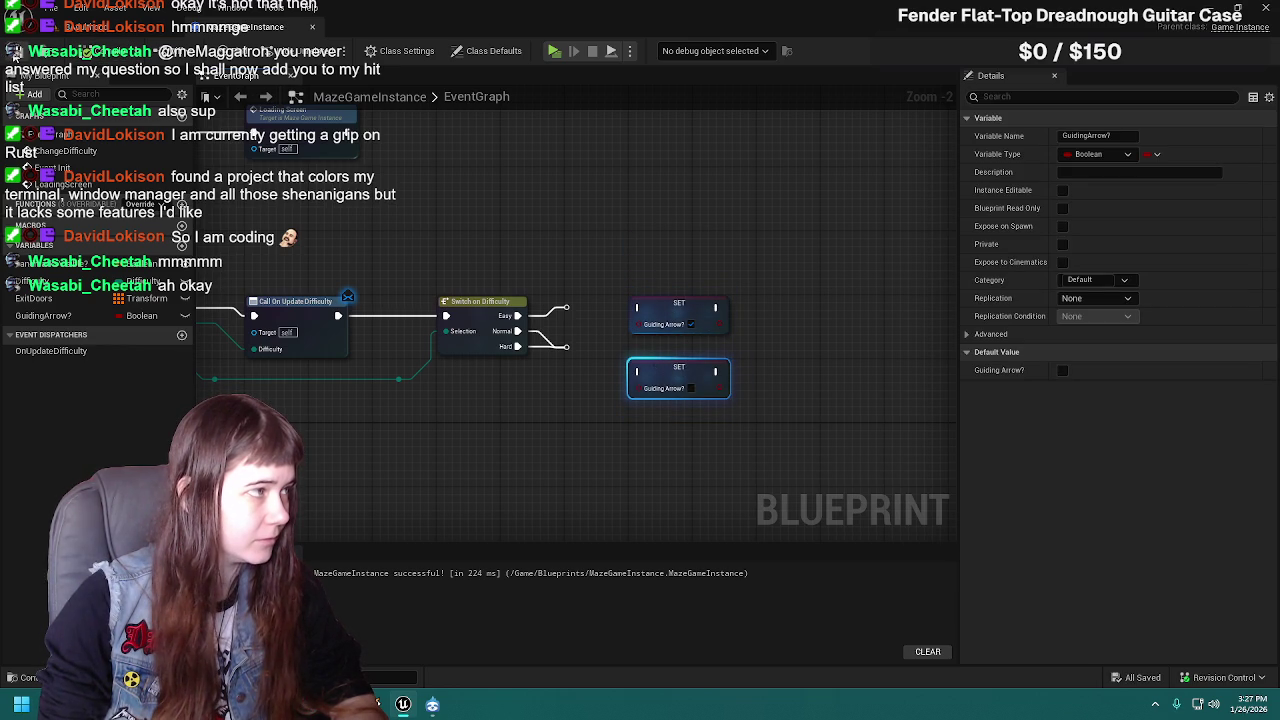
{"action": "left_click", "coordinate": [112, 27]}
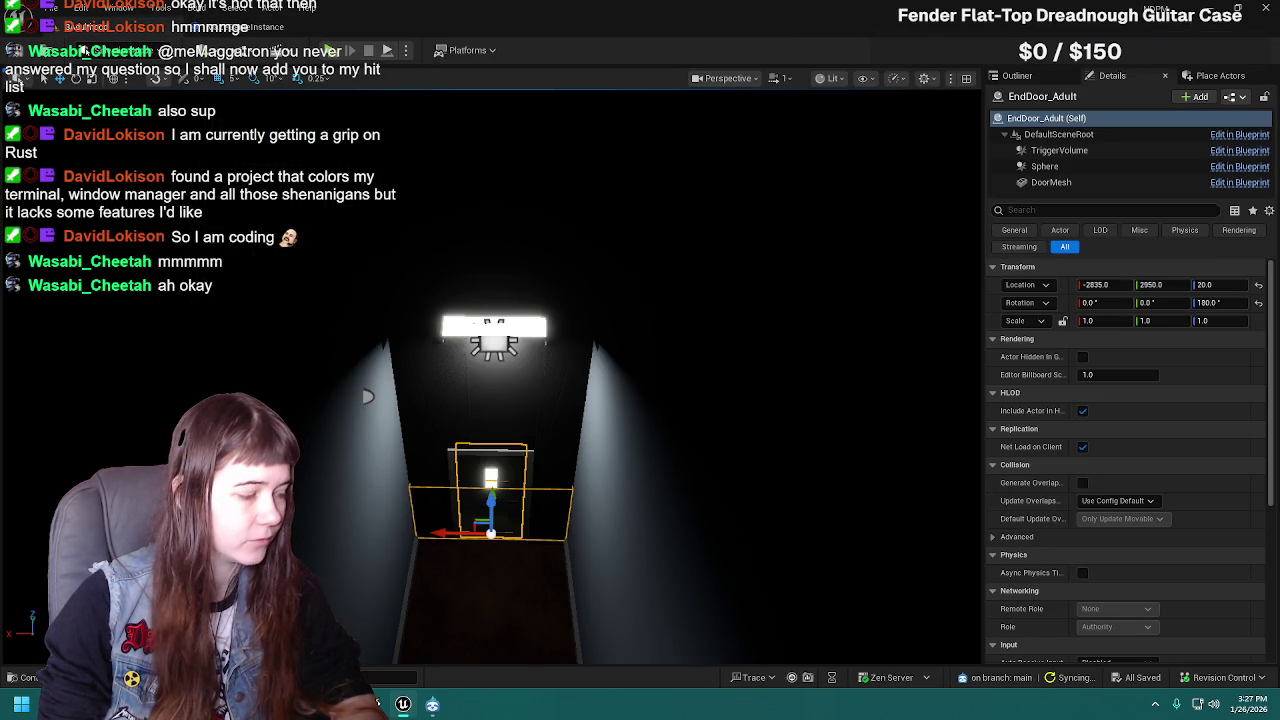
Open the 1Childhood level from Content > Levels, then return to the MazeGameInstance event graph.
{"action": "left_click", "coordinate": [25, 677]}
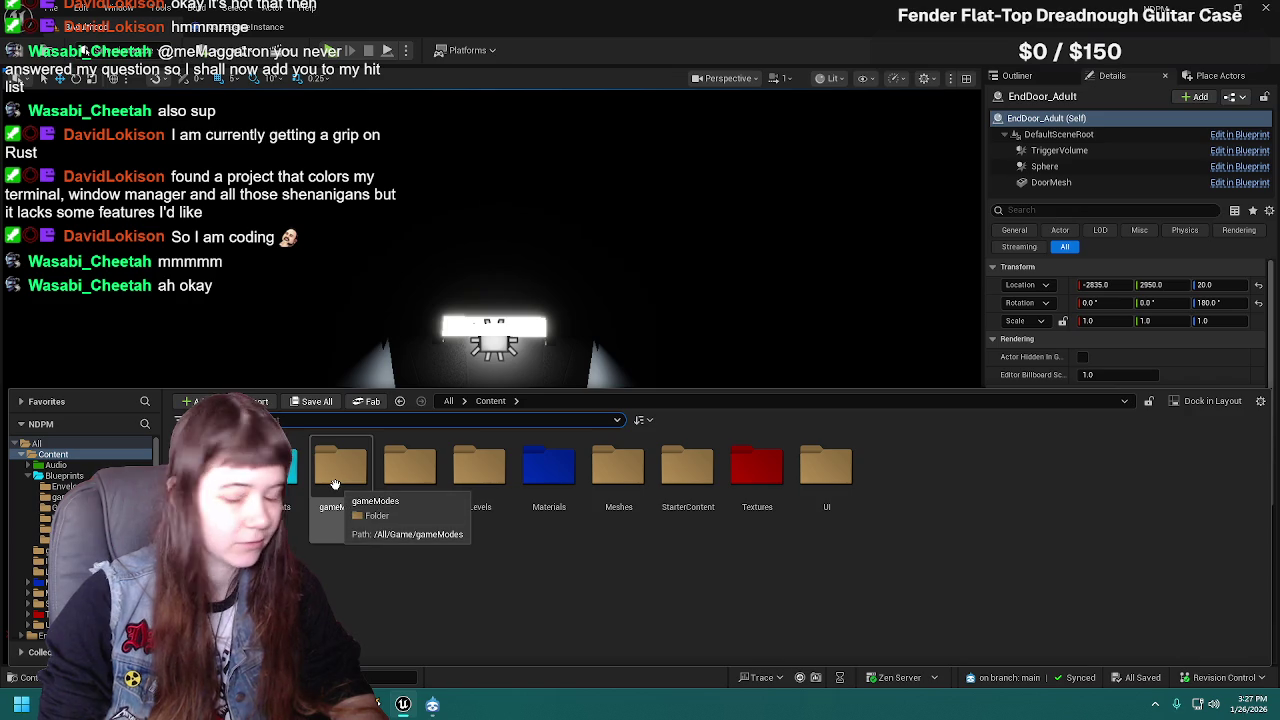
{"action": "double_click", "coordinate": [285, 468]}
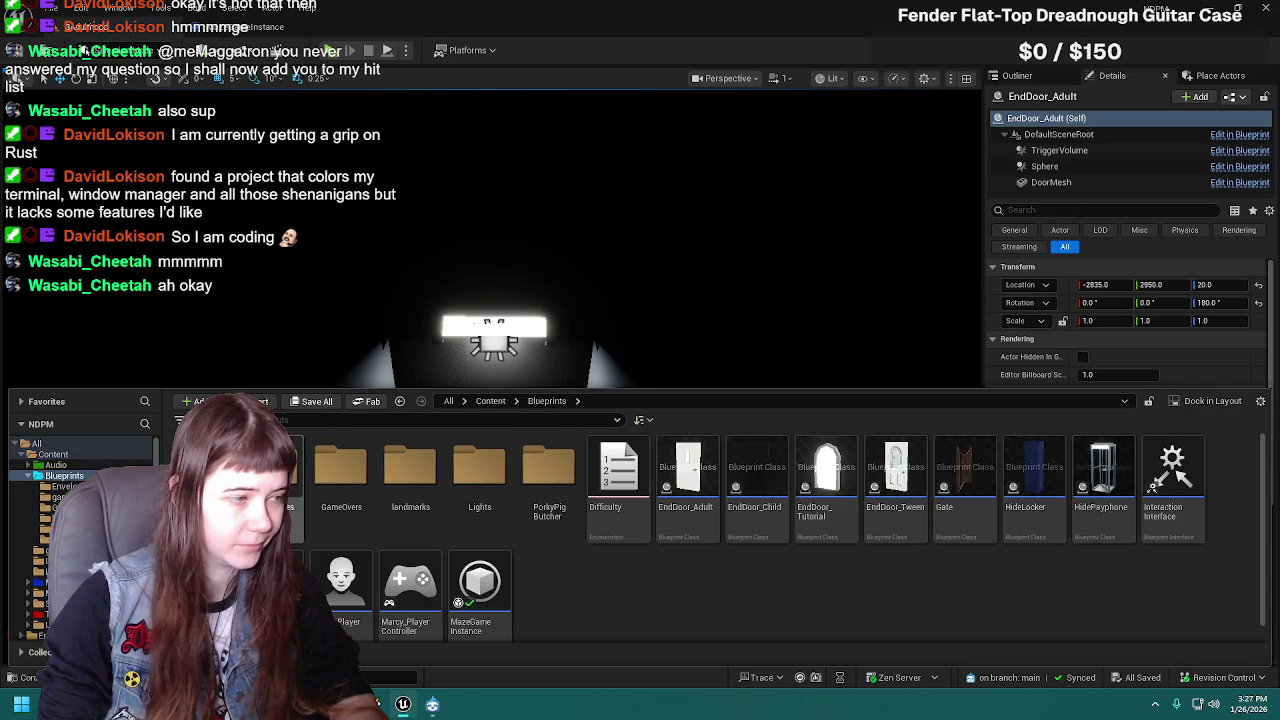
{"action": "key", "text": "alt+Left"}
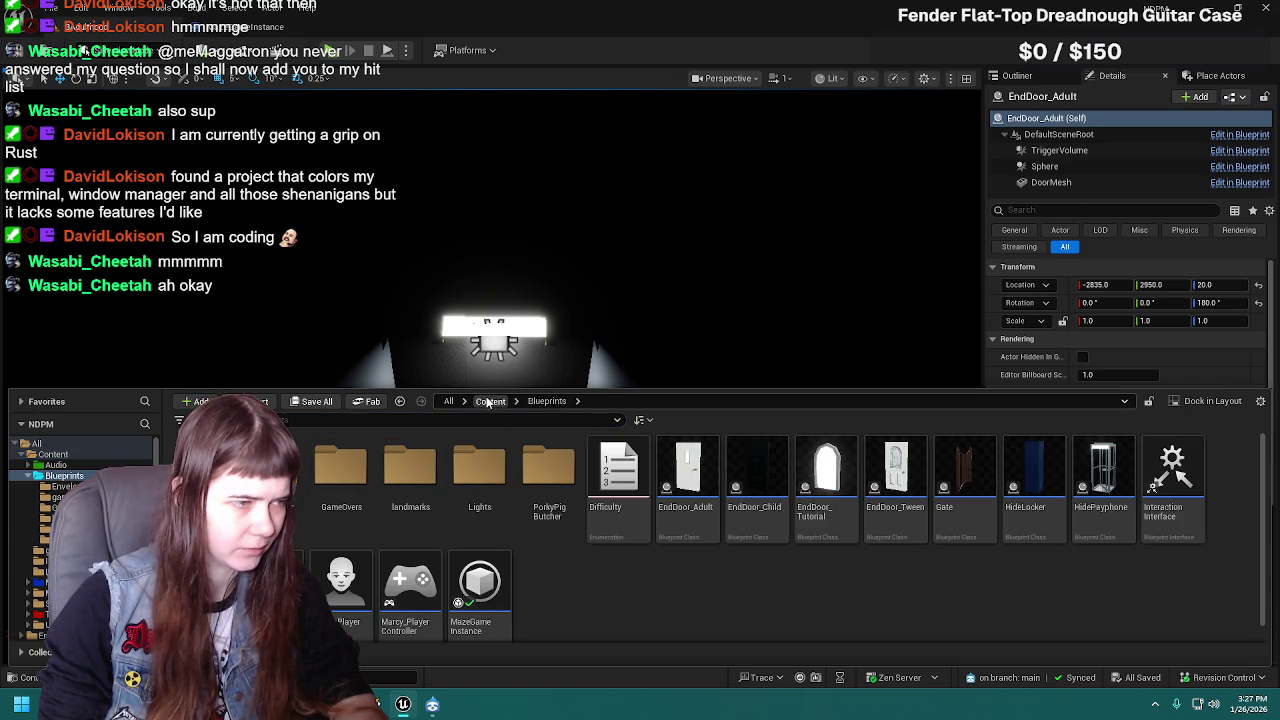
{"action": "double_click", "coordinate": [510, 512]}
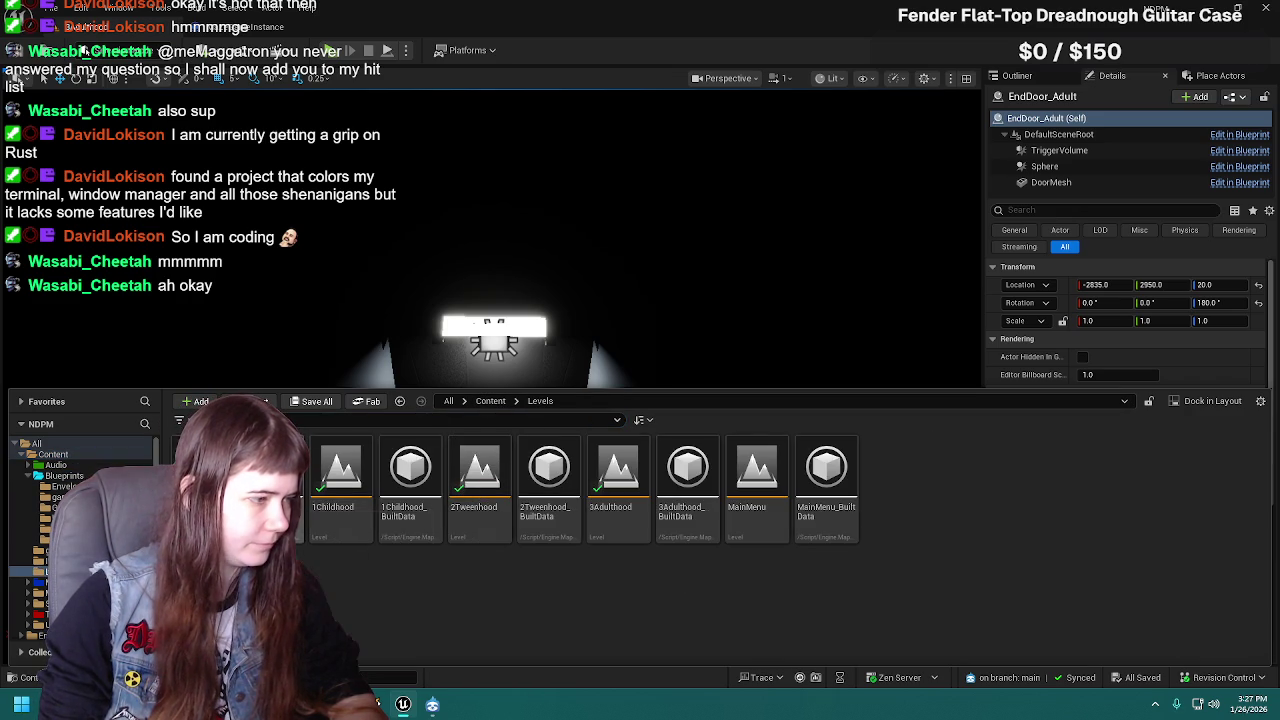
{"action": "double_click", "coordinate": [338, 490]}
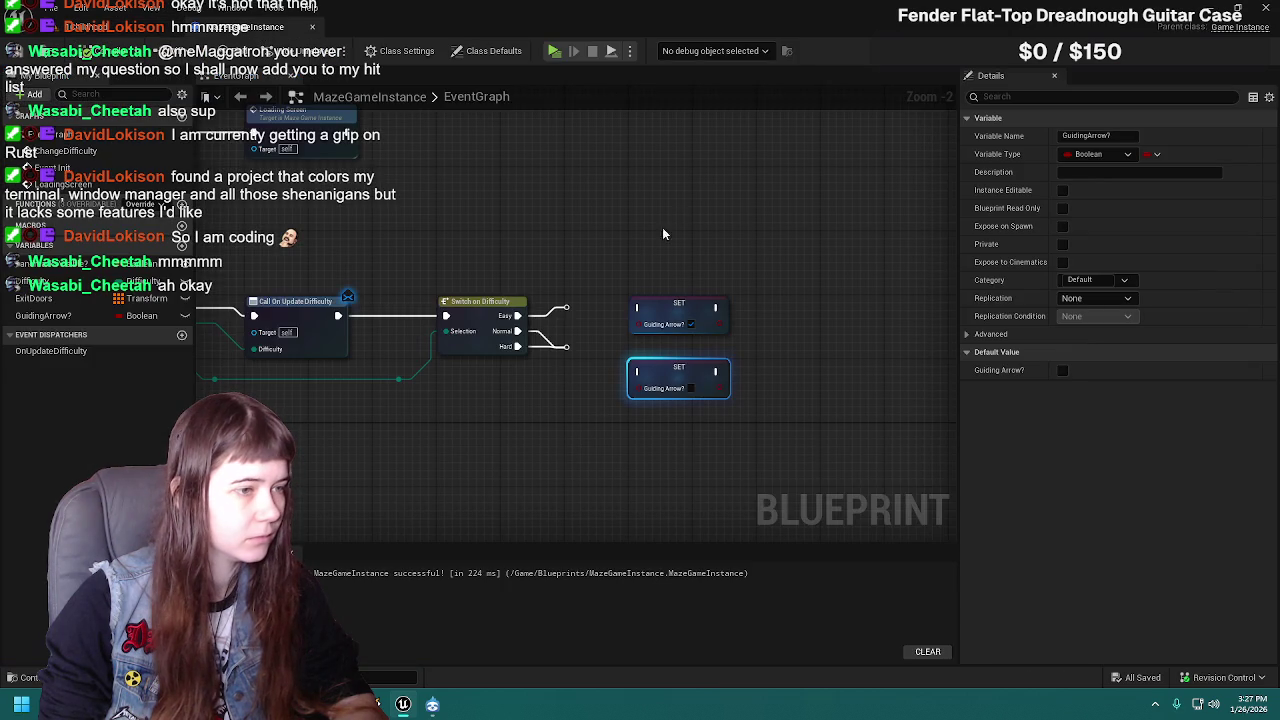
{"action": "left_click", "coordinate": [614, 277]}
{"action": "scroll", "coordinate": [596, 312], "scroll_direction": "up", "scroll_amount": 1}
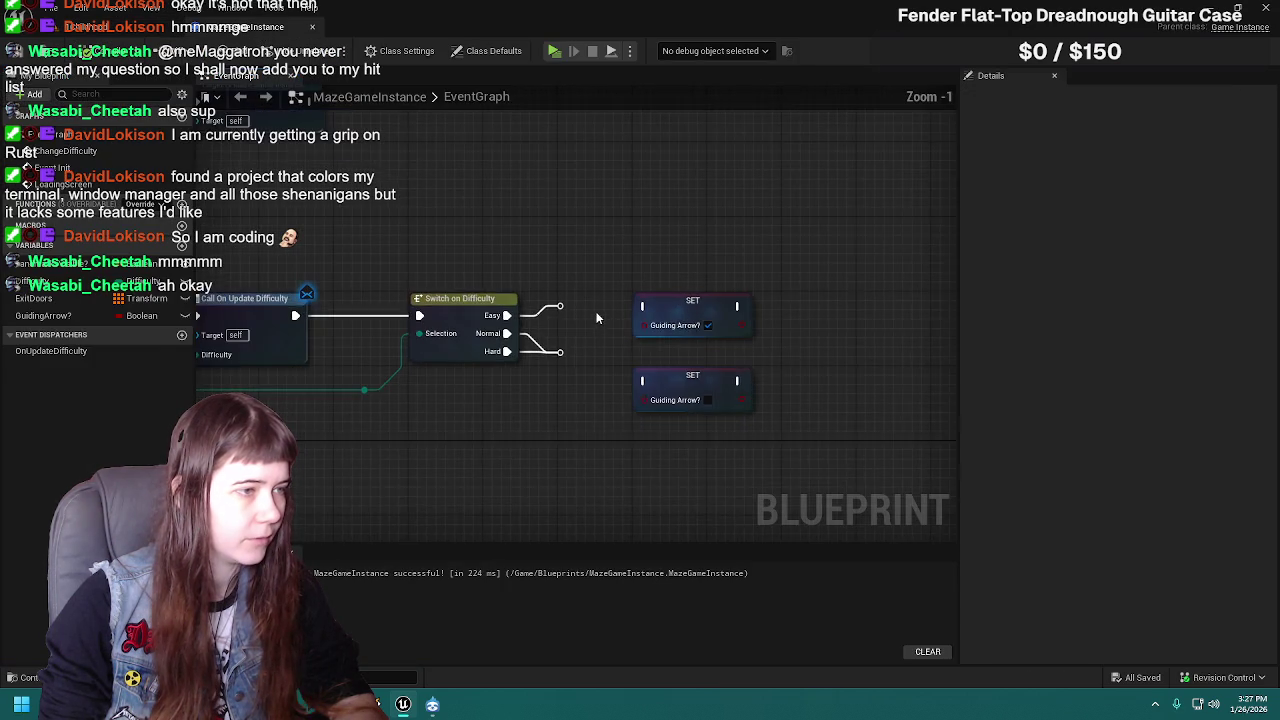
Wire the Easy branch to the true Guiding Arrow? setter and Normal/Hard to the false one.
{"action": "left_click_drag", "start_coordinate": [570, 324], "coordinate": [655, 322]}
{"action": "left_click_drag", "start_coordinate": [572, 368], "coordinate": [656, 397]}
{"action": "left_click", "coordinate": [693, 329]}
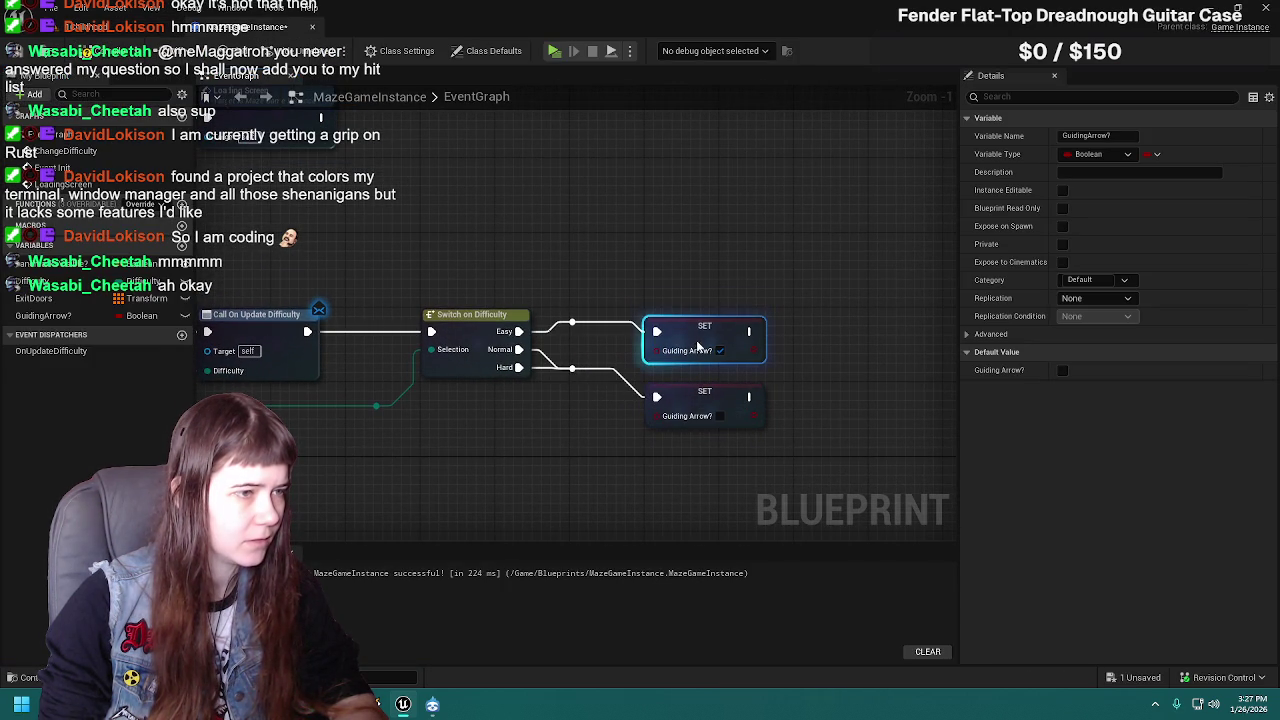
Tidy the Easy wire's reroute point and save the blueprint.
{"action": "left_click", "coordinate": [573, 323]}
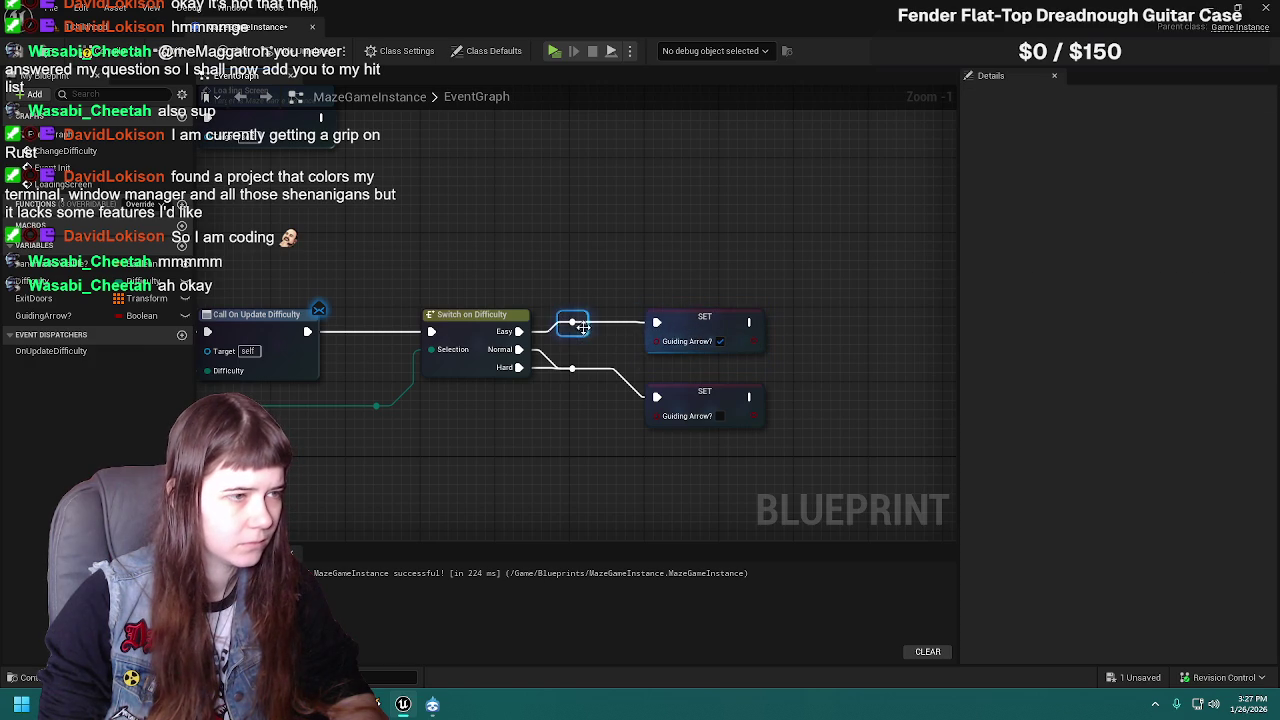
{"action": "mouse_move", "coordinate": [574, 324]}
{"action": "left_mouse_down"}
{"action": "mouse_move", "coordinate": [588, 337]}
{"action": "mouse_move", "coordinate": [589, 320]}
{"action": "left_mouse_up"}
{"action": "left_click", "coordinate": [628, 266]}
{"action": "key", "text": "ctrl+s"}
{"action": "scroll", "coordinate": [594, 237], "scroll_direction": "down", "scroll_amount": 1}
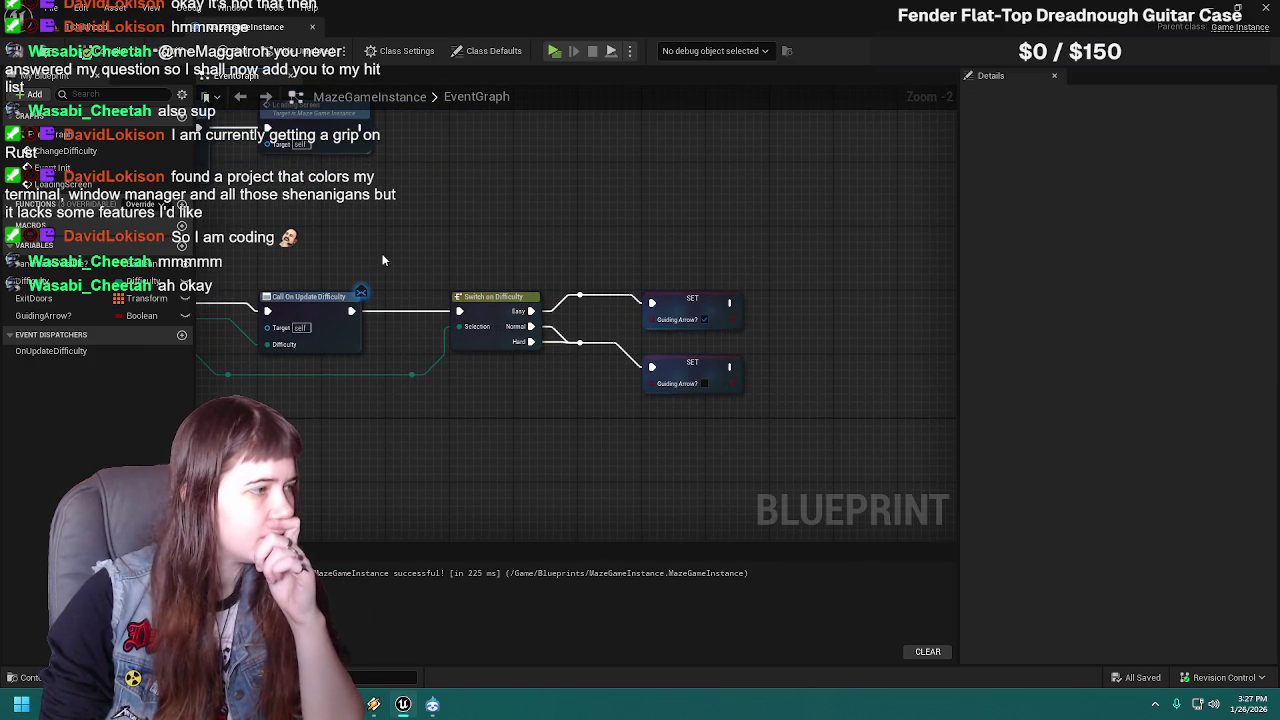
{"action": "left_click", "coordinate": [90, 264]}
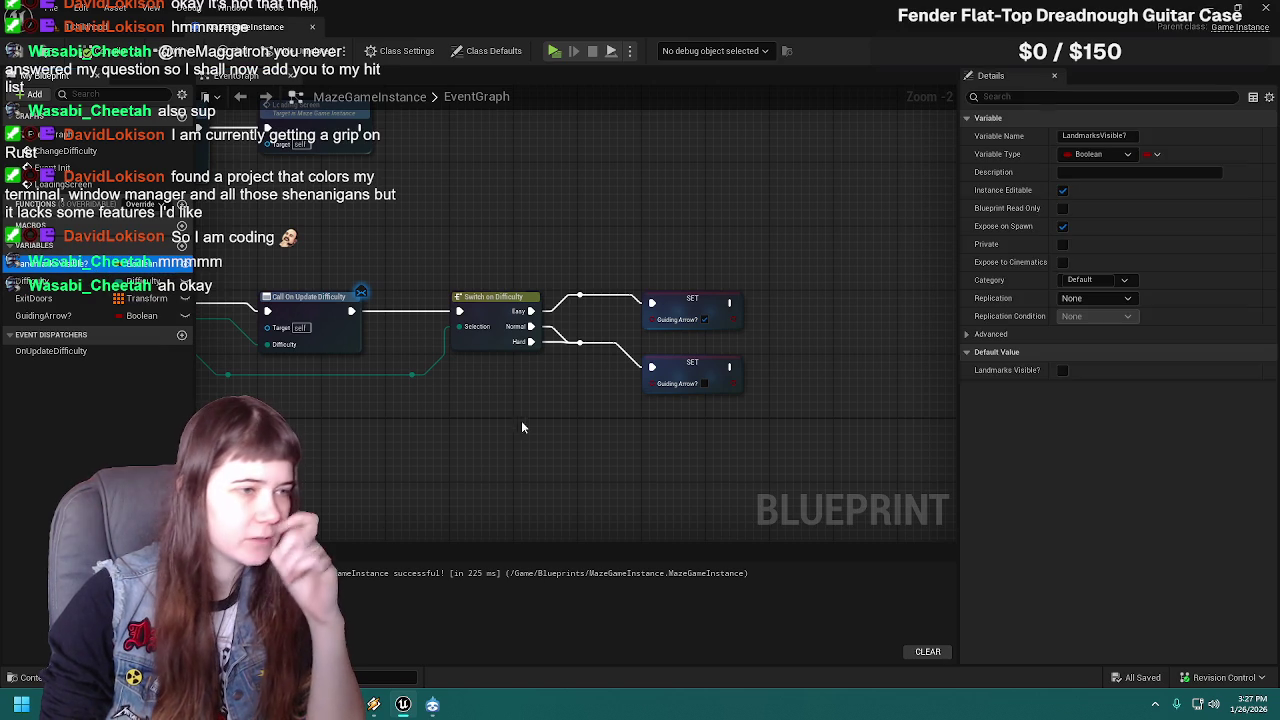
Recentre the graph and browse the Content Drawer's Blueprints folder.
{"action": "mouse_move", "coordinate": [429, 445]}
{"action": "left_mouse_down"}
{"action": "mouse_move", "coordinate": [694, 482]}
{"action": "mouse_move", "coordinate": [472, 263]}
{"action": "mouse_move", "coordinate": [582, 417]}
{"action": "mouse_move", "coordinate": [623, 323]}
{"action": "mouse_move", "coordinate": [463, 289]}
{"action": "mouse_move", "coordinate": [601, 373]}
{"action": "mouse_move", "coordinate": [608, 274]}
{"action": "mouse_move", "coordinate": [498, 235]}
{"action": "left_mouse_up"}
{"action": "scroll", "coordinate": [606, 366], "scroll_direction": "down", "scroll_amount": 1}
{"action": "scroll", "coordinate": [601, 373], "scroll_direction": "up", "scroll_amount": 1}
{"action": "key", "text": "ctrl+space"}
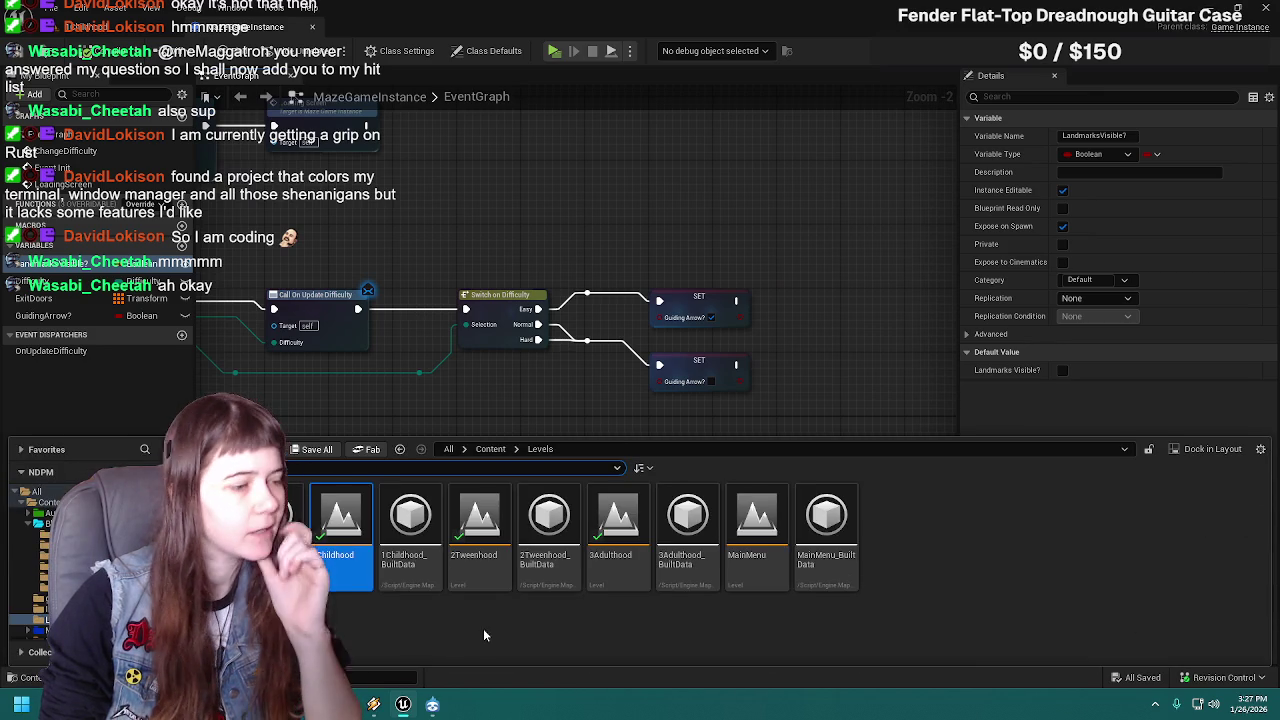
{"action": "left_click", "coordinate": [492, 451]}
{"action": "double_click", "coordinate": [341, 515]}
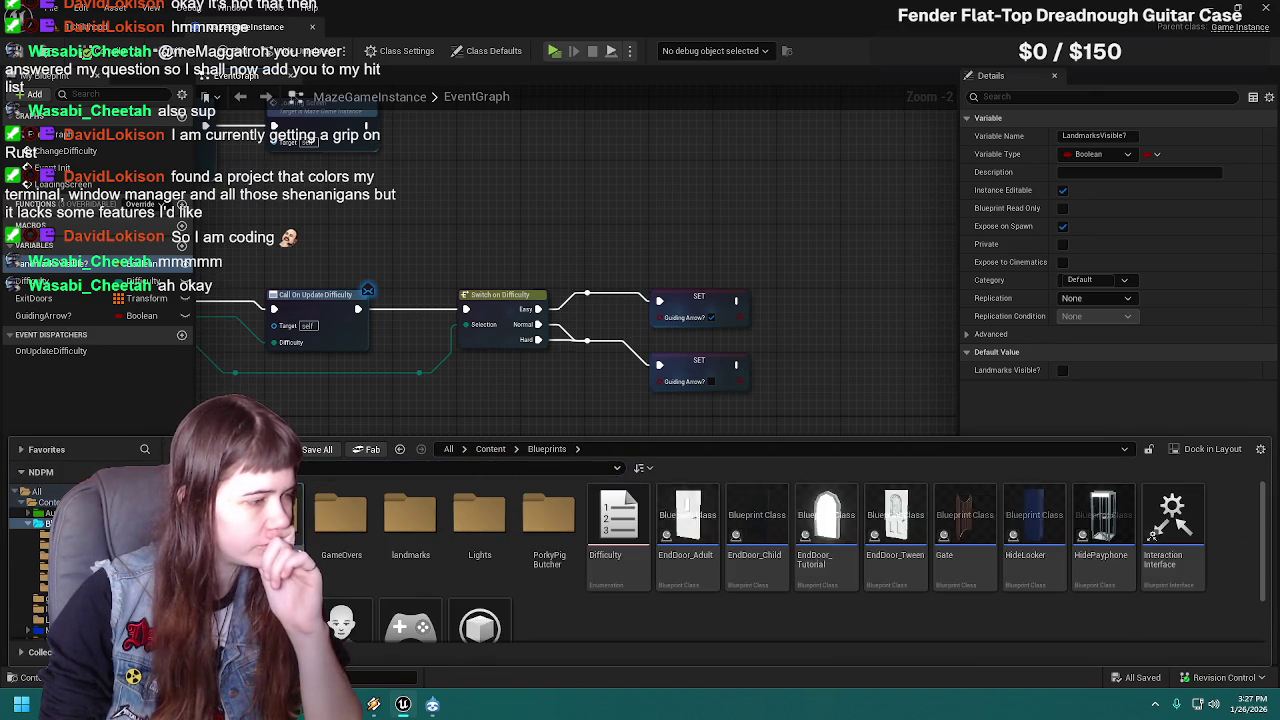
{"action": "scroll", "coordinate": [630, 602], "scroll_direction": "down", "scroll_amount": 1}
{"action": "scroll", "coordinate": [631, 604], "scroll_direction": "up", "scroll_amount": 1}
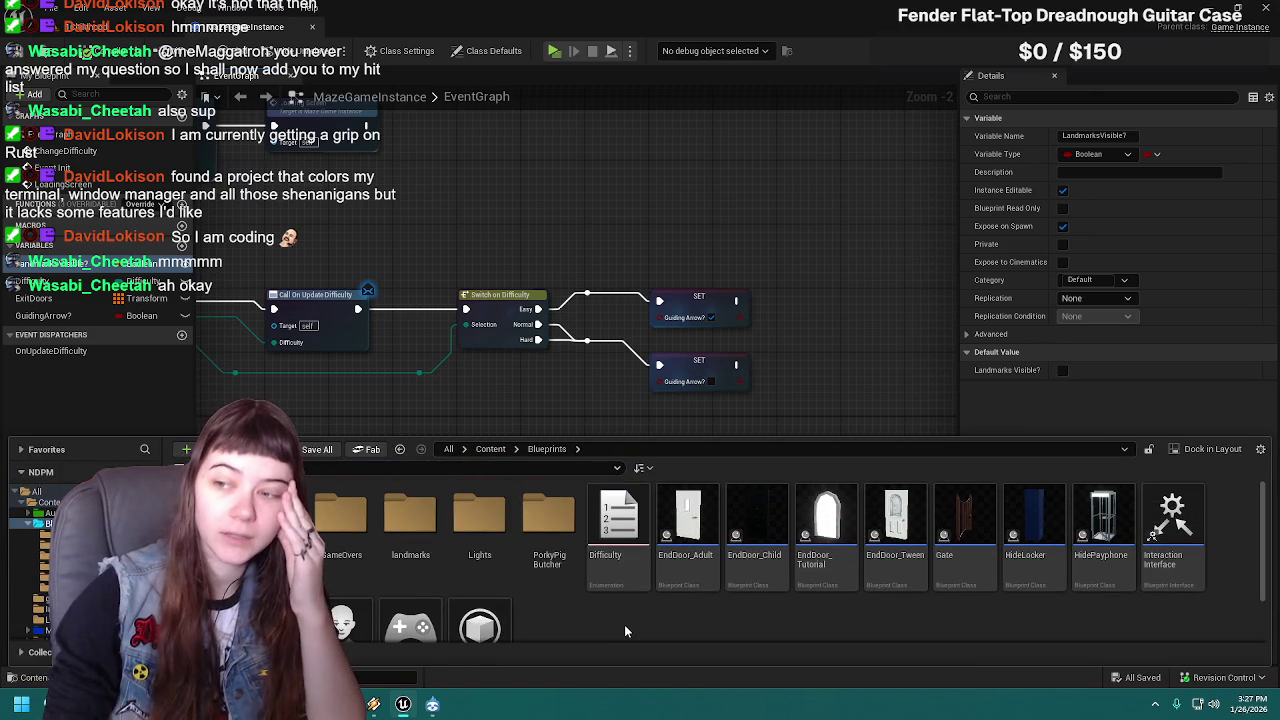
Close the browser and request deletion of the LandmarksVisible? variable, triggering the in-use warning.
{"action": "mouse_move", "coordinate": [810, 352]}
{"action": "left_mouse_down"}
{"action": "mouse_move", "coordinate": [833, 321]}
{"action": "mouse_move", "coordinate": [773, 338]}
{"action": "left_mouse_up"}
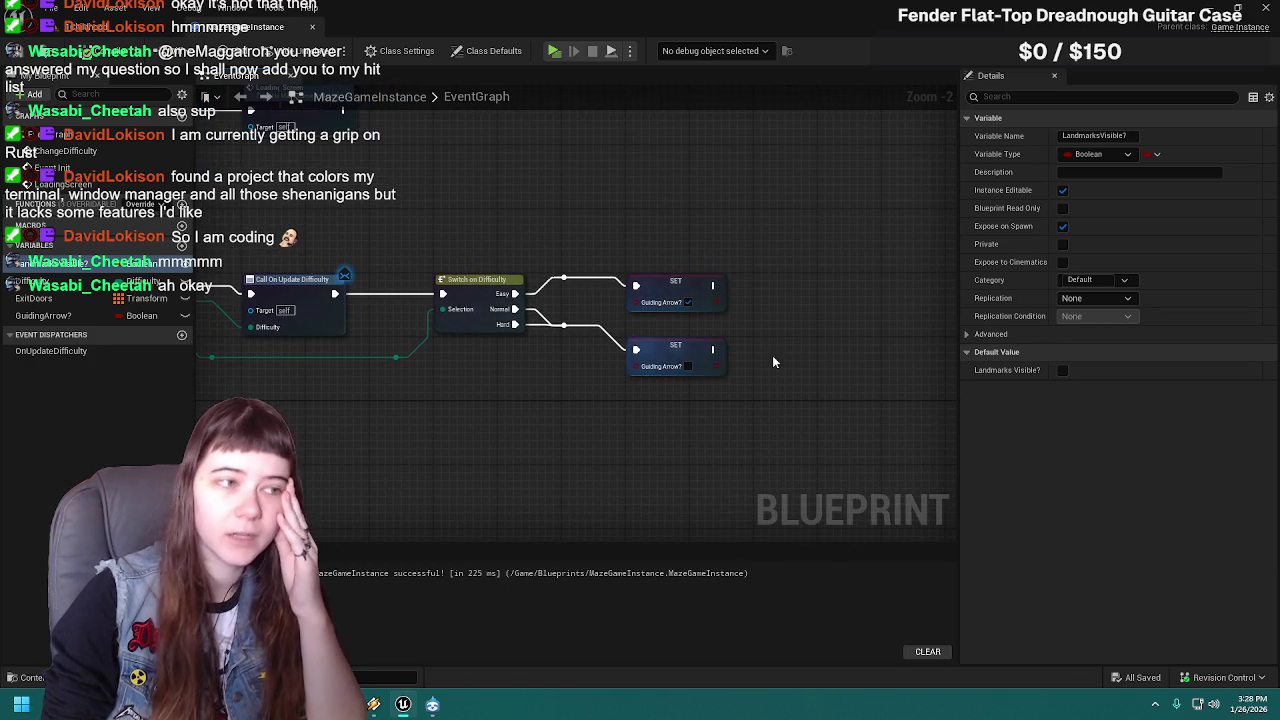
{"action": "right_click", "coordinate": [98, 268]}
{"action": "left_click", "coordinate": [118, 382]}
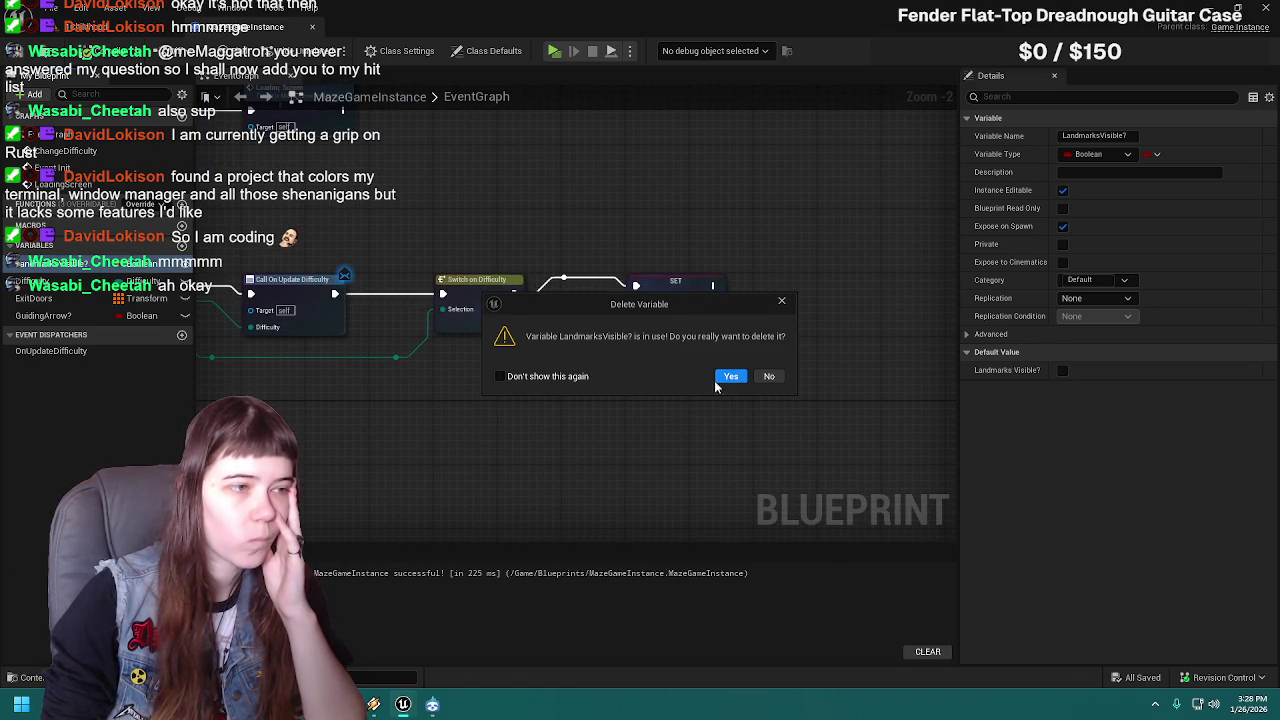
Keep the LandmarksVisible? variable by declining its deletion, then nudge the graph view right.
{"action": "left_click", "coordinate": [767, 377]}
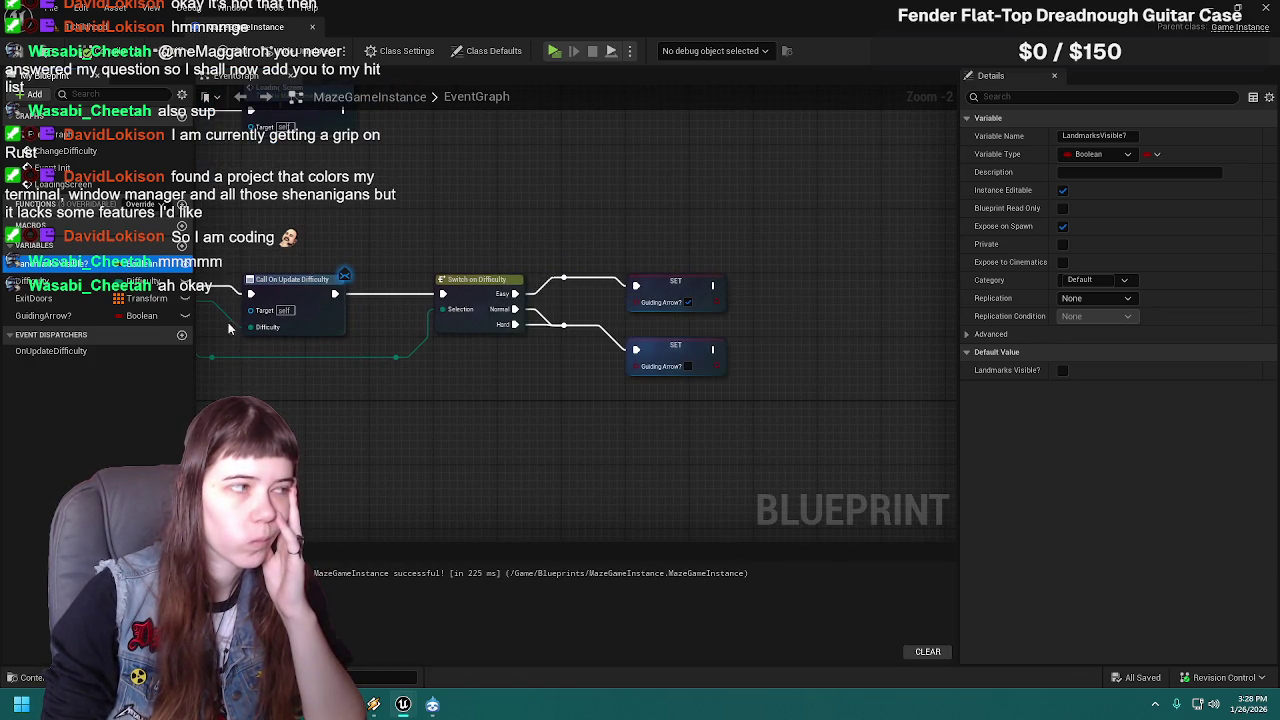
{"action": "scroll", "coordinate": [527, 202], "scroll_direction": "down", "scroll_amount": 2}
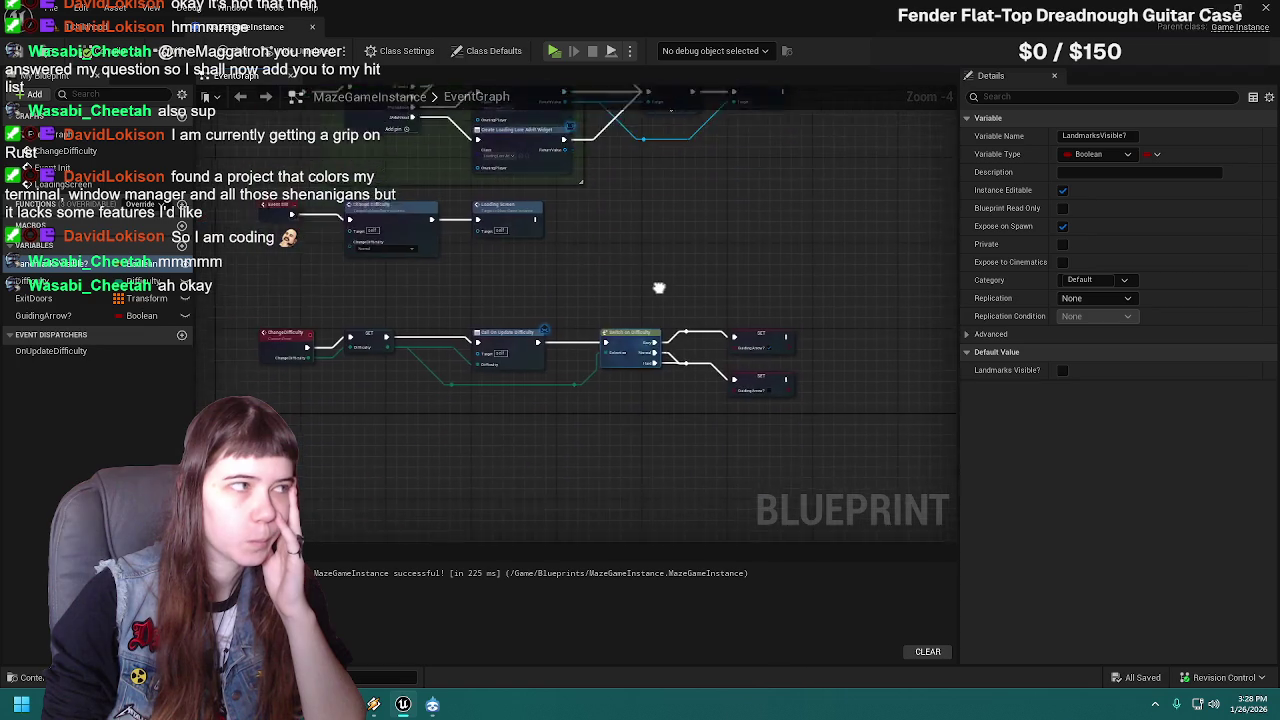
{"action": "scroll", "coordinate": [600, 268], "scroll_direction": "up", "scroll_amount": 1}
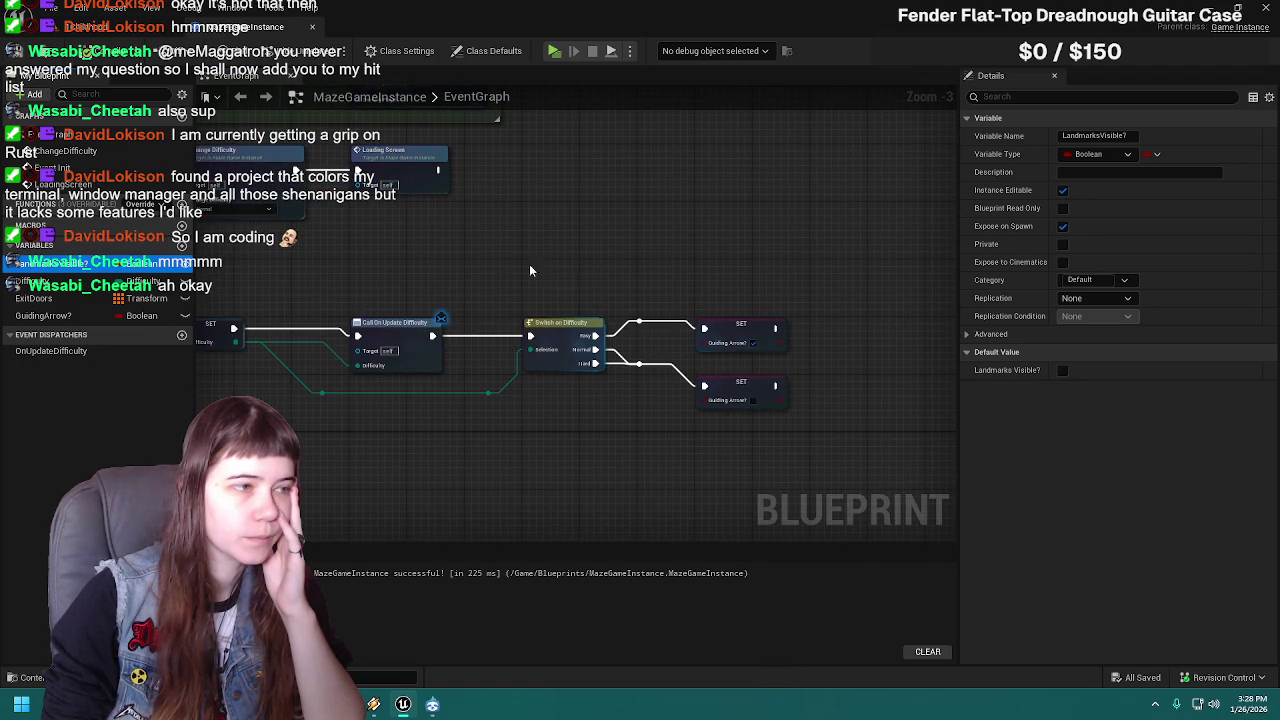
{"action": "left_click_drag", "start_coordinate": [522, 258], "coordinate": [593, 256]}
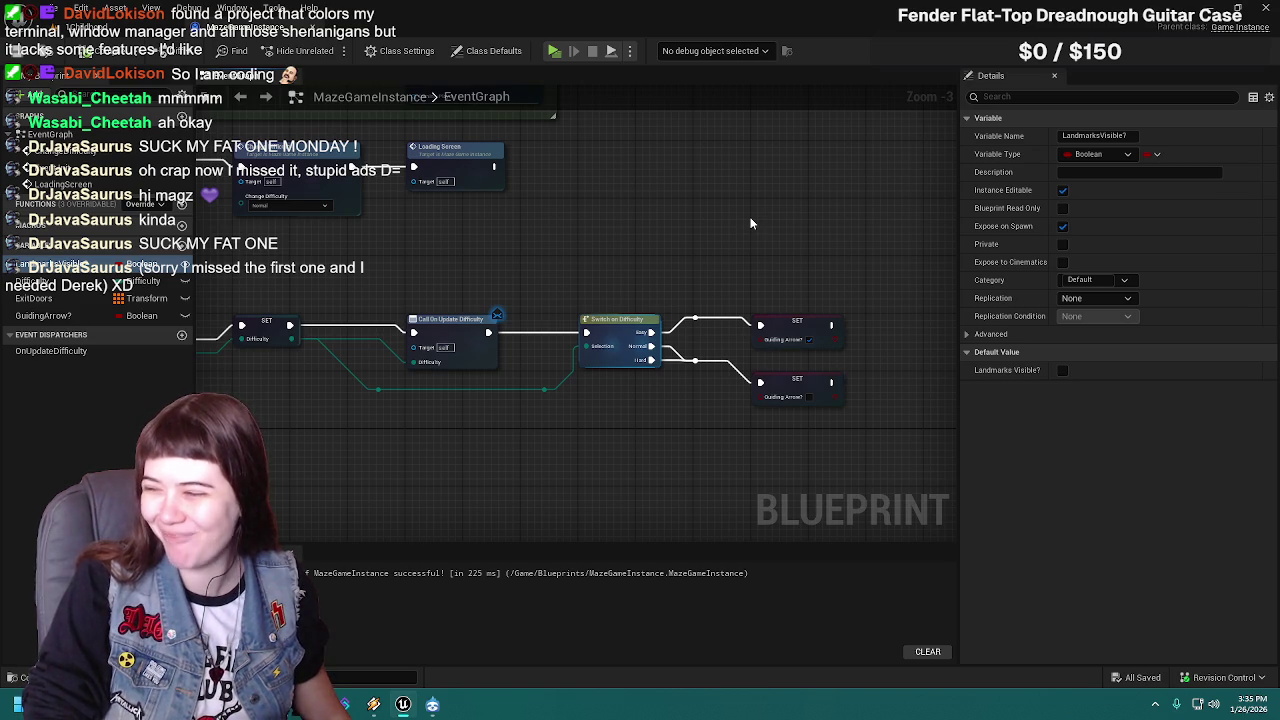
Return to the MazeGameInstance event graph, then bring the 'crazy taxi arrow' image search over the editor.
{"action": "left_click", "coordinate": [90, 30]}
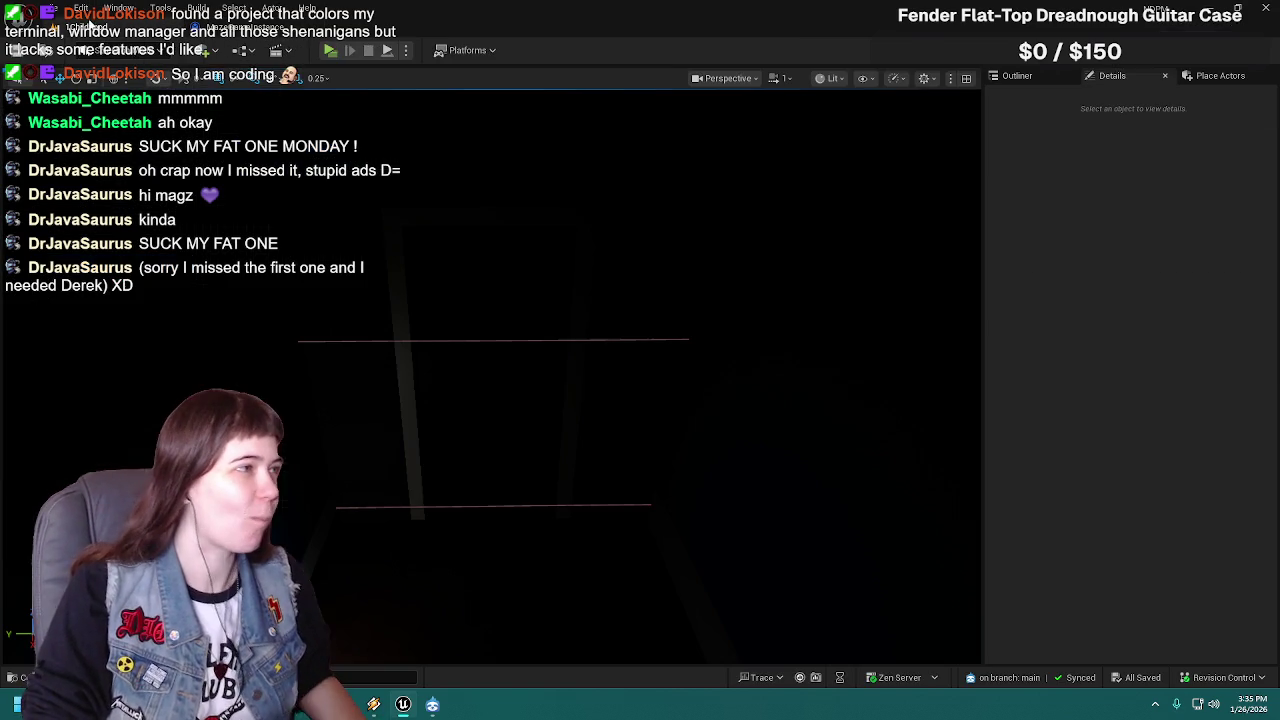
{"action": "left_click", "coordinate": [240, 32]}
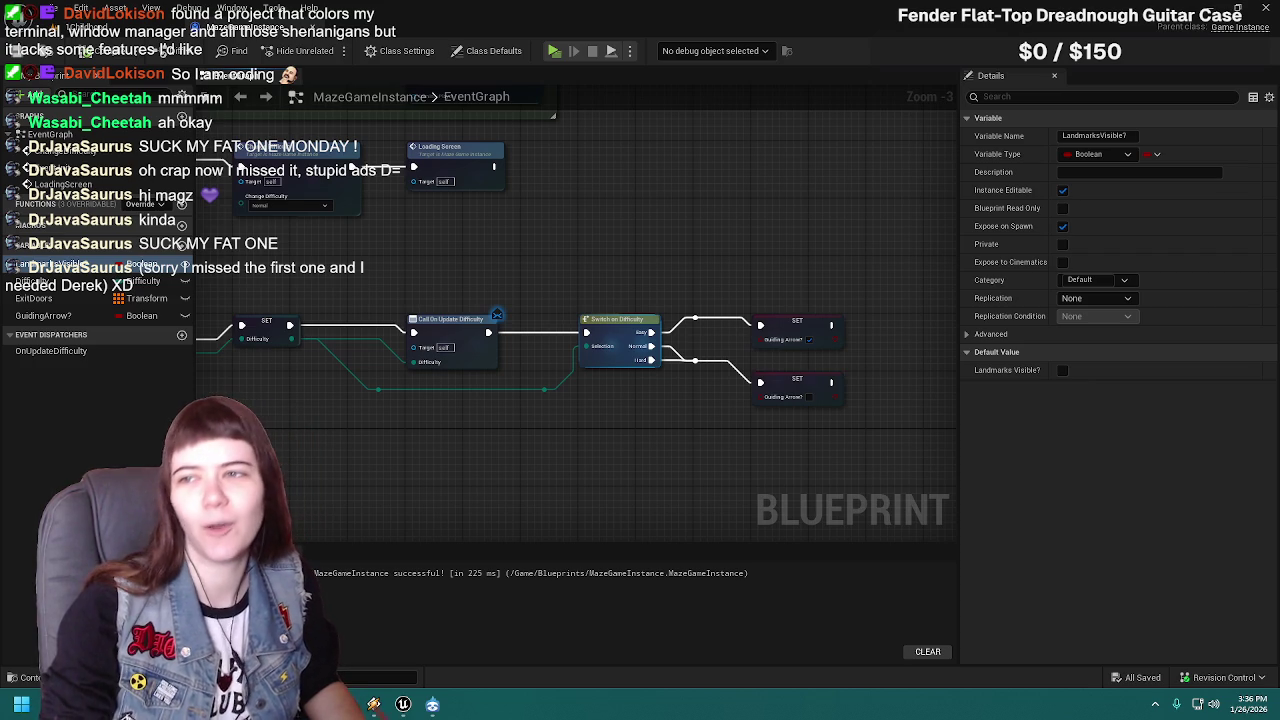
{"action": "mouse_move", "coordinate": [1270, 130]}
{"action": "left_mouse_down"}
{"action": "mouse_move", "coordinate": [960, 118]}
{"action": "mouse_move", "coordinate": [760, 2]}
{"action": "left_mouse_up"}
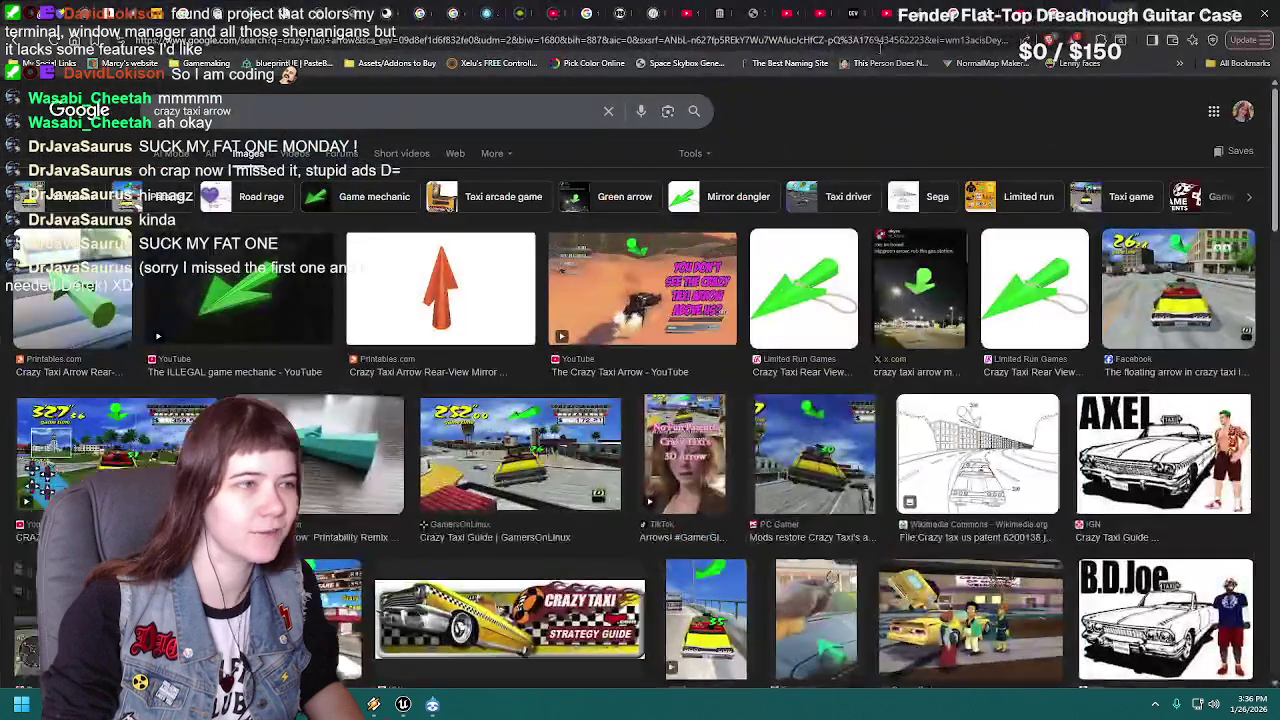
Preview the orange arrow image and the Crazy Taxi floating arrow screenshot.
{"action": "left_click", "coordinate": [480, 310]}
{"action": "scroll", "coordinate": [900, 402], "scroll_direction": "down", "scroll_amount": 1}
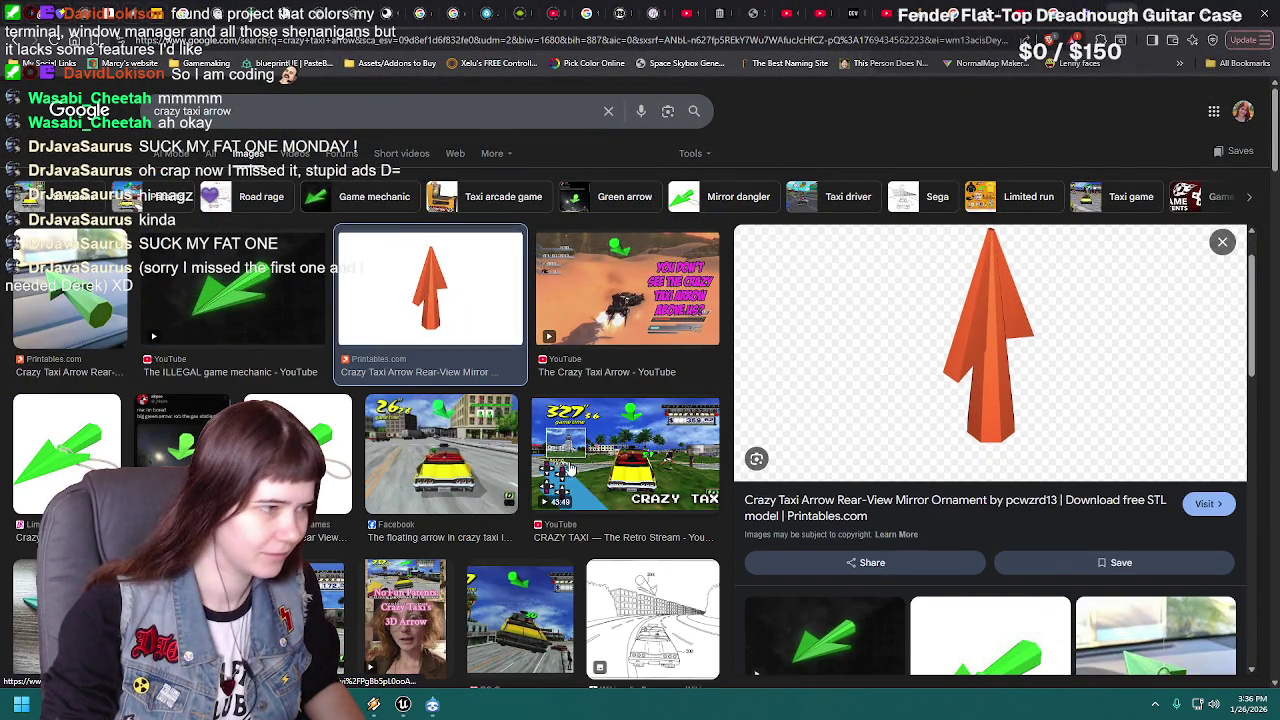
{"action": "left_click", "coordinate": [441, 453]}
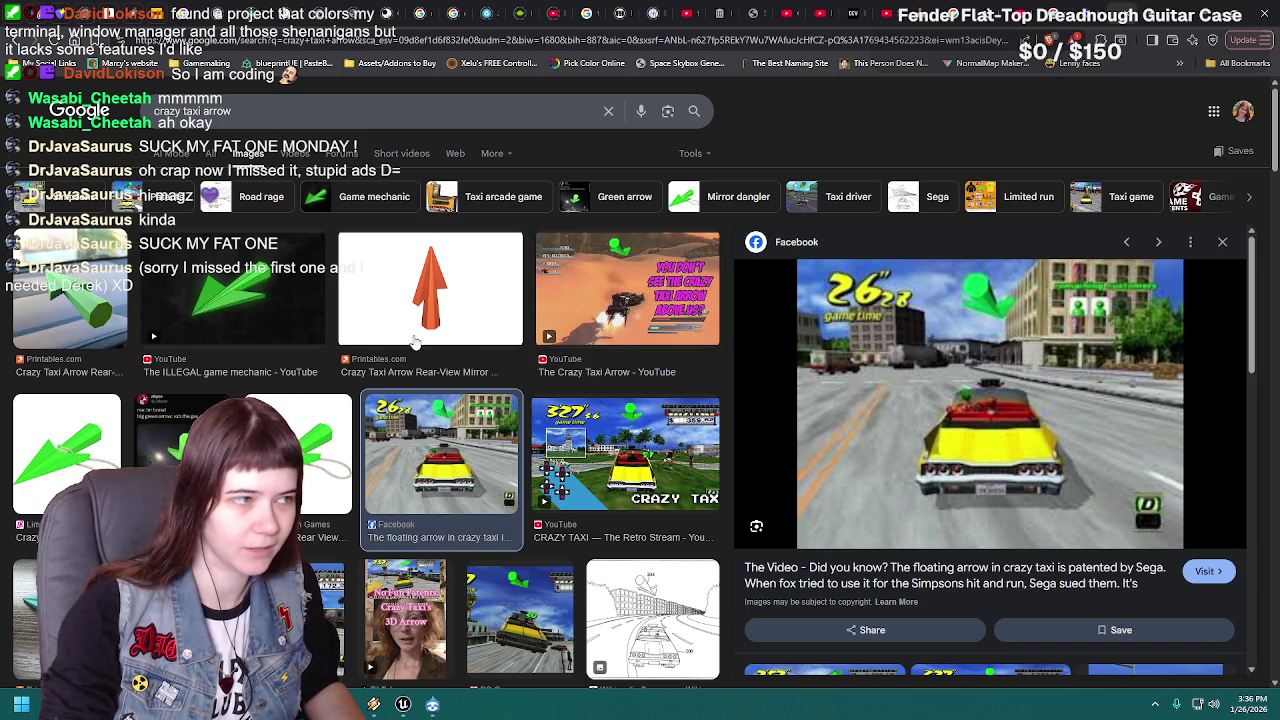
{"action": "scroll", "coordinate": [584, 352], "scroll_direction": "down", "scroll_amount": 2}
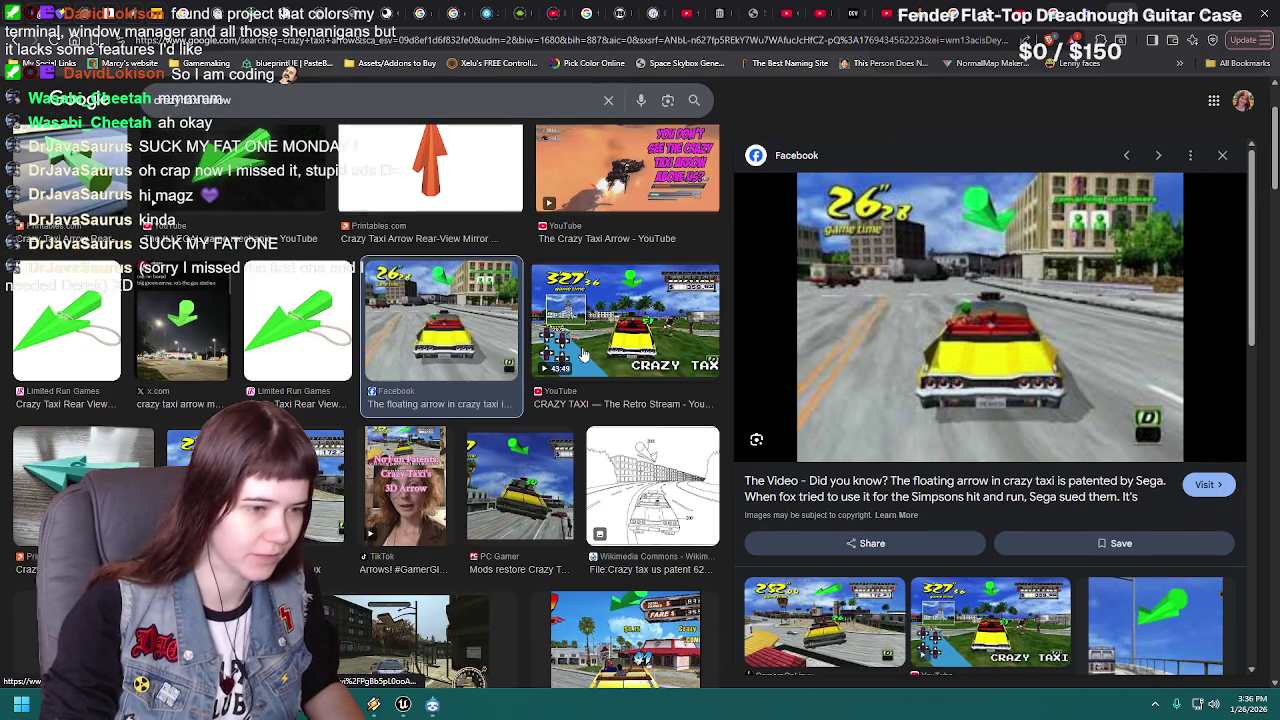
{"action": "scroll", "coordinate": [590, 380], "scroll_direction": "down", "scroll_amount": 1}
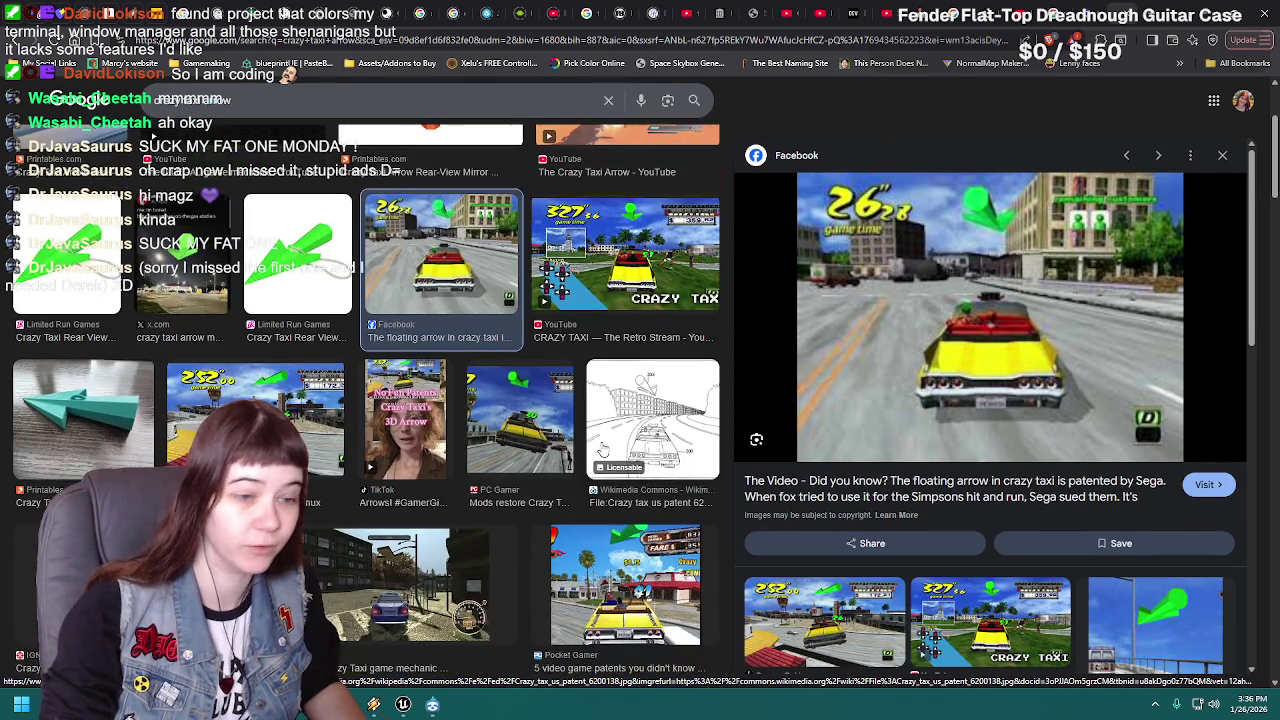
{"action": "scroll", "coordinate": [600, 430], "scroll_direction": "up", "scroll_amount": 2}
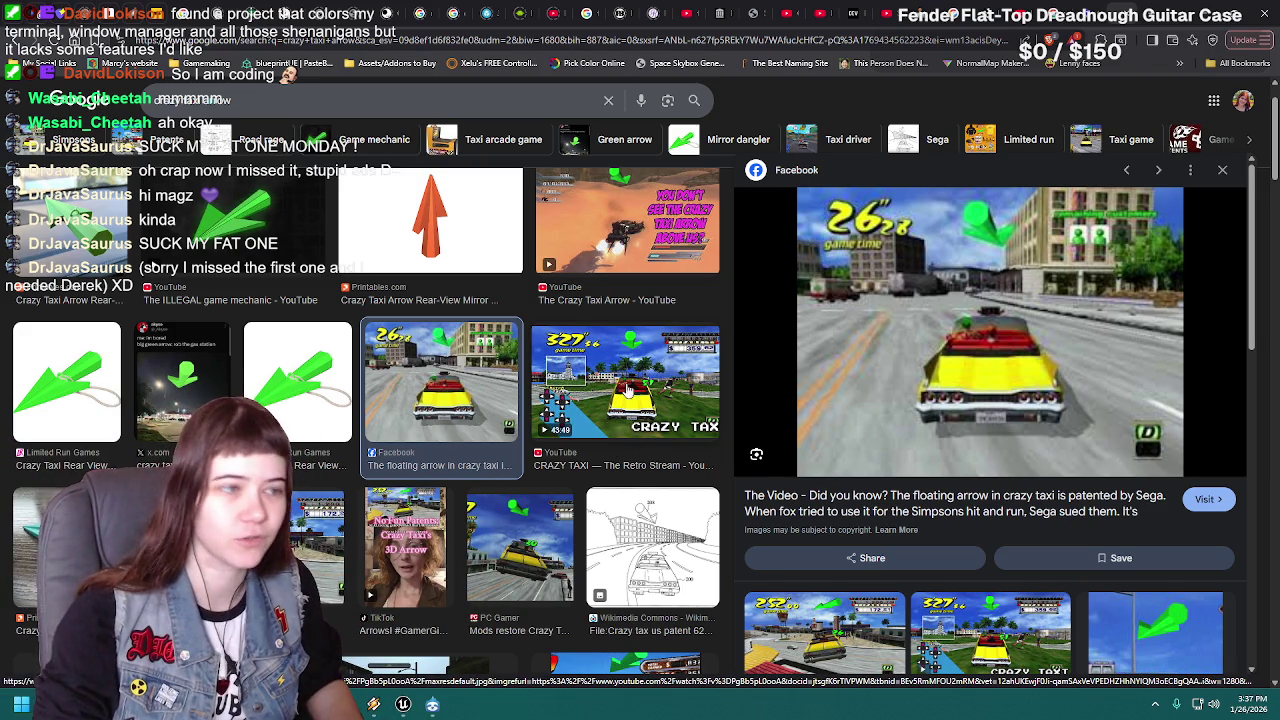
{"action": "scroll", "coordinate": [560, 430], "scroll_direction": "down", "scroll_amount": 1}
View the Crazy Taxi patent arrow drawing, then restore the browser to reveal Unreal.
{"action": "left_click", "coordinate": [700, 479]}
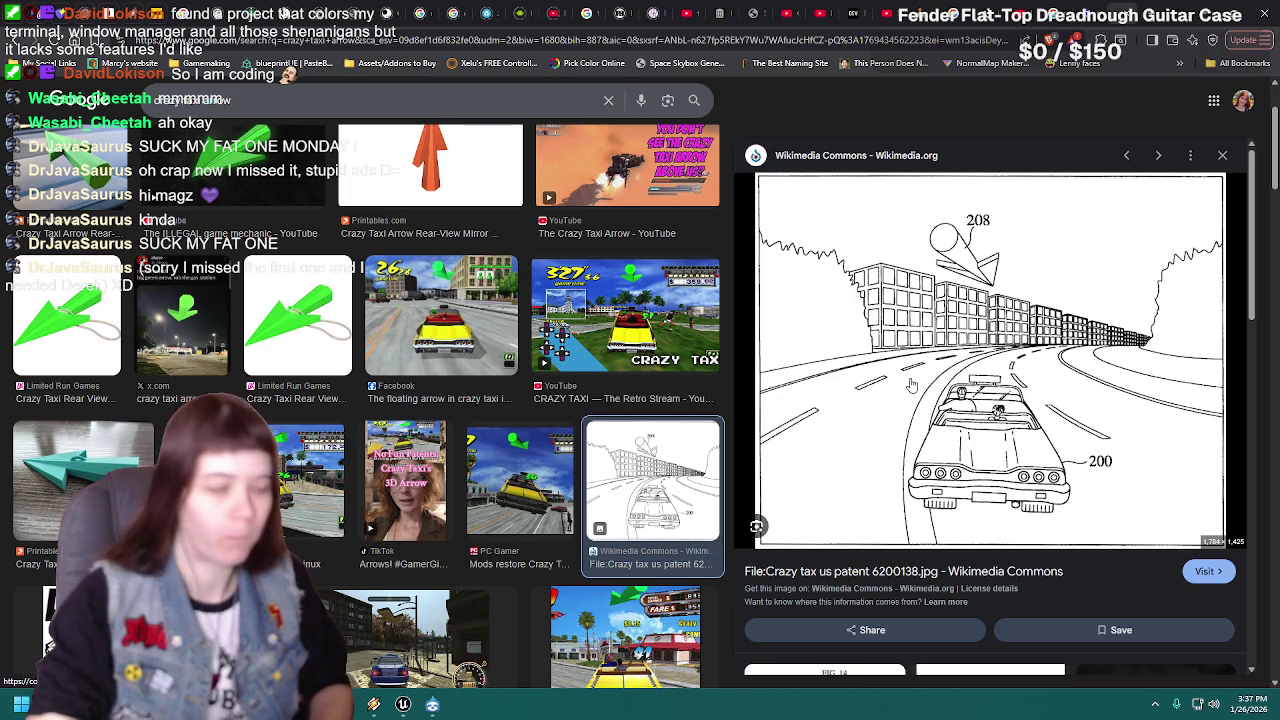
{"action": "scroll", "coordinate": [535, 452], "scroll_direction": "down", "scroll_amount": 3}
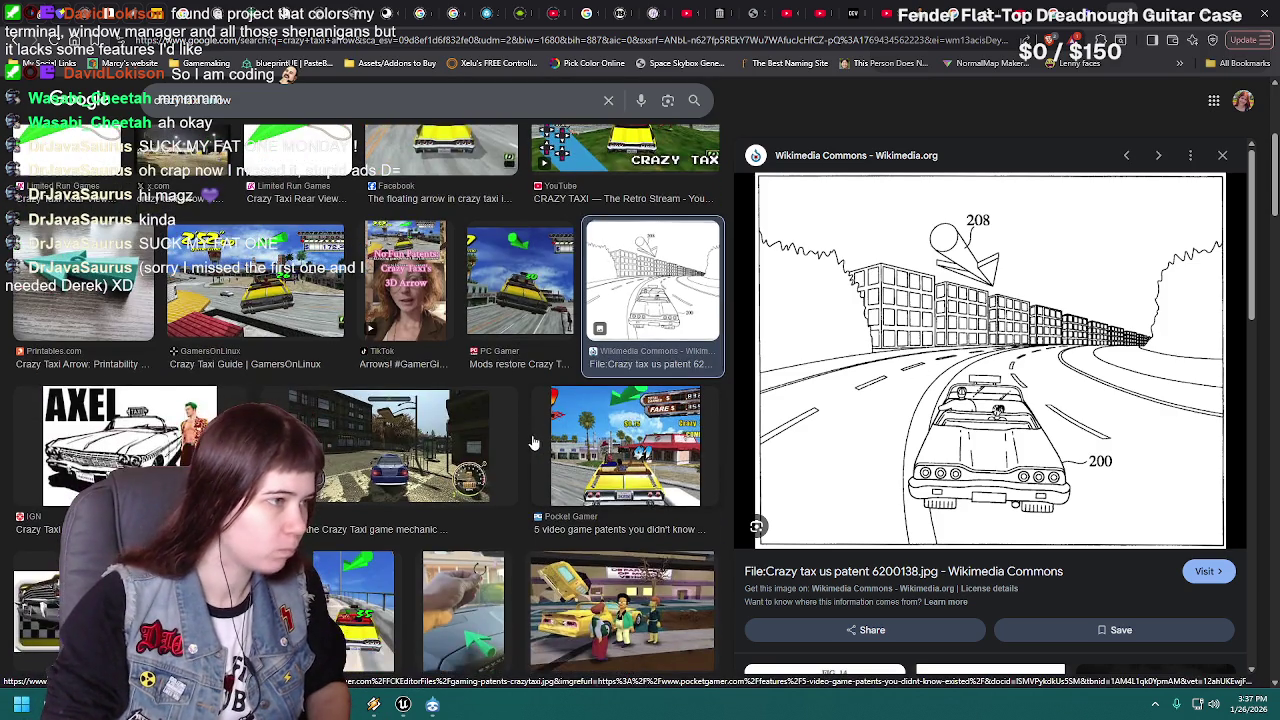
{"action": "scroll", "coordinate": [535, 452], "scroll_direction": "down", "scroll_amount": 2}
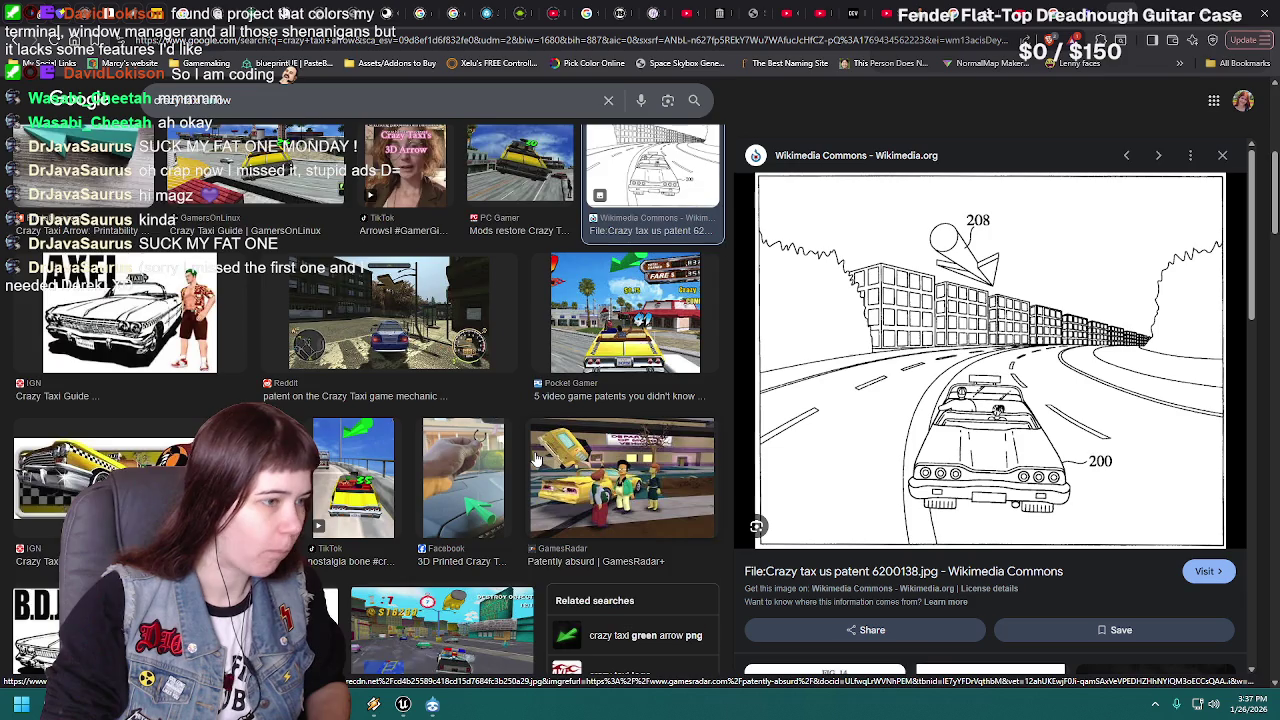
{"action": "scroll", "coordinate": [535, 458], "scroll_direction": "down", "scroll_amount": 1}
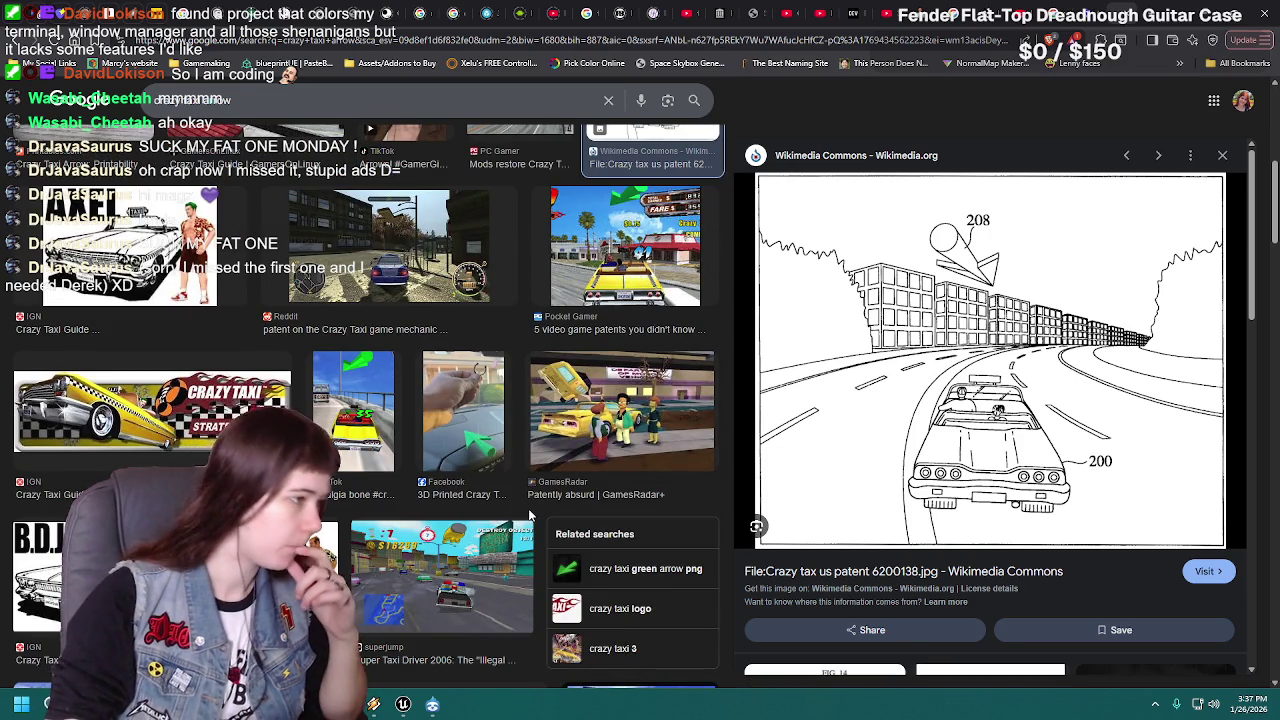
{"action": "scroll", "coordinate": [532, 513], "scroll_direction": "up", "scroll_amount": 6}
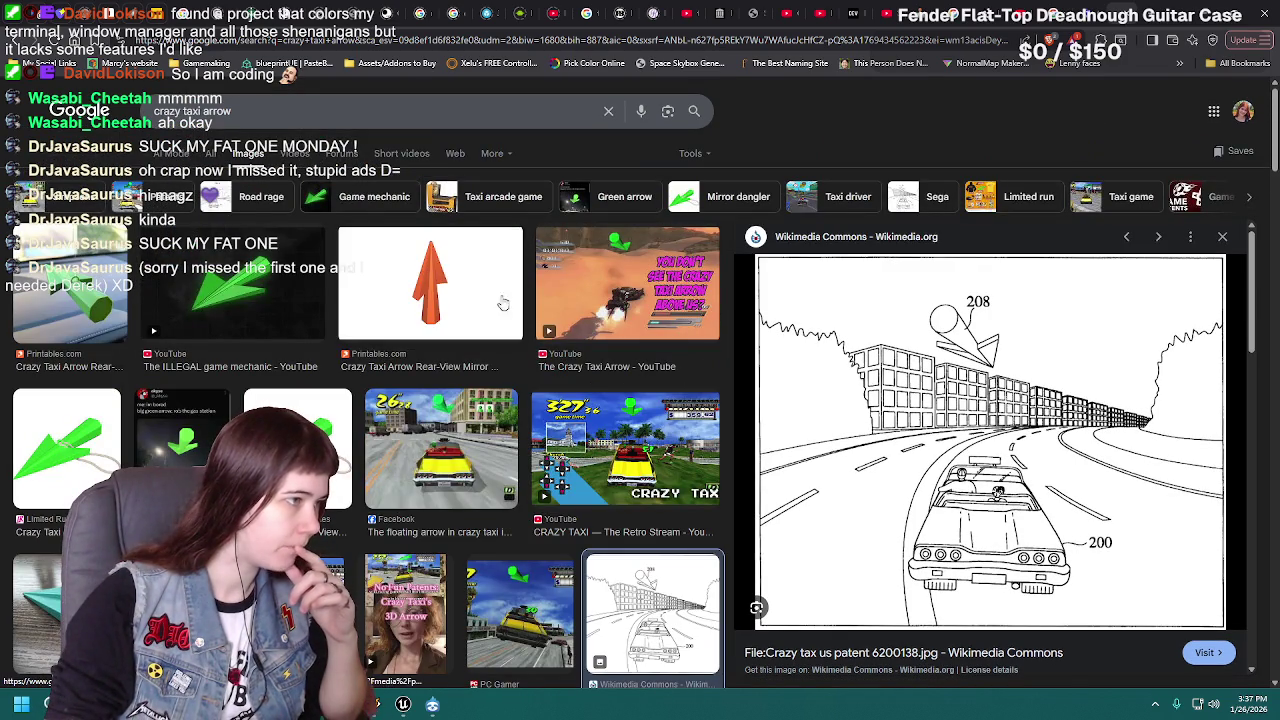
{"action": "key", "text": "super+Down"}
{"action": "key", "text": "super+Down"}
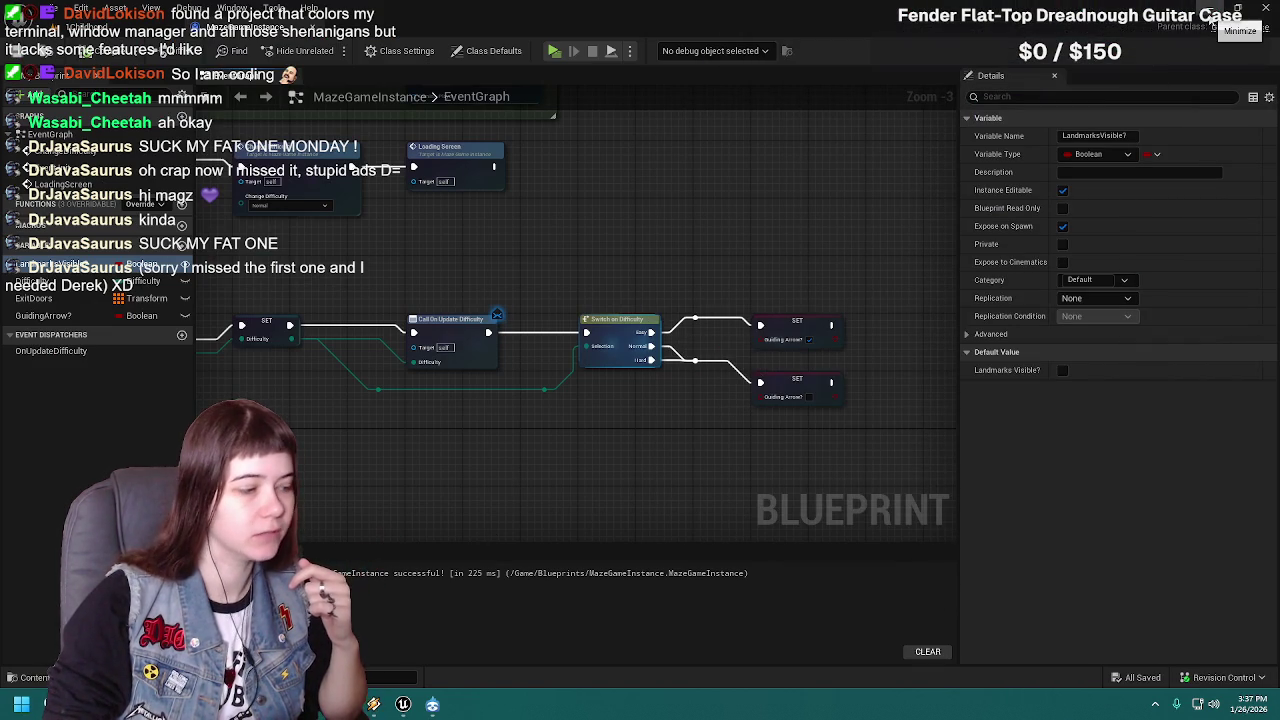
Minimize Unreal and the Porky model file, then launch a fresh Blender past the splash screen.
{"action": "left_click", "coordinate": [1213, 10]}
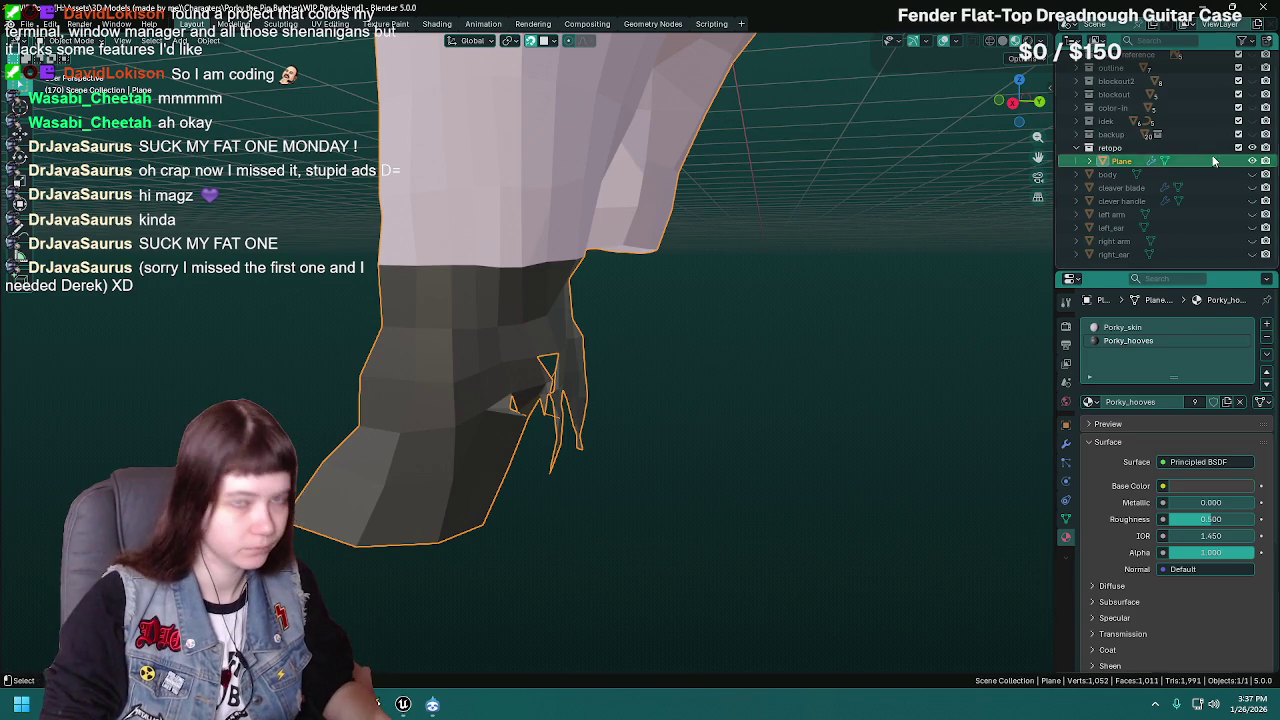
{"action": "left_click", "coordinate": [1213, 8]}
{"action": "double_click", "coordinate": [1139, 625]}
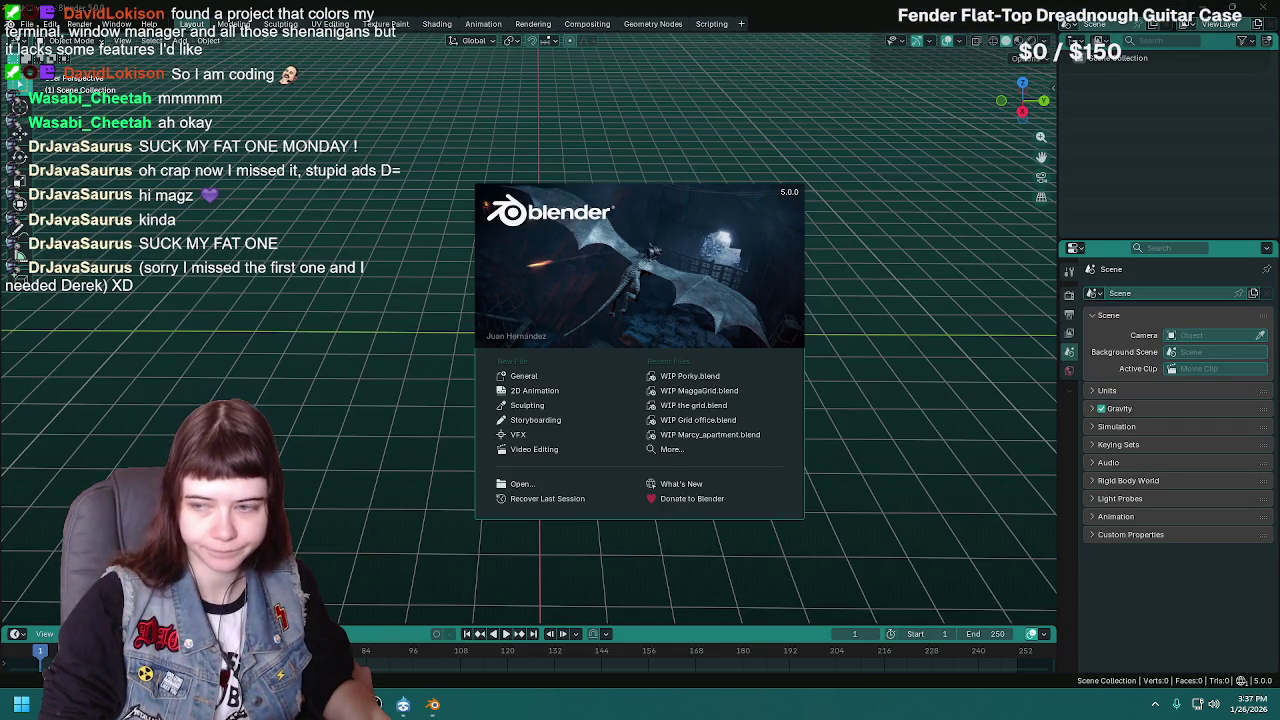
{"action": "key", "text": "Escape"}
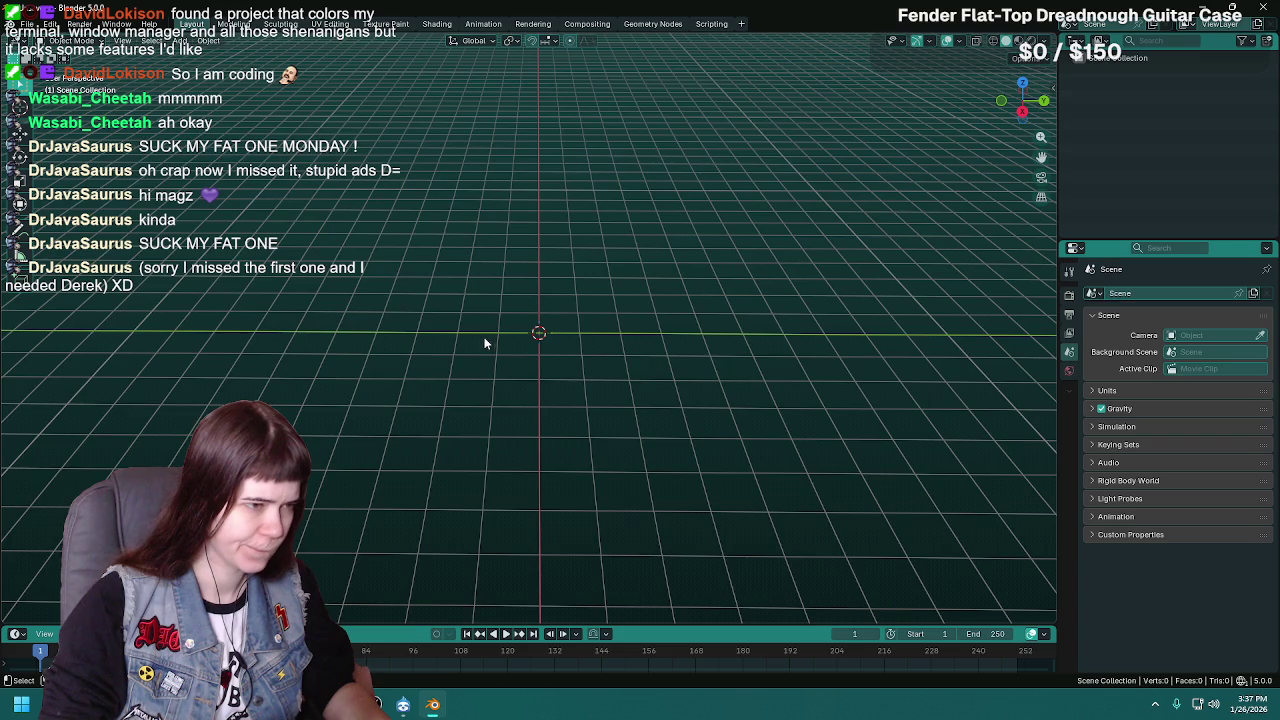
{"action": "key", "text": "shift+a"}
Add a cube, flatten it along Z into a thin slab, and start saving the file.
{"action": "mouse_move", "coordinate": [538, 350]}
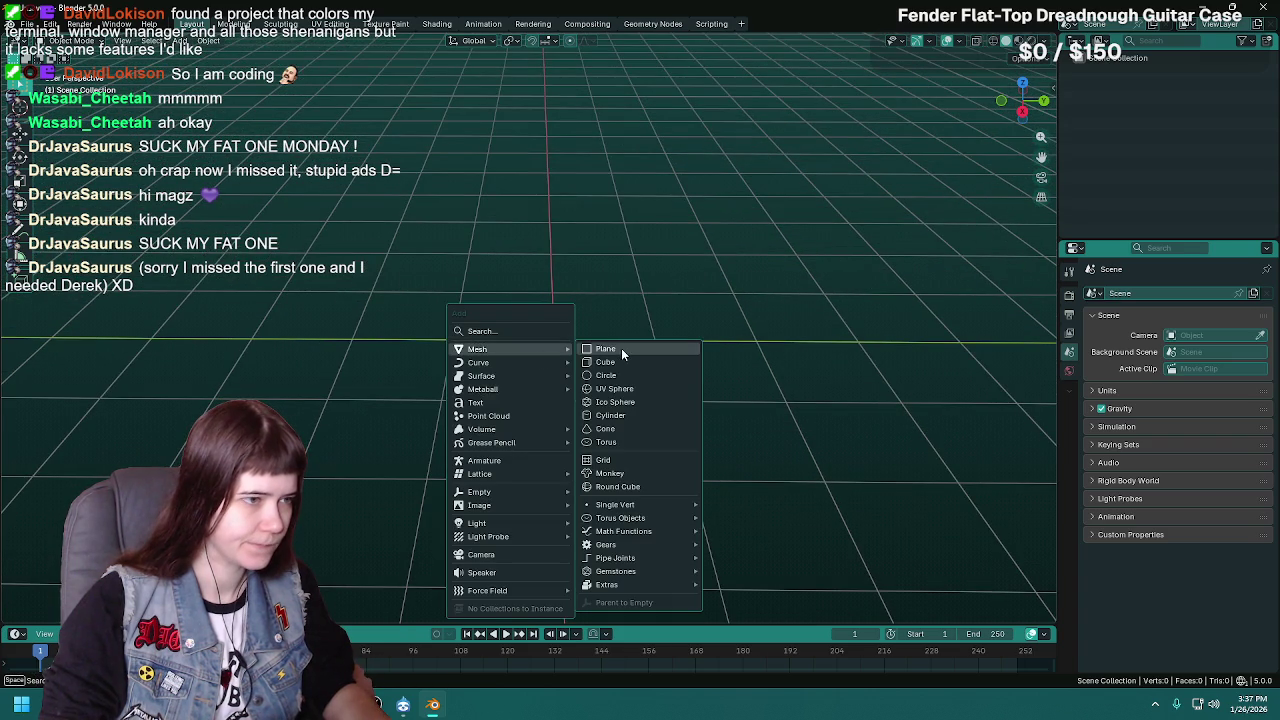
{"action": "left_click", "coordinate": [622, 361]}
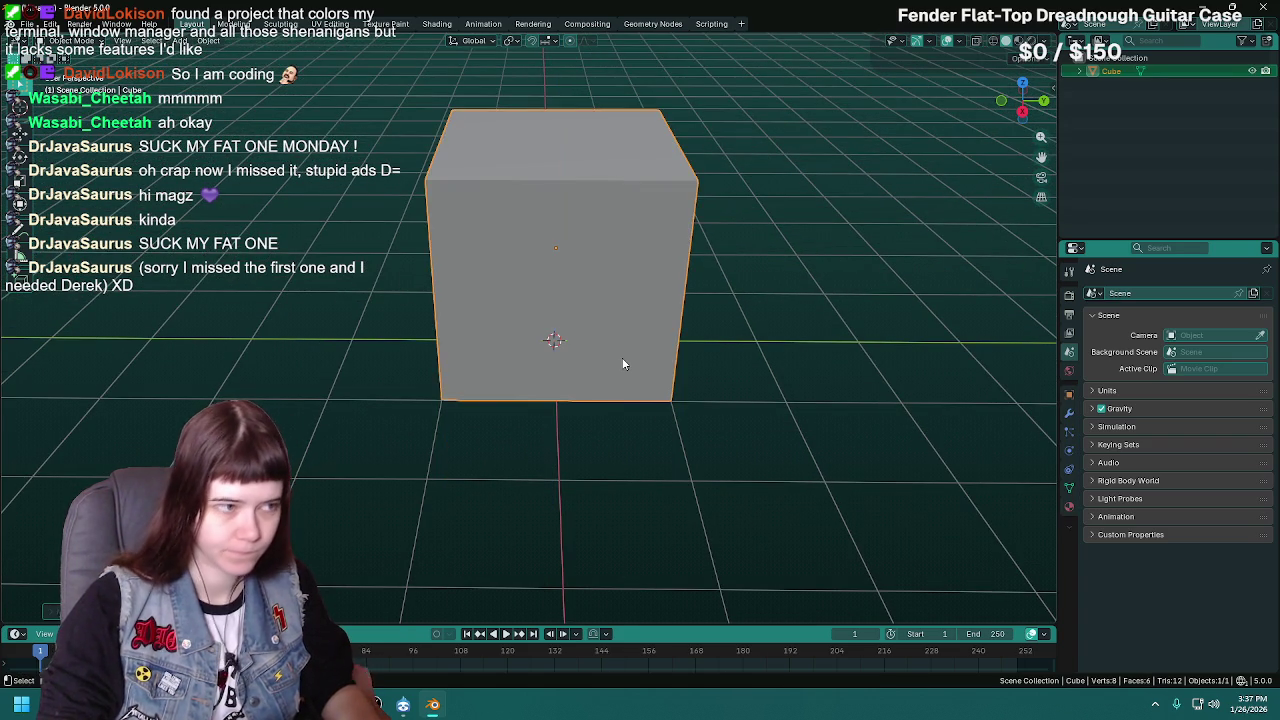
{"action": "mouse_move", "coordinate": [587, 376]}
{"action": "left_mouse_down"}
{"action": "mouse_move", "coordinate": [502, 366]}
{"action": "mouse_move", "coordinate": [526, 364]}
{"action": "mouse_move", "coordinate": [502, 366]}
{"action": "mouse_move", "coordinate": [511, 375]}
{"action": "left_mouse_up"}
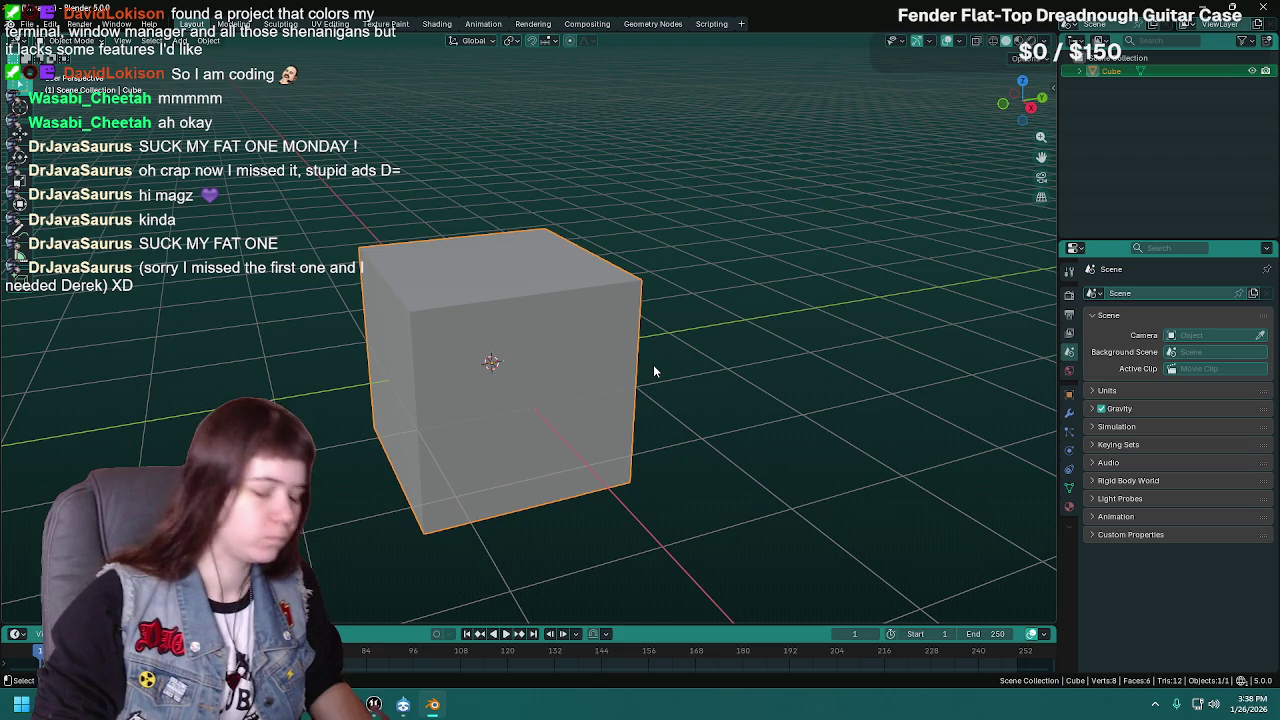
{"action": "key", "text": "s"}
{"action": "key", "text": "z"}
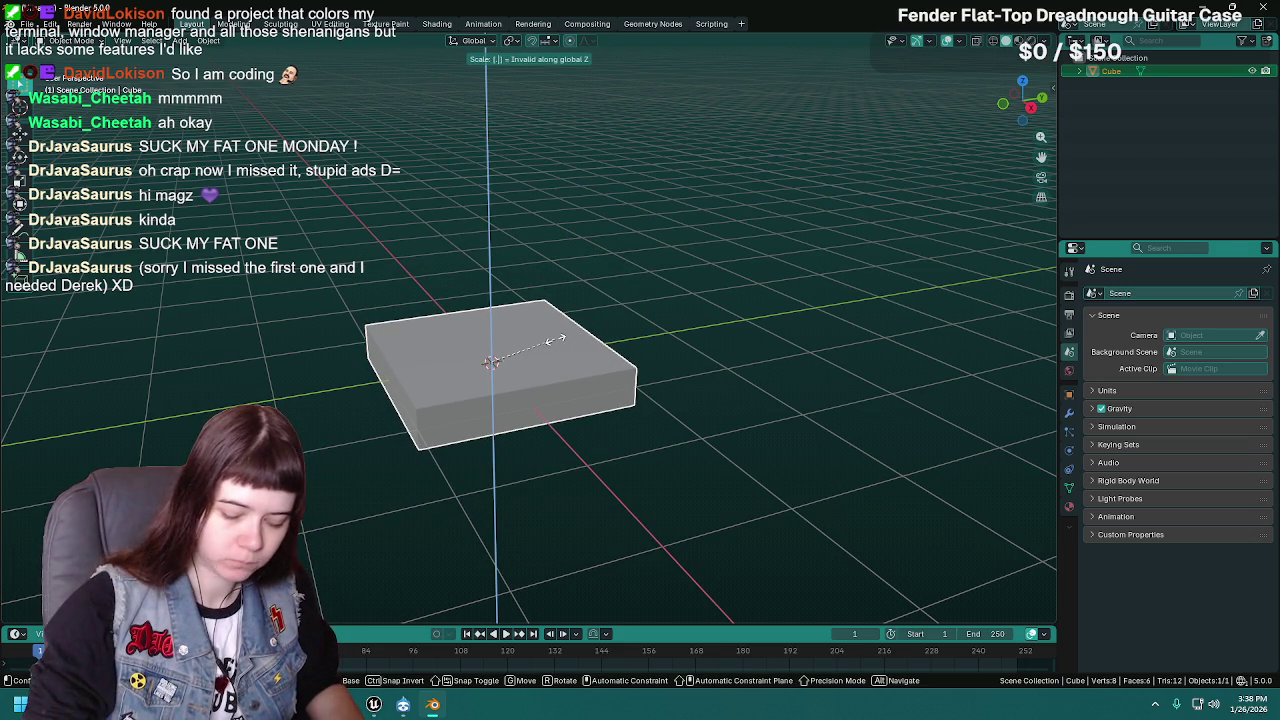
{"action": "left_click", "coordinate": [594, 349]}
{"action": "mouse_move", "coordinate": [594, 349]}
{"action": "left_mouse_down"}
{"action": "mouse_move", "coordinate": [705, 374]}
{"action": "mouse_move", "coordinate": [695, 414]}
{"action": "left_mouse_up"}
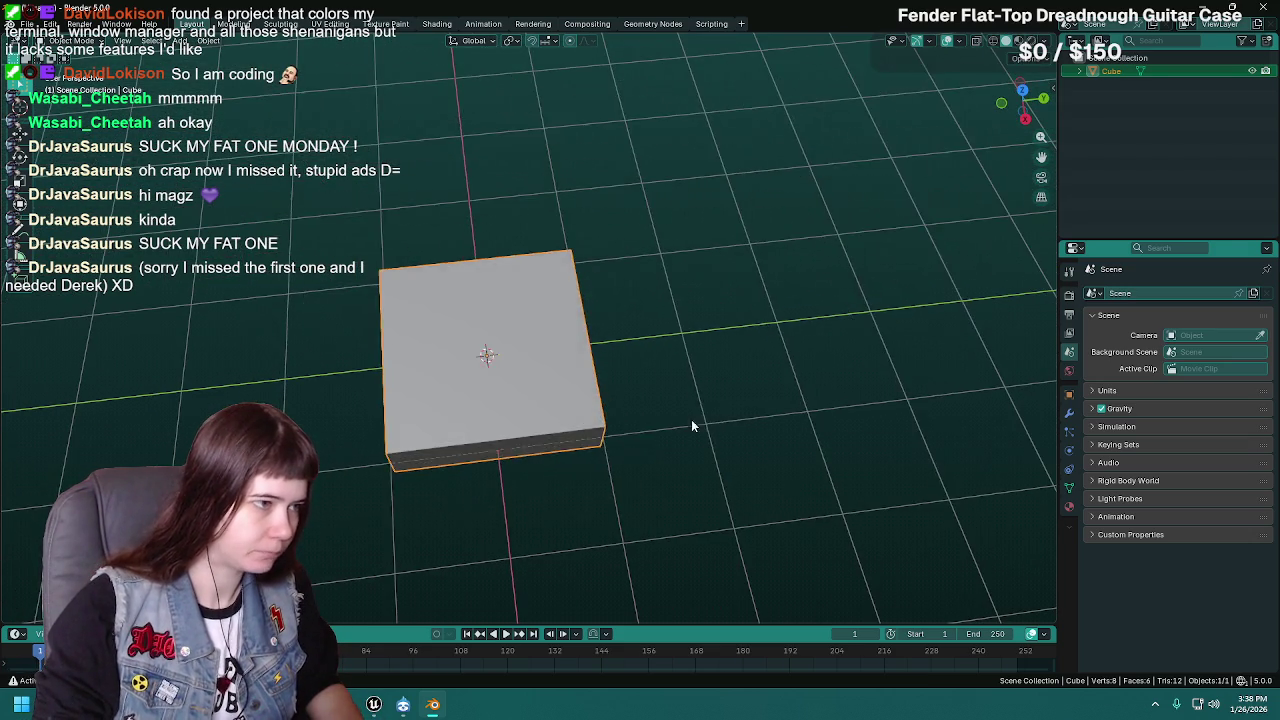
{"action": "key", "text": "ctrl+s"}
{"action": "left_click", "coordinate": [477, 110]}
Browse to the Misc folder inside 3D Models (made by me).
{"action": "left_click", "coordinate": [477, 110]}
{"action": "double_click", "coordinate": [470, 172]}
{"action": "scroll", "coordinate": [775, 320], "scroll_direction": "down", "scroll_amount": 2}
{"action": "scroll", "coordinate": [775, 320], "scroll_direction": "down", "scroll_amount": 2}
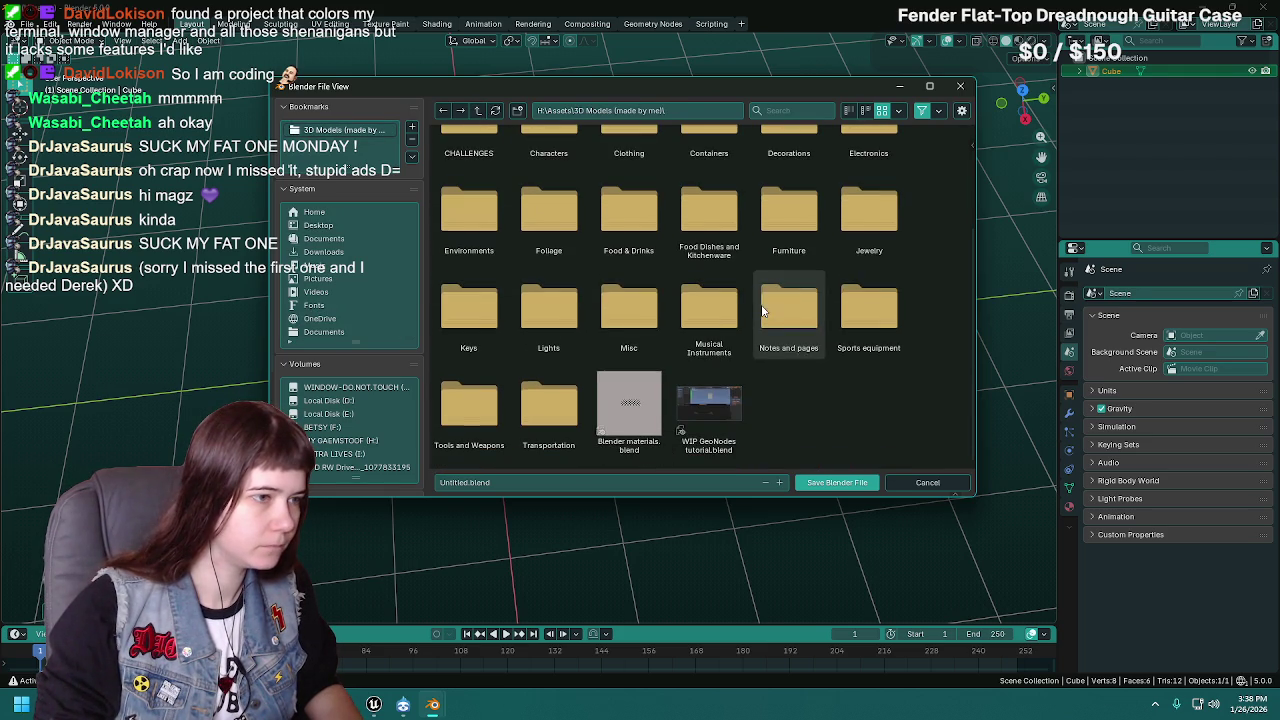
{"action": "double_click", "coordinate": [611, 310]}
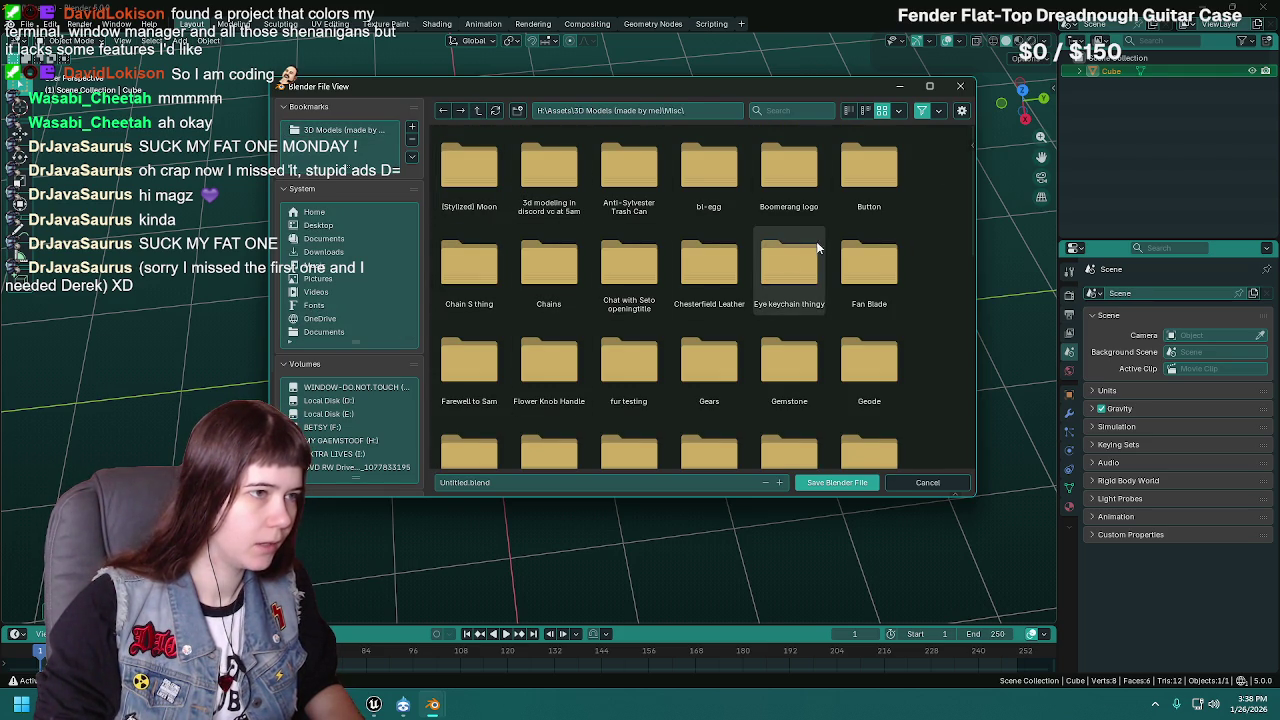
{"action": "scroll", "coordinate": [818, 246], "scroll_direction": "down", "scroll_amount": 1}
{"action": "scroll", "coordinate": [818, 246], "scroll_direction": "down", "scroll_amount": 3}
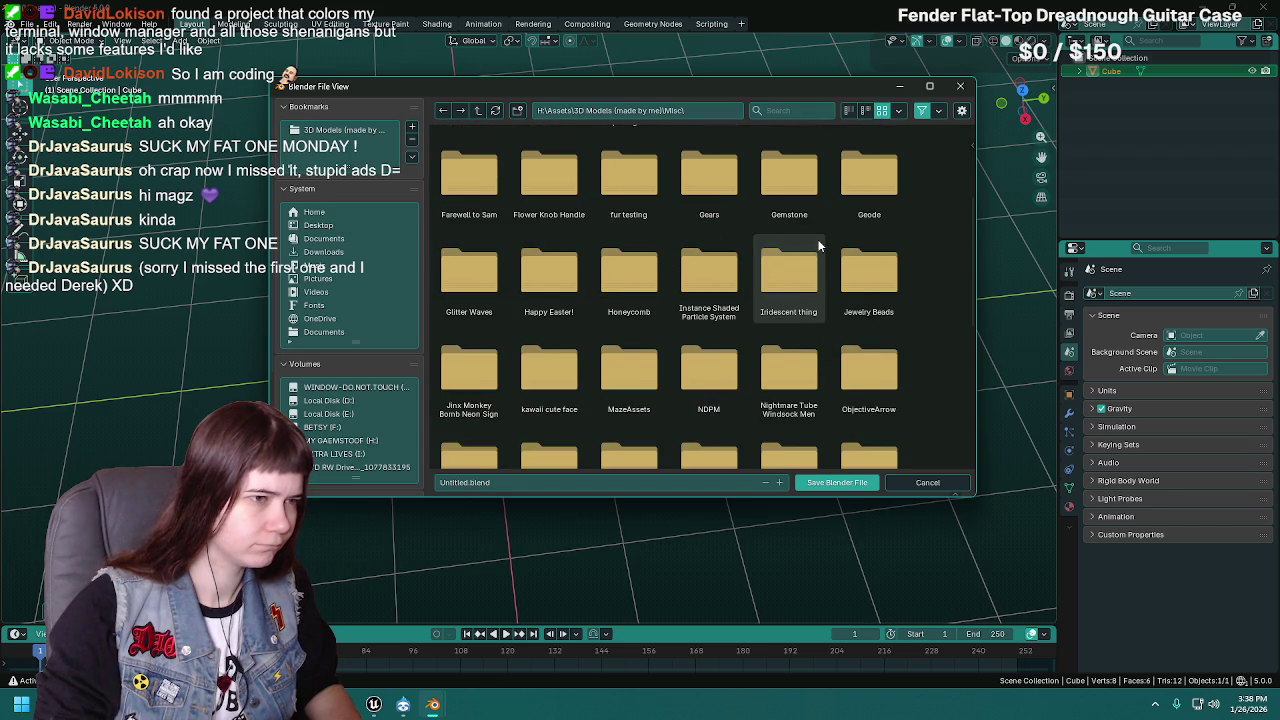
{"action": "scroll", "coordinate": [818, 246], "scroll_direction": "down", "scroll_amount": 8}
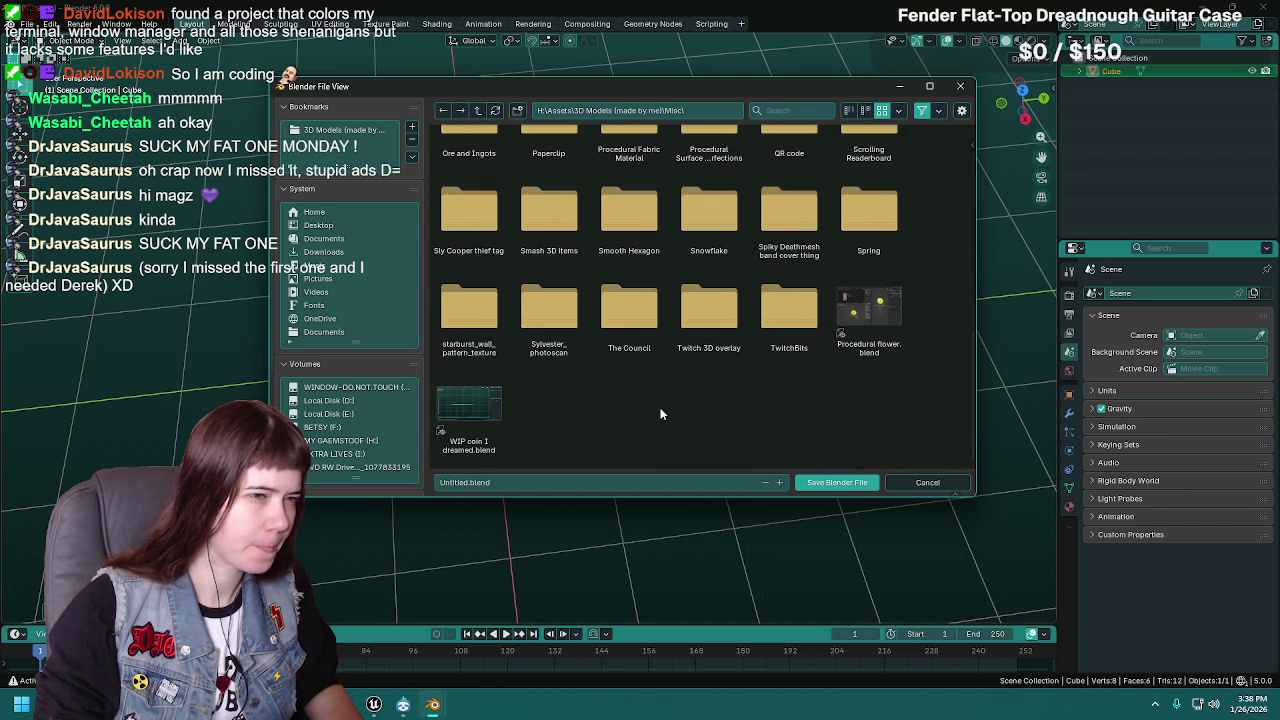
{"action": "scroll", "coordinate": [657, 413], "scroll_direction": "up", "scroll_amount": 4}
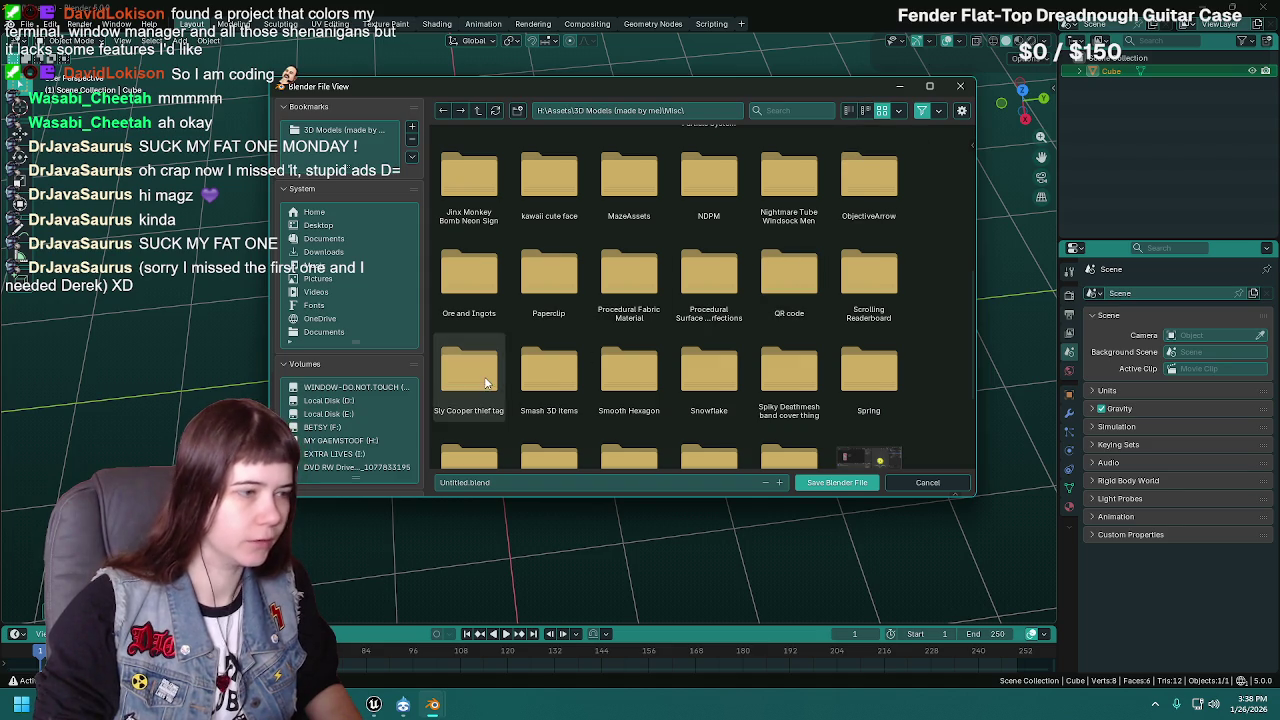
Create a new folder named GuidingArrow inside Misc and open it.
{"action": "left_click", "coordinate": [517, 110]}
{"action": "type", "text": "Guiding A"}
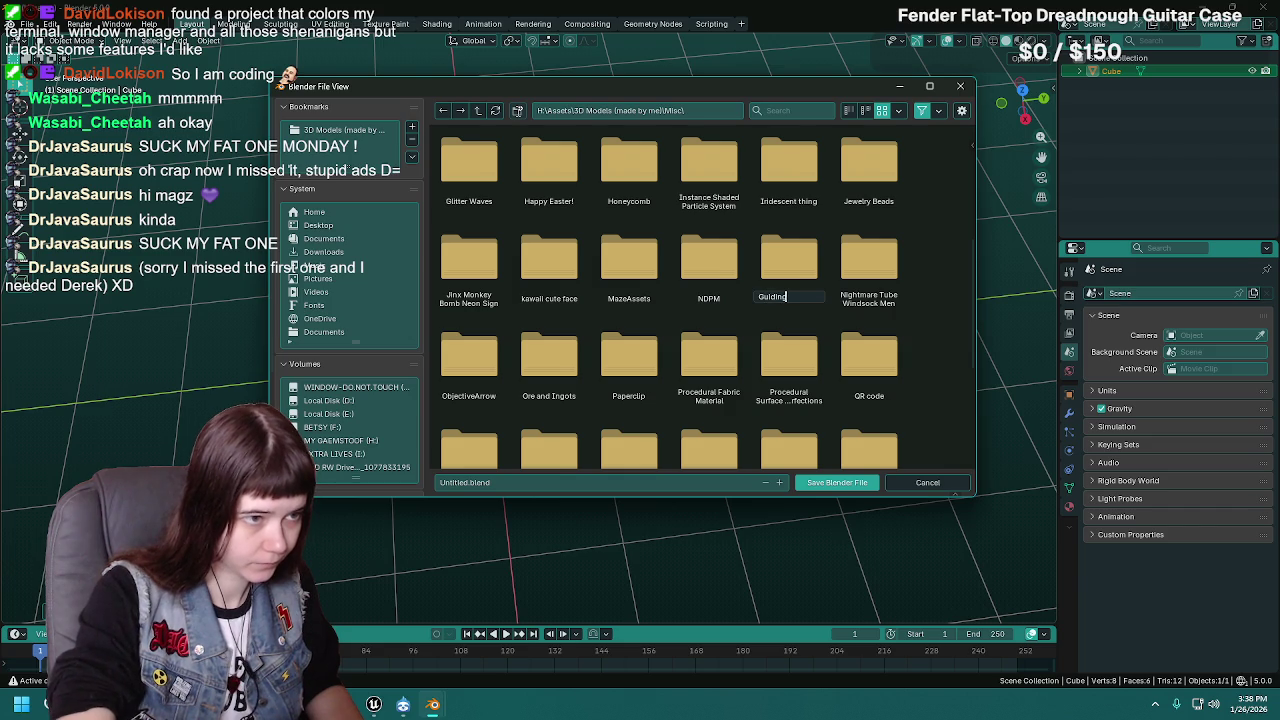
{"action": "type", "text": "rrow"}
{"action": "key", "text": "Return"}
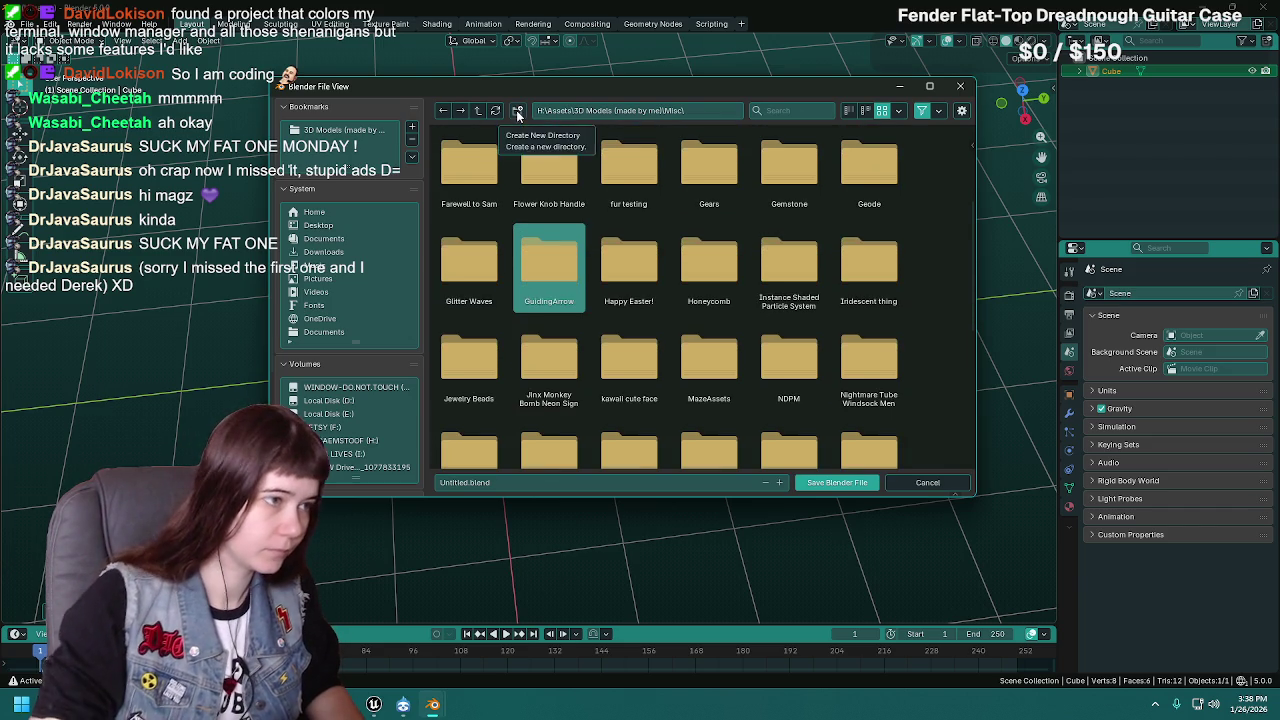
{"action": "double_click", "coordinate": [537, 288]}
Save the file as WIP Guiding Arrow.blend in the GuidingArrow folder.
{"action": "left_click", "coordinate": [552, 480]}
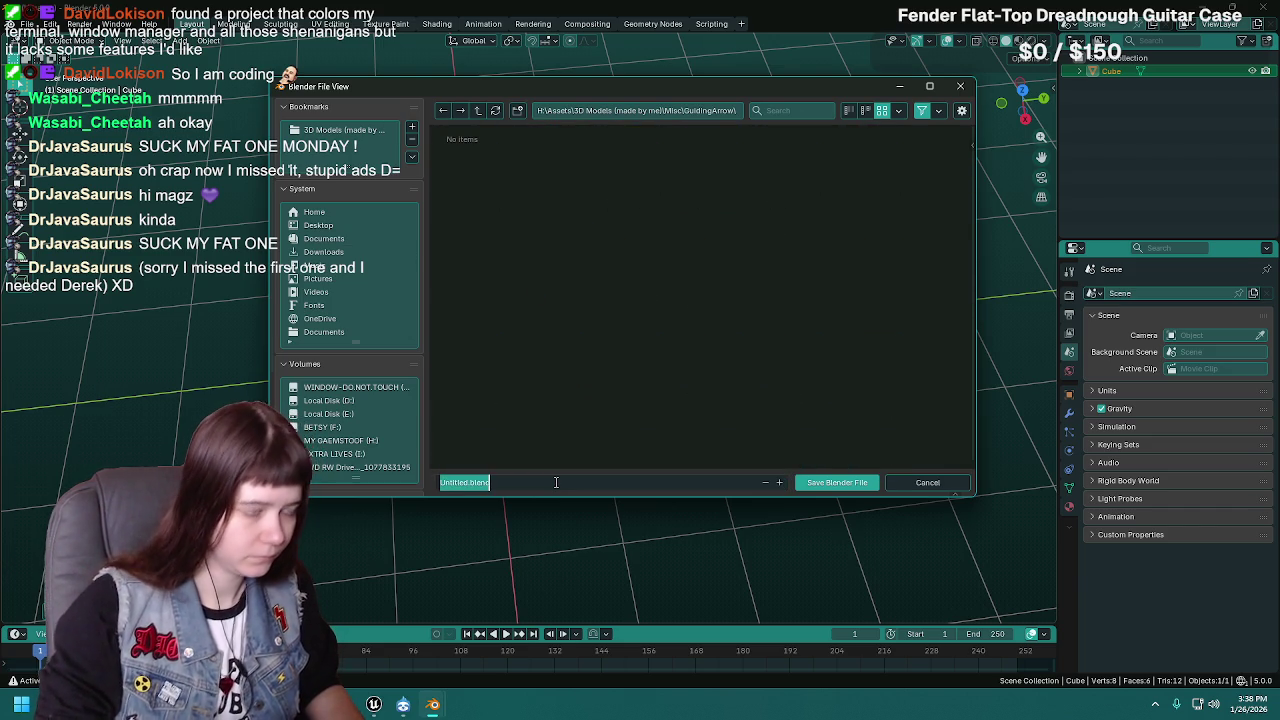
{"action": "type", "text": "wIPuiding"}
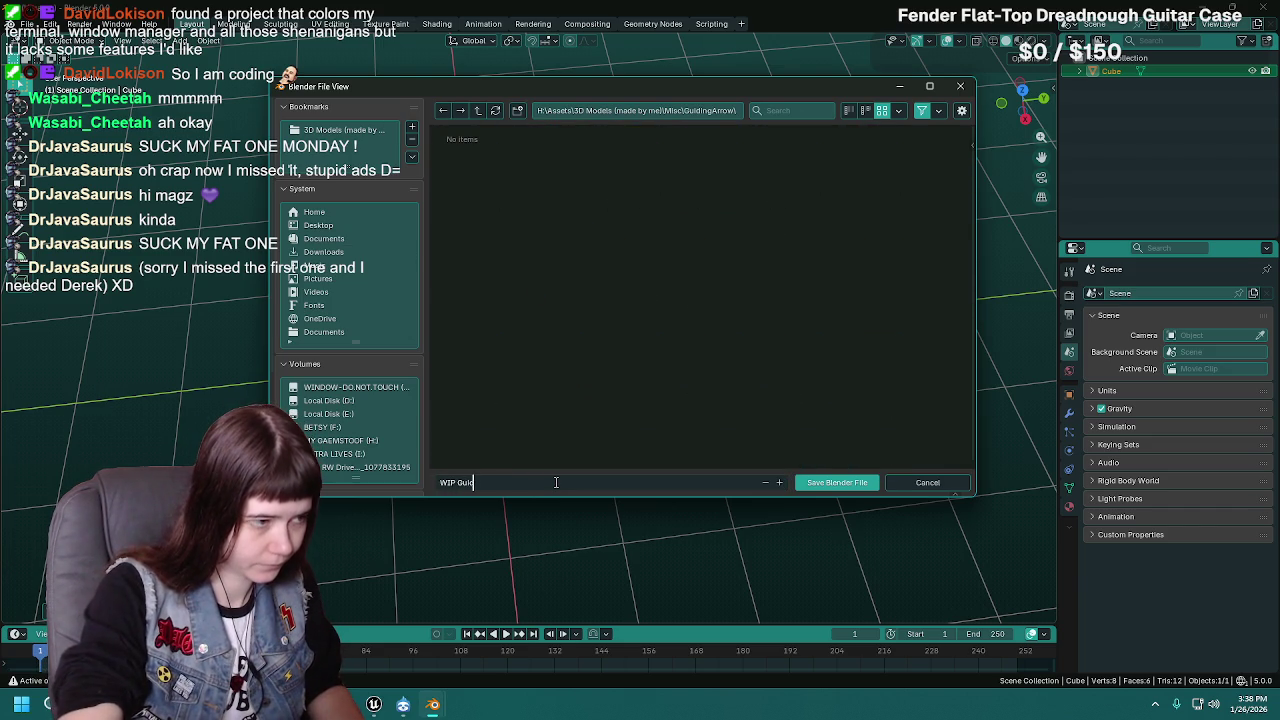
{"action": "type", "text": "rrow"}
{"action": "key", "text": "Return"}
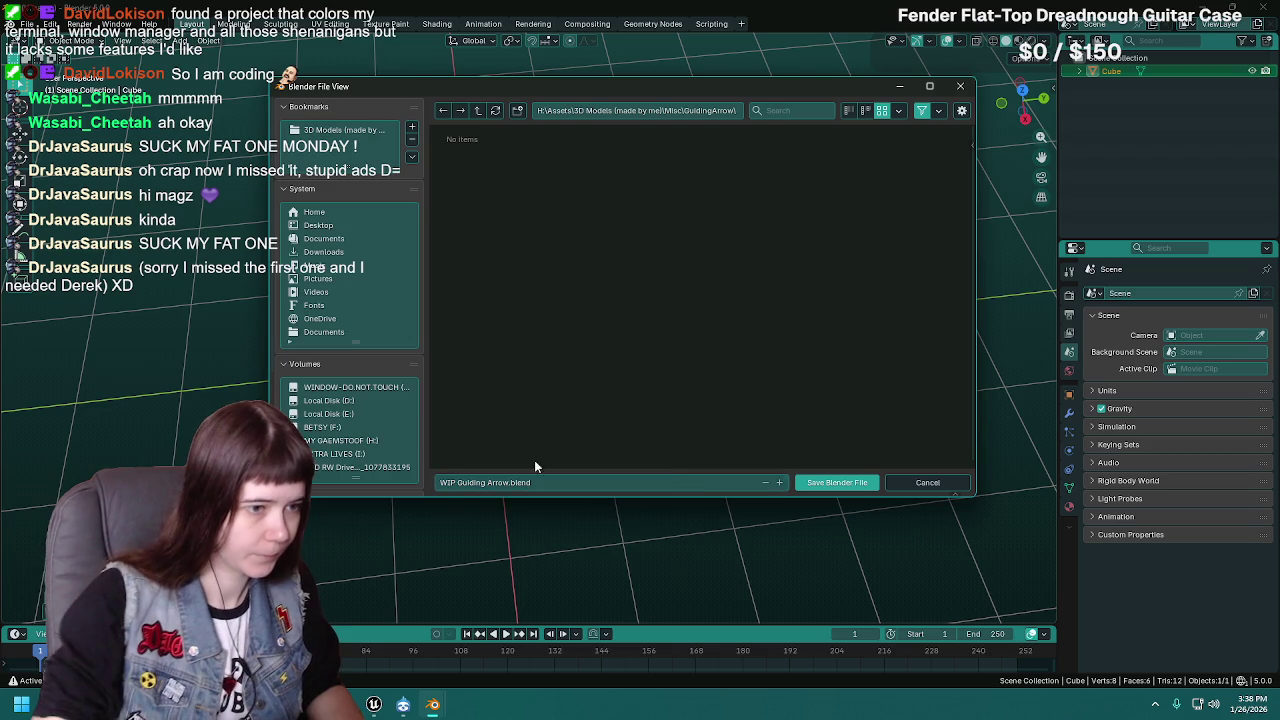
{"action": "left_click", "coordinate": [811, 482]}
{"action": "scroll", "coordinate": [700, 303], "scroll_direction": "up", "scroll_amount": 3}
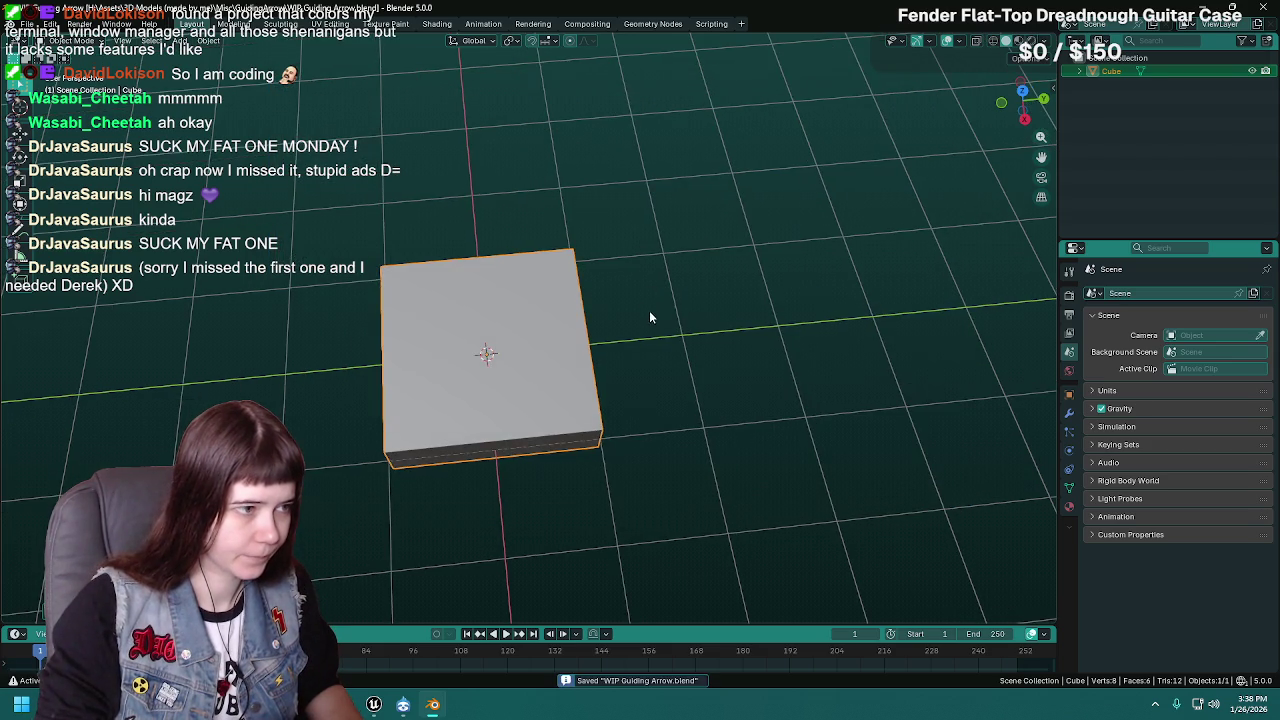
Switch to an orthographic top view of the slab and save.
{"action": "left_click_drag", "start_coordinate": [756, 305], "coordinate": [718, 300]}
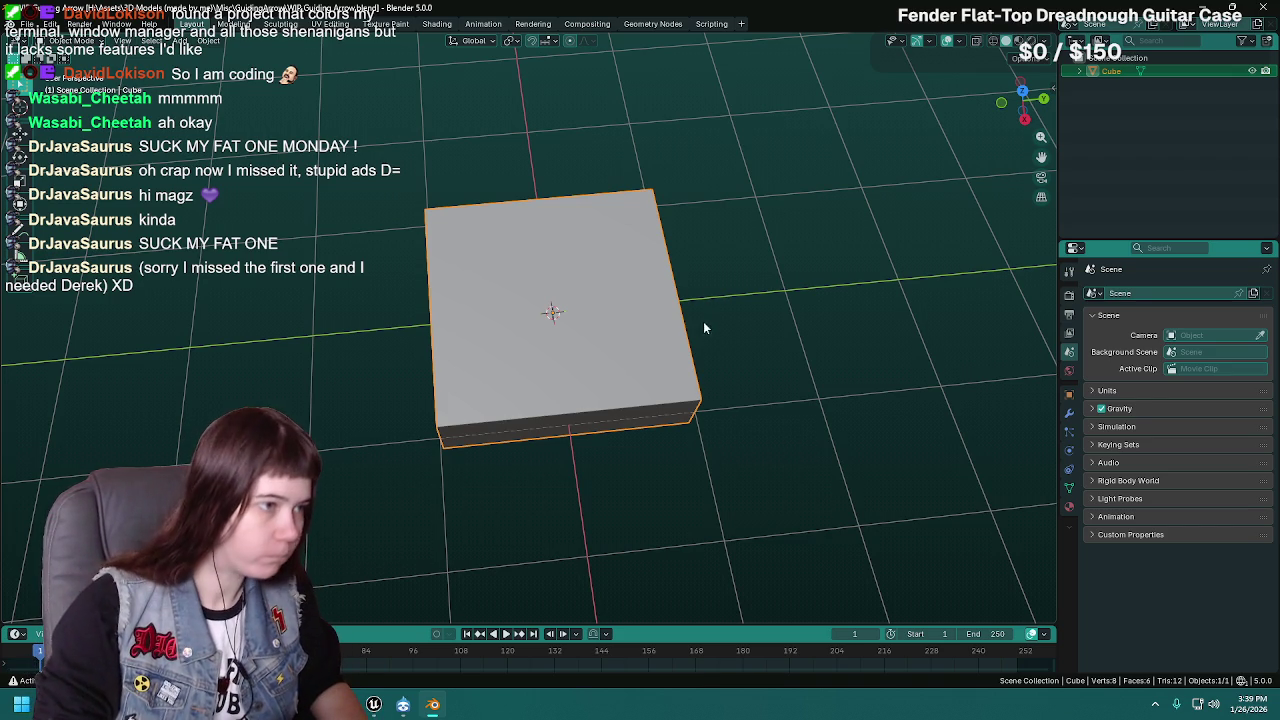
{"action": "key", "text": "KP_7"}
{"action": "key", "text": "KP_5"}
{"action": "key", "text": "ctrl+s"}
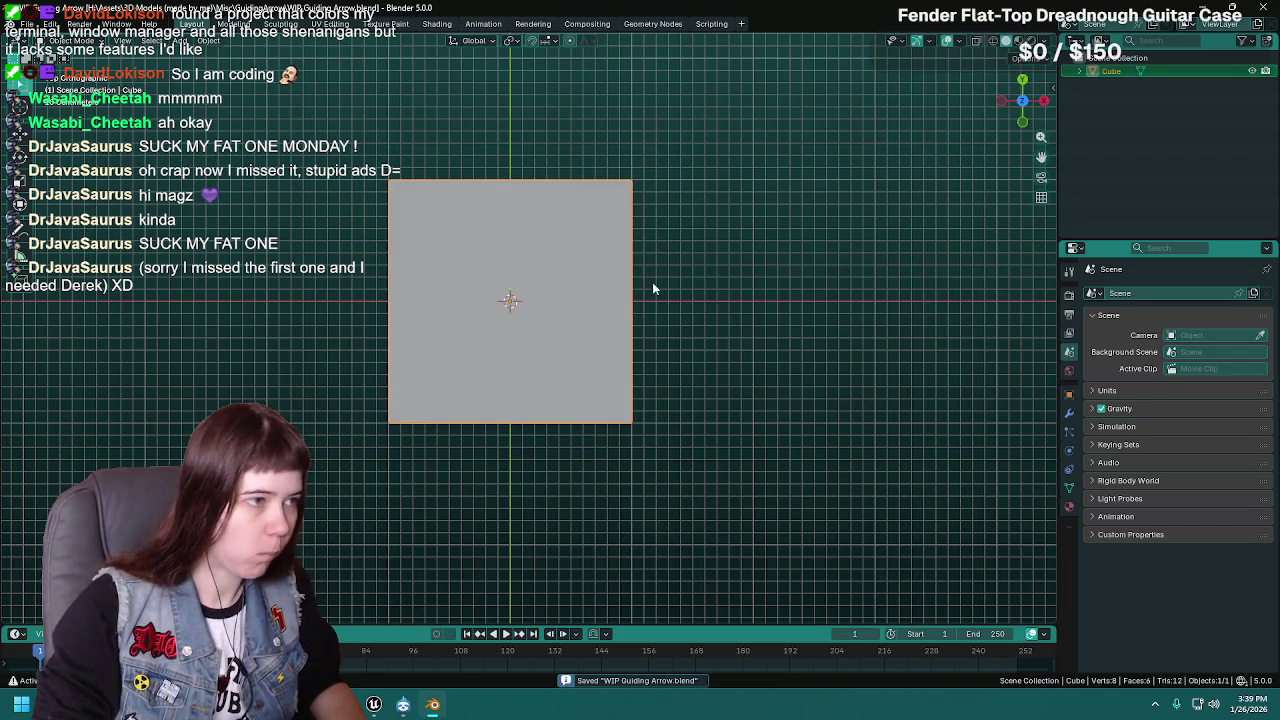
{"action": "scroll", "coordinate": [658, 295], "scroll_direction": "up", "scroll_amount": 2}
{"action": "scroll", "coordinate": [710, 326], "scroll_direction": "down", "scroll_amount": 1}
{"action": "scroll", "coordinate": [693, 300], "scroll_direction": "up", "scroll_amount": 1}
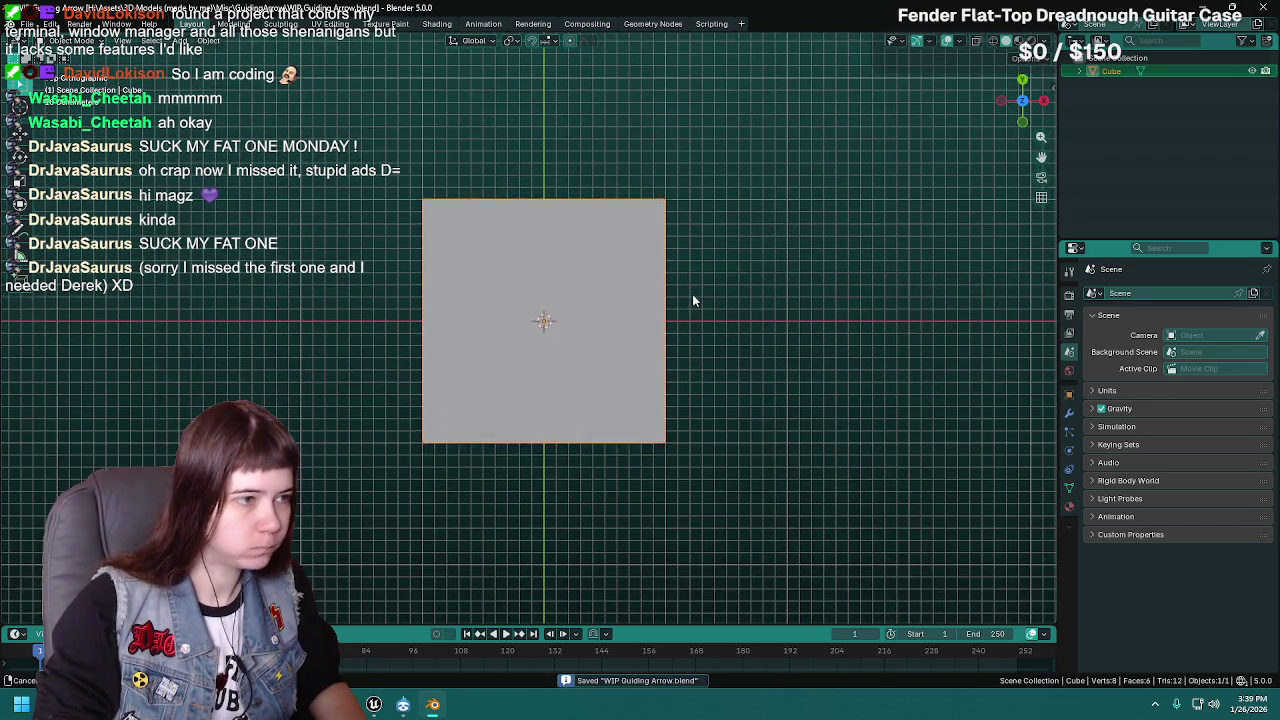
Scale the slab along X to 0.25, making a long narrow bar, and save.
{"action": "key", "text": "s"}
{"action": "key", "text": "x"}
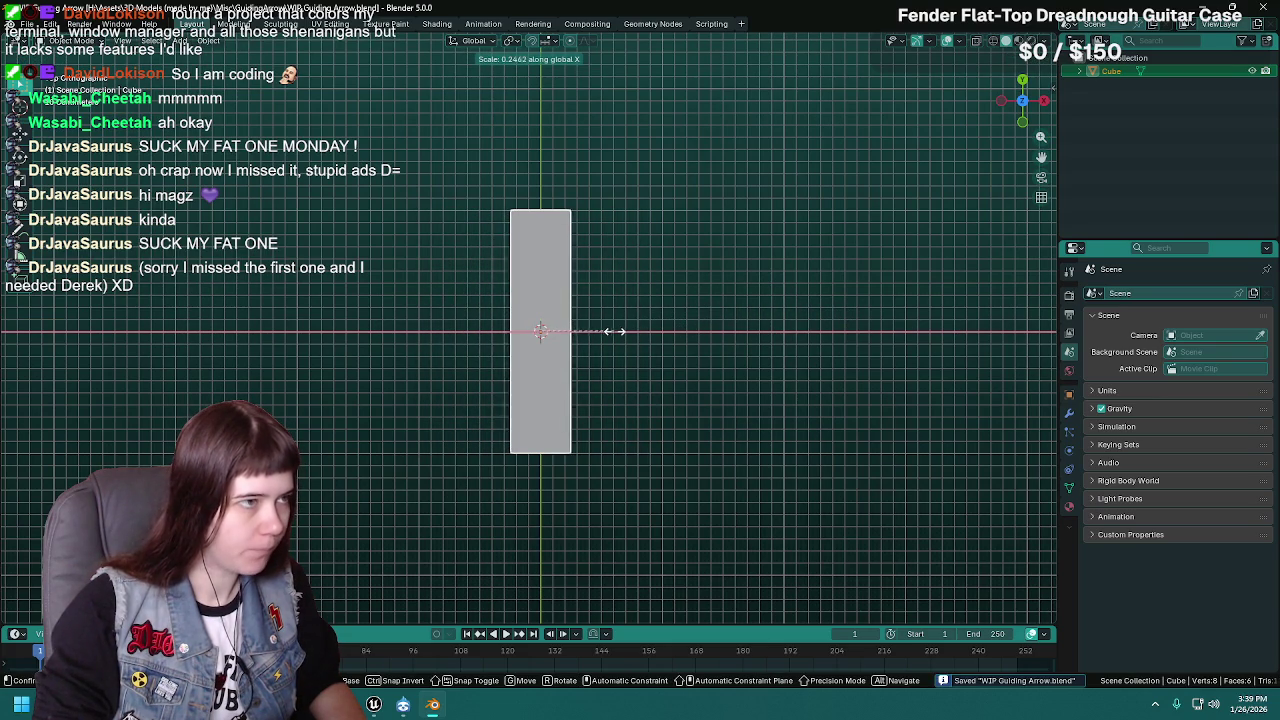
{"action": "left_click", "coordinate": [625, 336]}
{"action": "mouse_move", "coordinate": [625, 336]}
{"action": "left_mouse_down"}
{"action": "mouse_move", "coordinate": [617, 251]}
{"action": "mouse_move", "coordinate": [800, 300]}
{"action": "mouse_move", "coordinate": [731, 307]}
{"action": "left_mouse_up"}
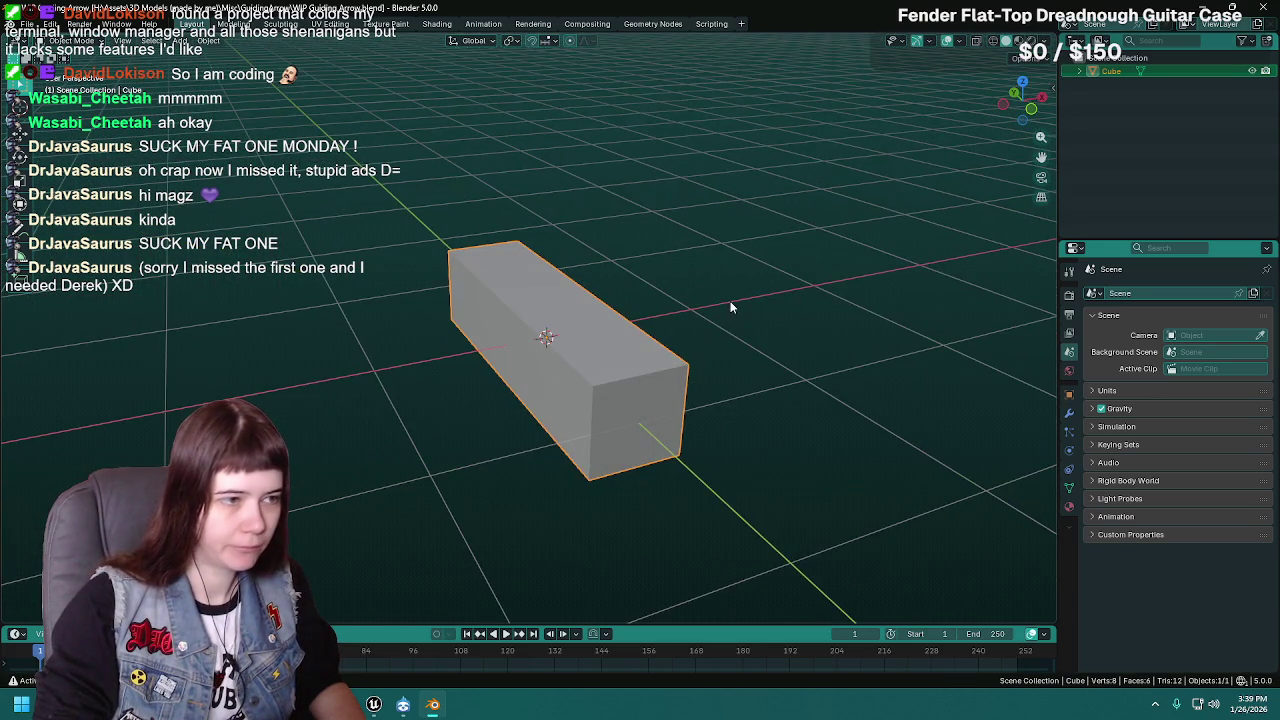
{"action": "left_click", "coordinate": [1069, 394]}
{"action": "left_click_drag", "start_coordinate": [700, 400], "coordinate": [773, 407]}
{"action": "key", "text": "ctrl+s"}
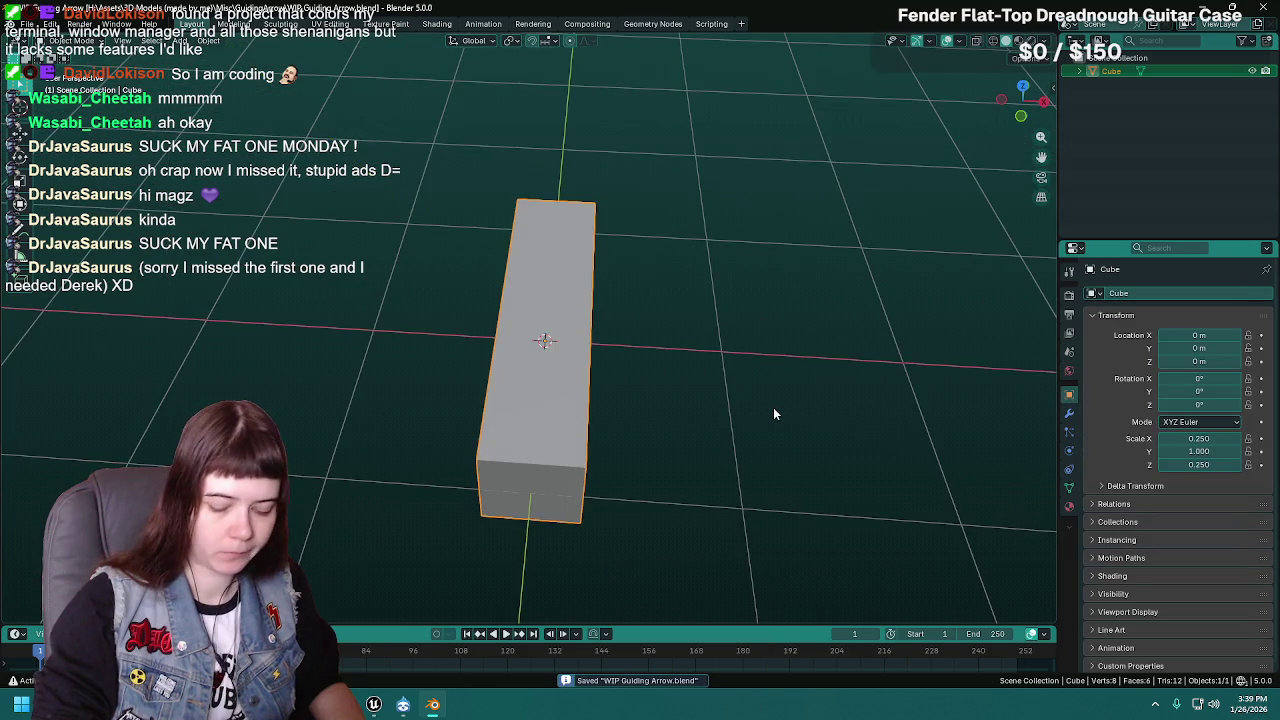
In Edit Mode, add a centred loop cut across the bar's middle.
{"action": "key", "text": "KP_7"}
{"action": "key", "text": "Tab"}
{"action": "key", "text": "ctrl+r"}
{"action": "left_click", "coordinate": [522, 341]}
{"action": "right_click", "coordinate": [512, 334]}
{"action": "mouse_move", "coordinate": [497, 240]}
{"action": "left_mouse_down"}
{"action": "mouse_move", "coordinate": [481, 269]}
{"action": "mouse_move", "coordinate": [569, 234]}
{"action": "left_mouse_up"}
{"action": "left_click", "coordinate": [533, 381], "text": "alt"}
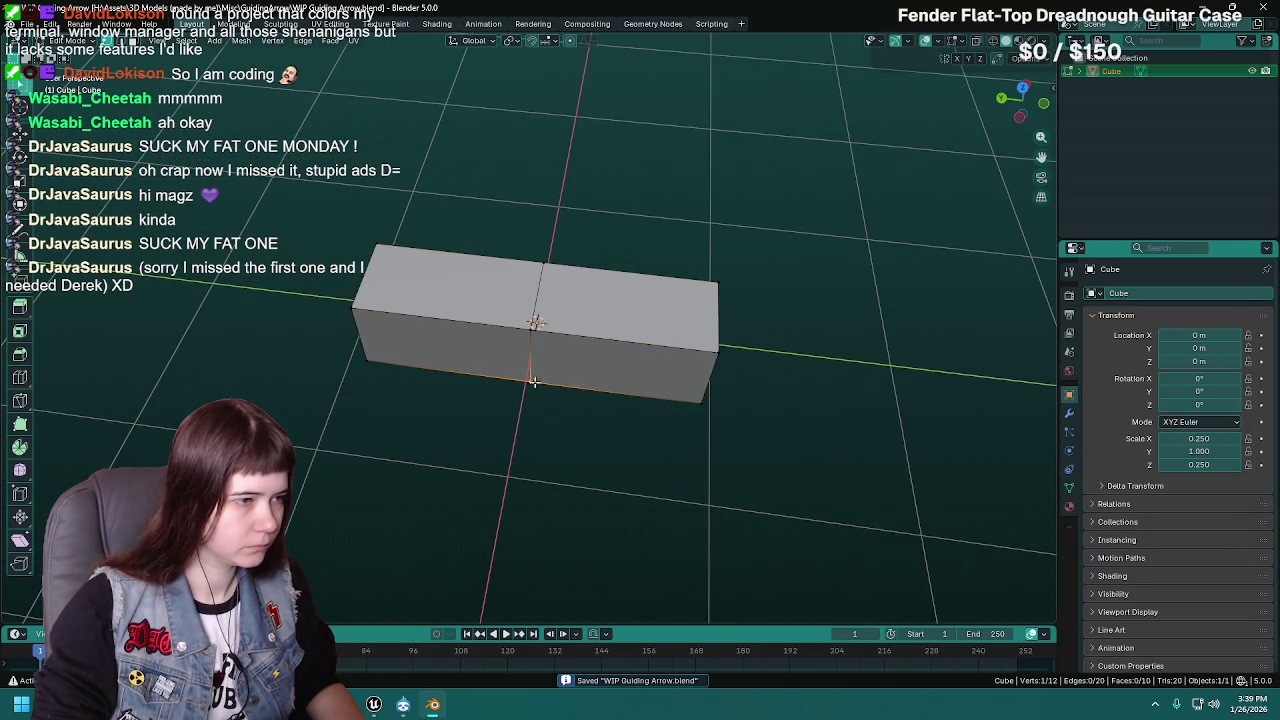
From top view, add a centred loop cut down the length of the box.
{"action": "left_click_drag", "start_coordinate": [533, 381], "coordinate": [558, 336]}
{"action": "key", "text": "KP_7"}
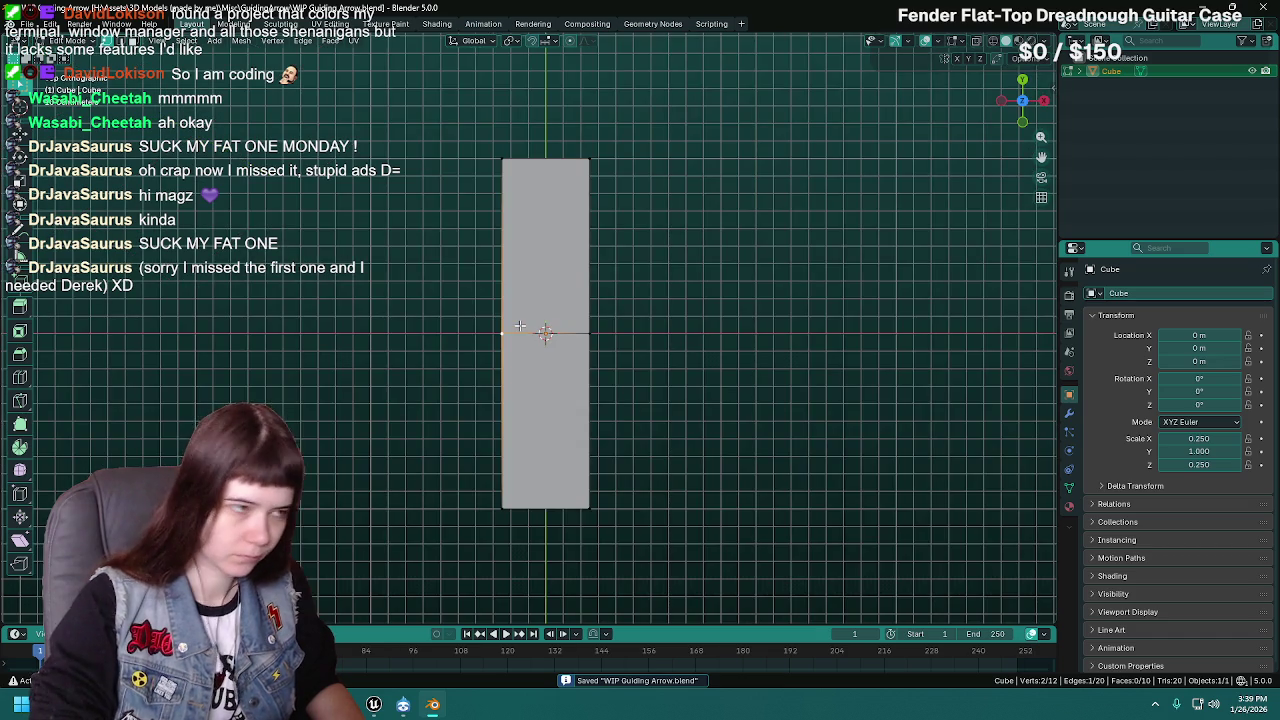
{"action": "key", "text": "ctrl+r"}
{"action": "left_click", "coordinate": [522, 330]}
{"action": "right_click", "coordinate": [522, 330]}
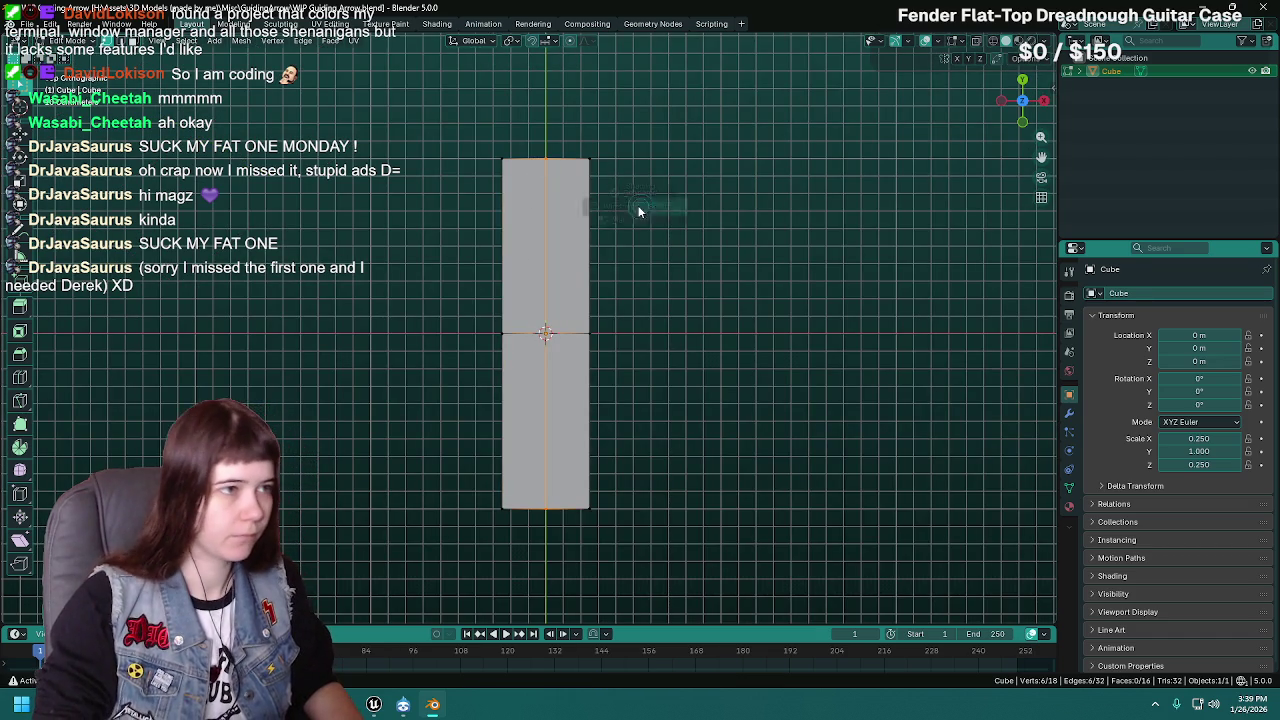
With X-ray on, select and delete the right-half vertices of the box.
{"action": "key", "text": "alt+z"}
{"action": "left_click_drag", "start_coordinate": [544, 136], "coordinate": [617, 548]}
{"action": "key", "text": "x"}
{"action": "left_click", "coordinate": [730, 433]}
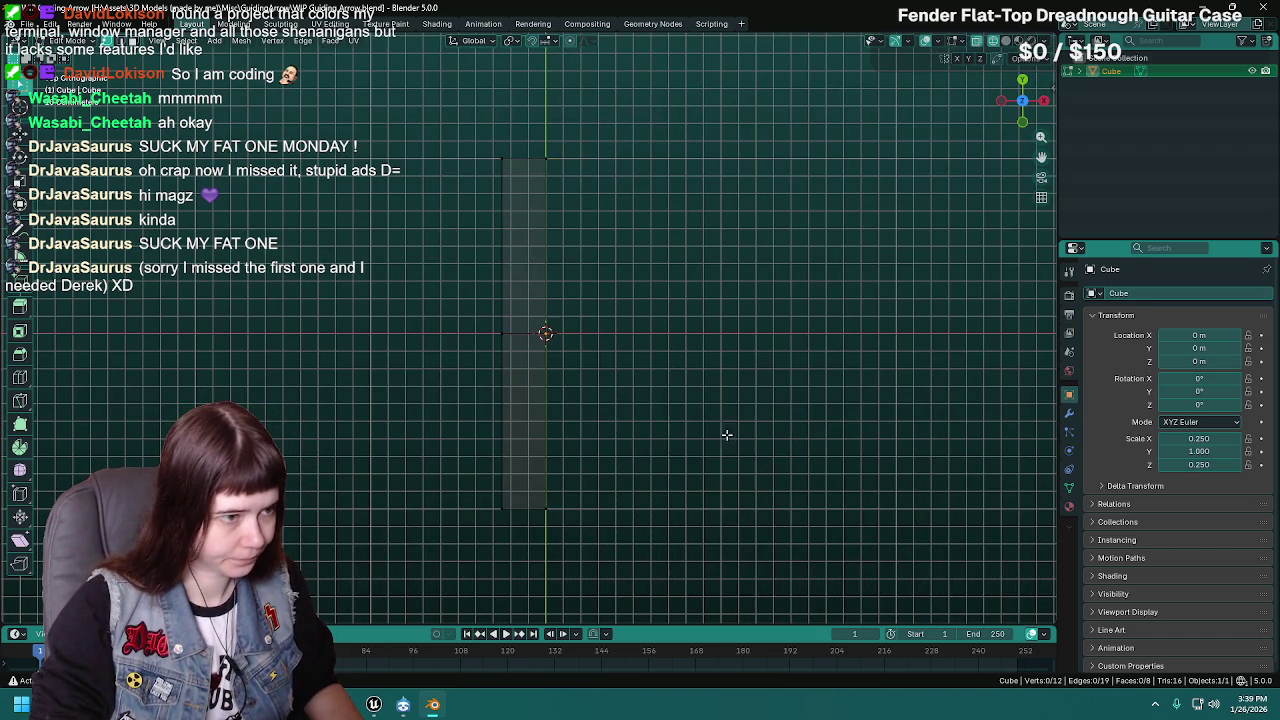
{"action": "key", "text": "Tab"}
Add a Mirror modifier to the half box, return to Edit Mode, and save.
{"action": "left_click", "coordinate": [1069, 413]}
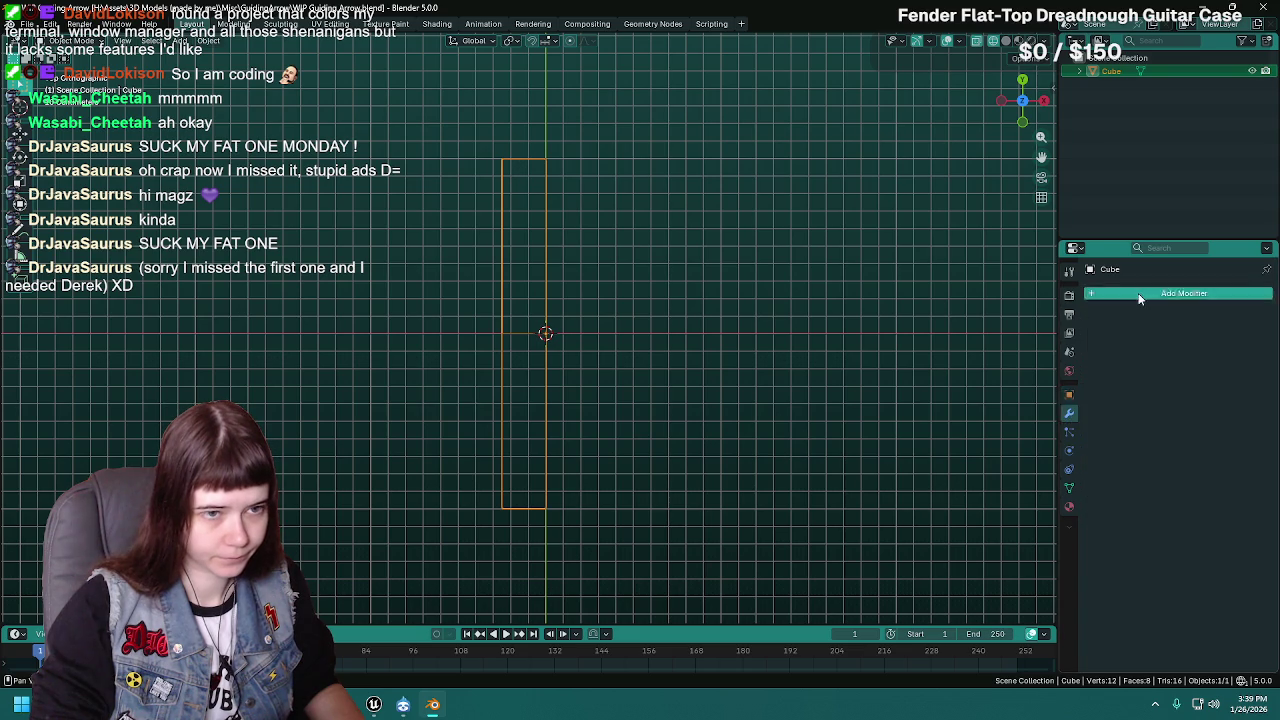
{"action": "left_click", "coordinate": [1139, 295]}
{"action": "mouse_move", "coordinate": [1100, 324]}
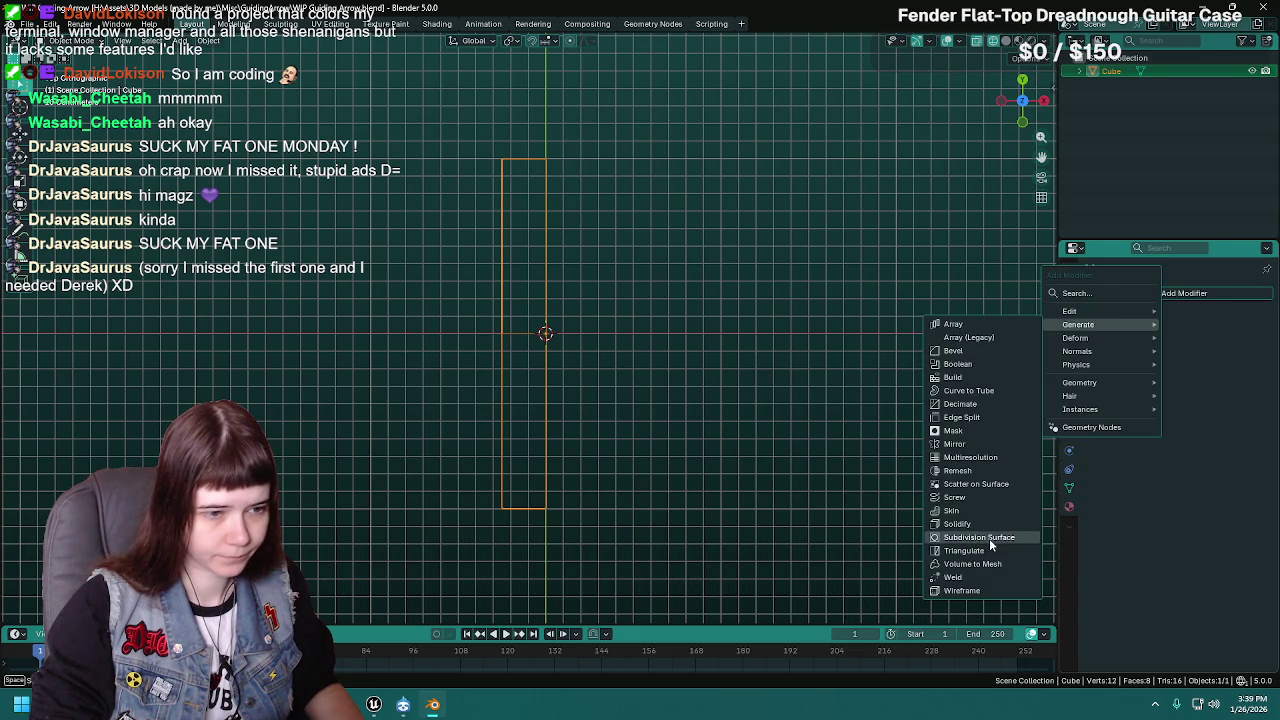
{"action": "left_click", "coordinate": [984, 445]}
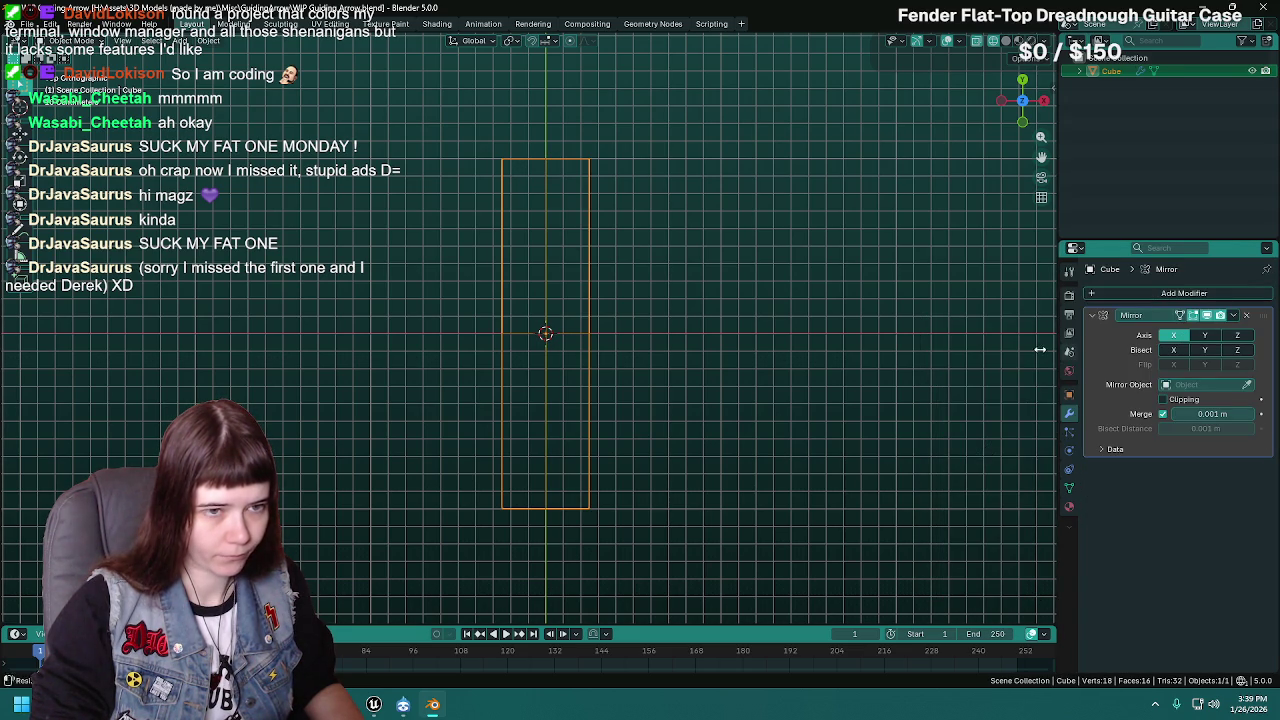
{"action": "key", "text": "ctrl+Tab"}
{"action": "left_click", "coordinate": [640, 350]}
{"action": "key", "text": "ctrl+s"}
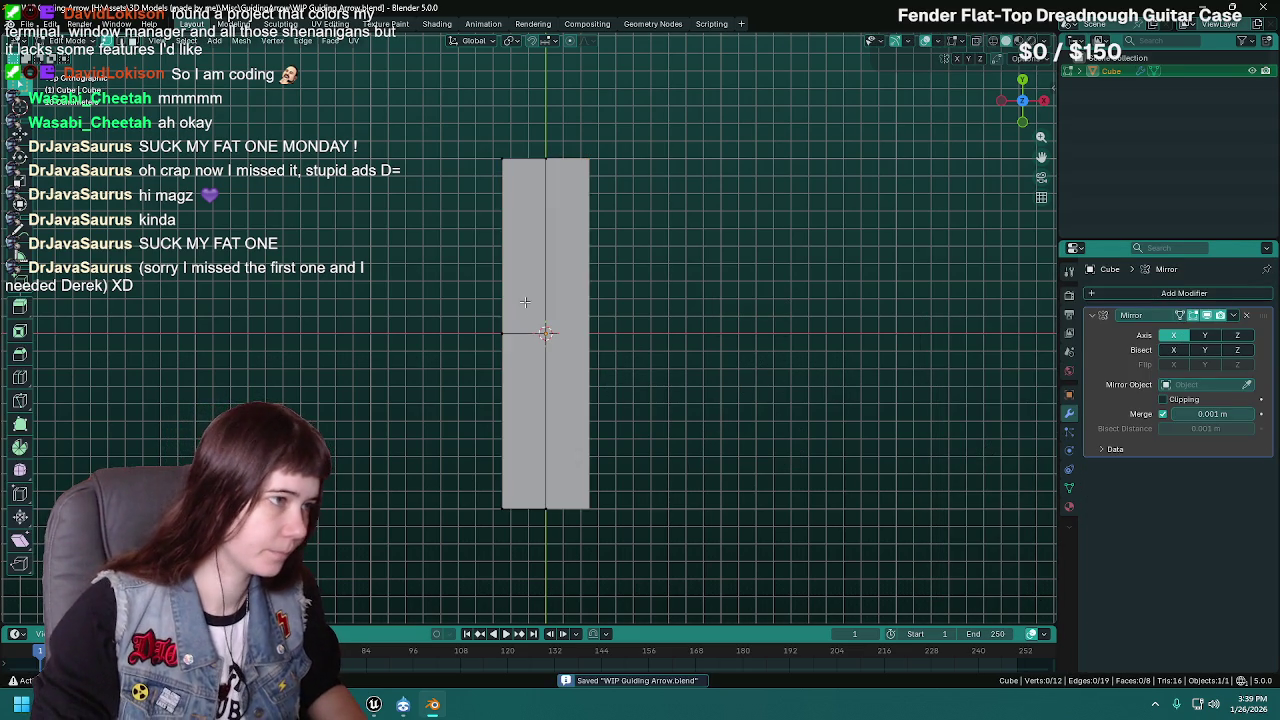
Switch to wireframe shading and box-select the left side of the half mesh.
{"action": "key", "text": "z"}
{"action": "left_click", "coordinate": [437, 315]}
{"action": "mouse_move", "coordinate": [468, 104]}
{"action": "left_mouse_down"}
{"action": "mouse_move", "coordinate": [531, 334]}
{"action": "mouse_move", "coordinate": [520, 344]}
{"action": "left_mouse_up"}
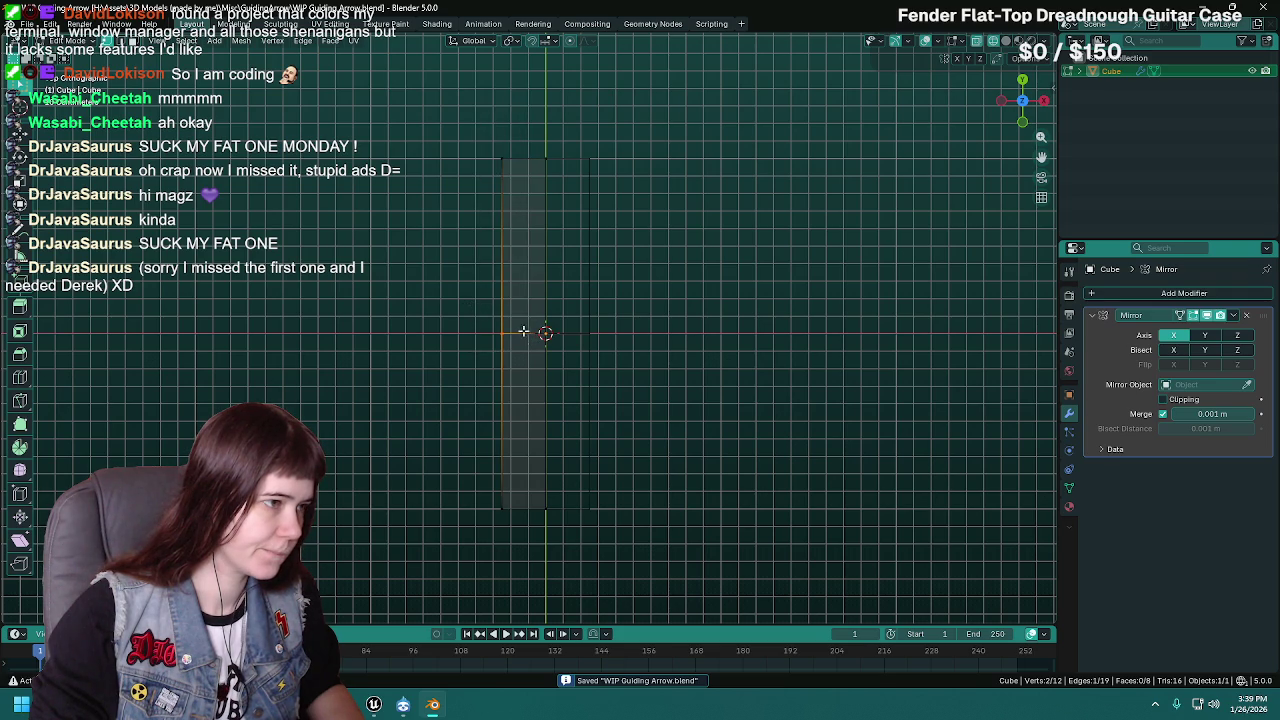
Merge the top-left corner vertices into a pointed tip and save.
{"action": "left_click_drag", "start_coordinate": [500, 131], "coordinate": [527, 188]}
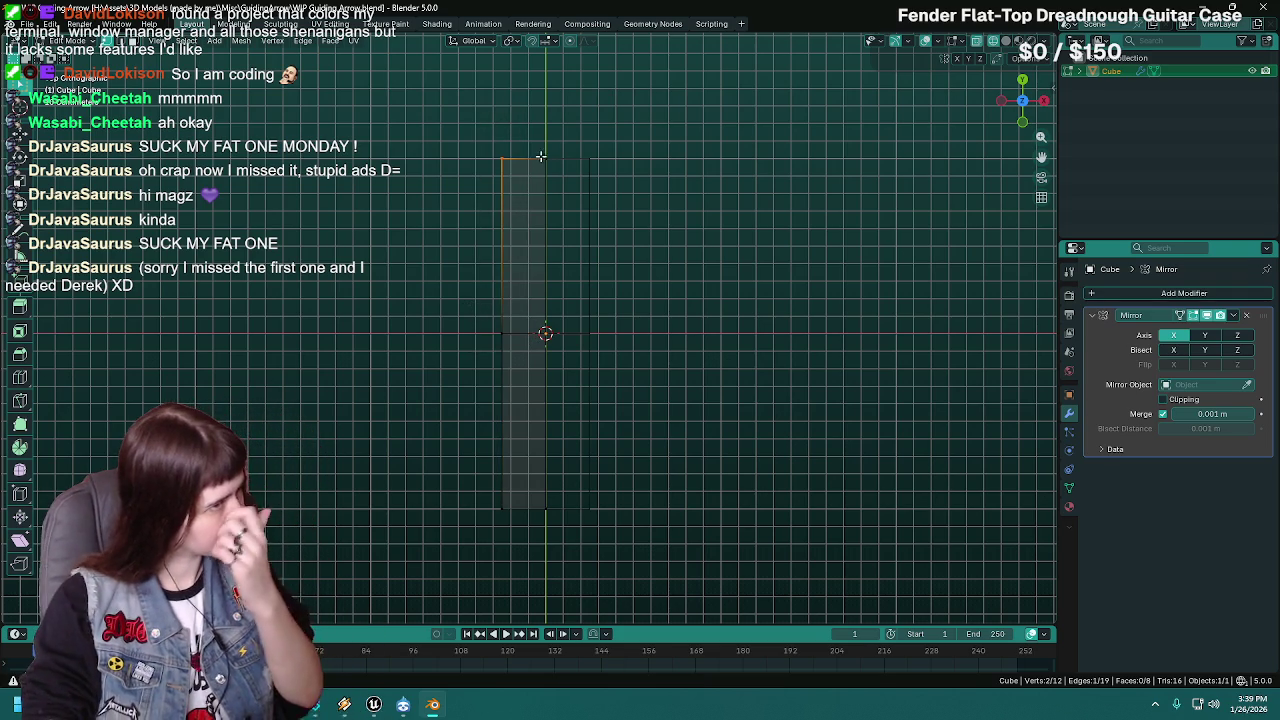
{"action": "right_click", "coordinate": [420, 195]}
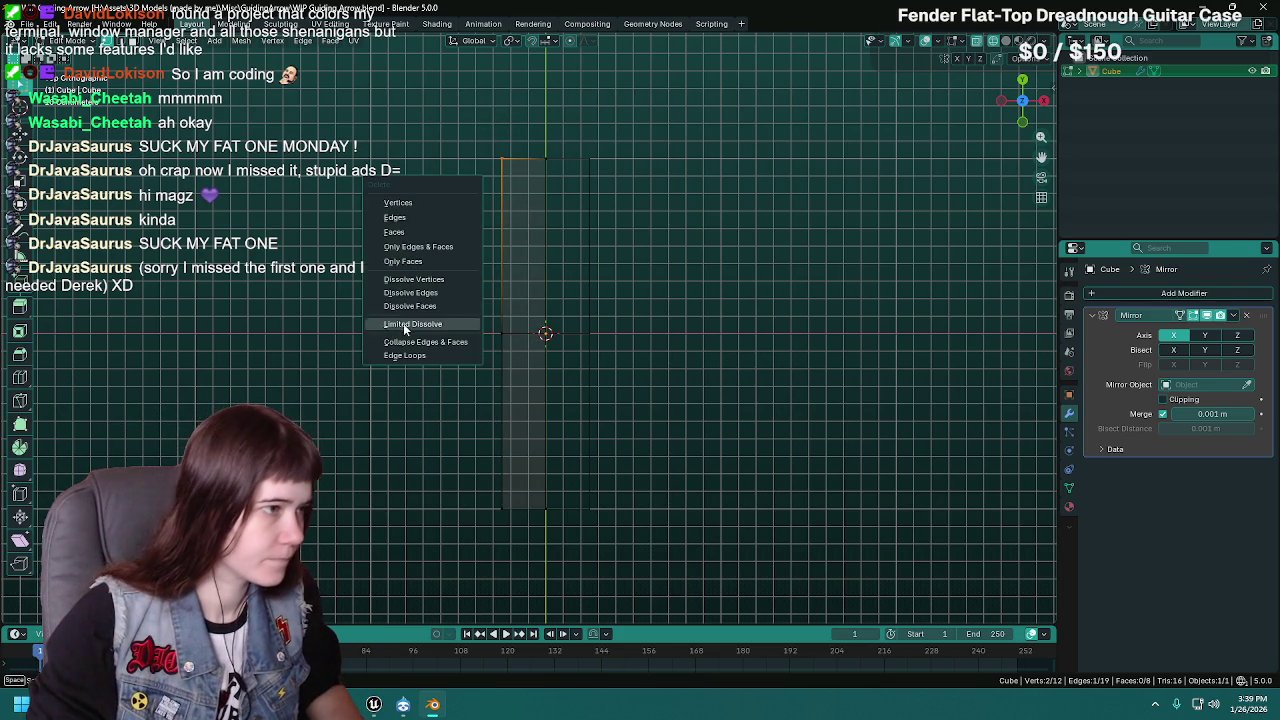
{"action": "left_click", "coordinate": [410, 298]}
{"action": "left_click", "coordinate": [527, 325]}
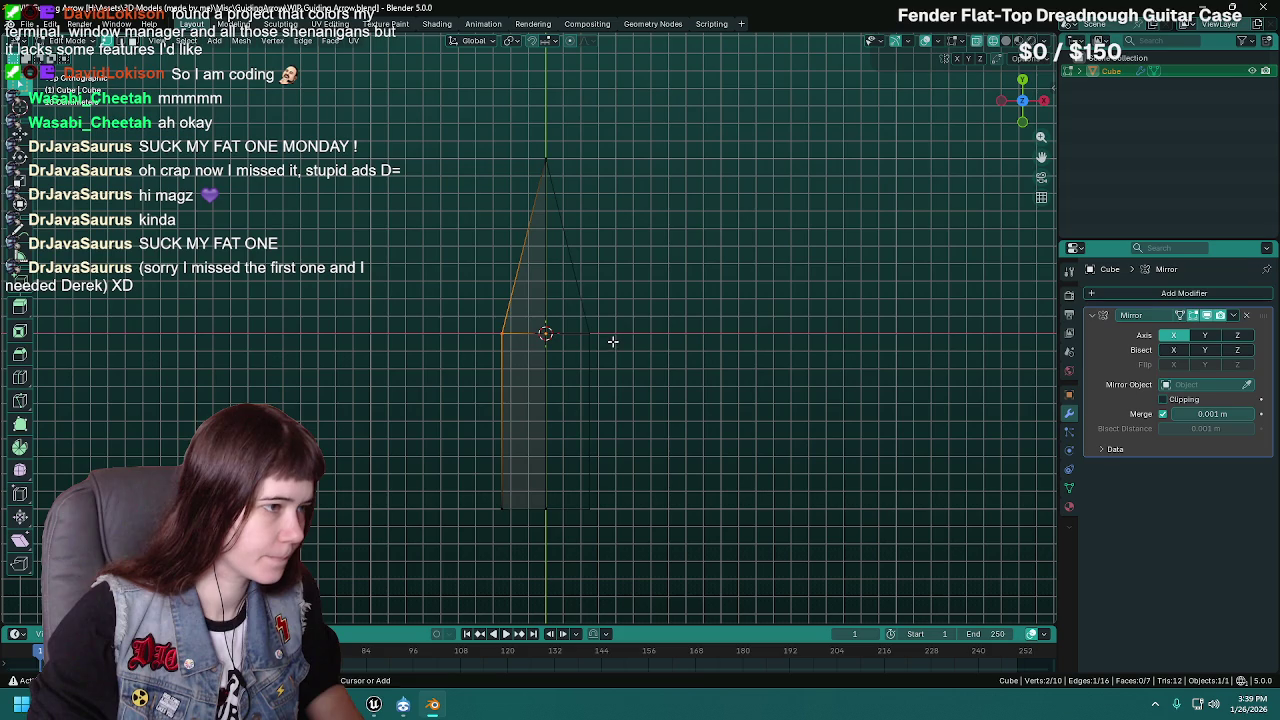
{"action": "key", "text": "ctrl+s"}
Move the slanted edge 0.5 m outward along X.
{"action": "key", "text": "g"}
{"action": "key", "text": "x"}
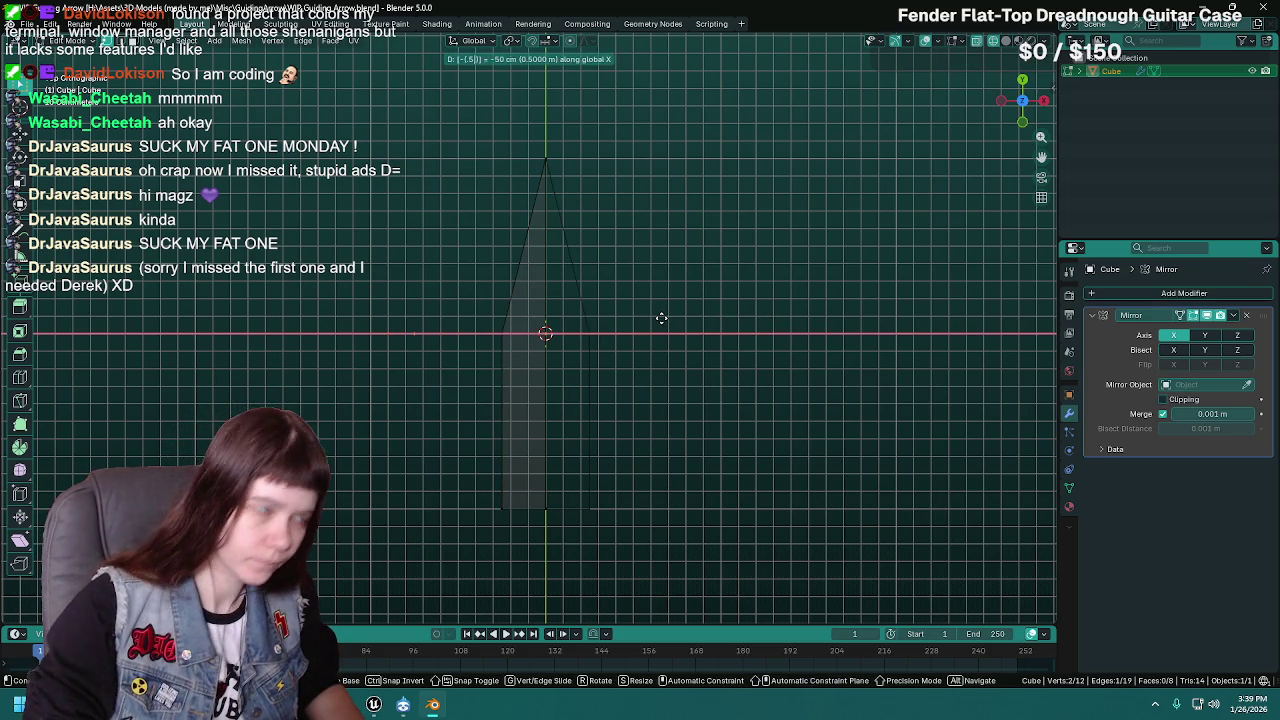
{"action": "left_click", "coordinate": [661, 318]}
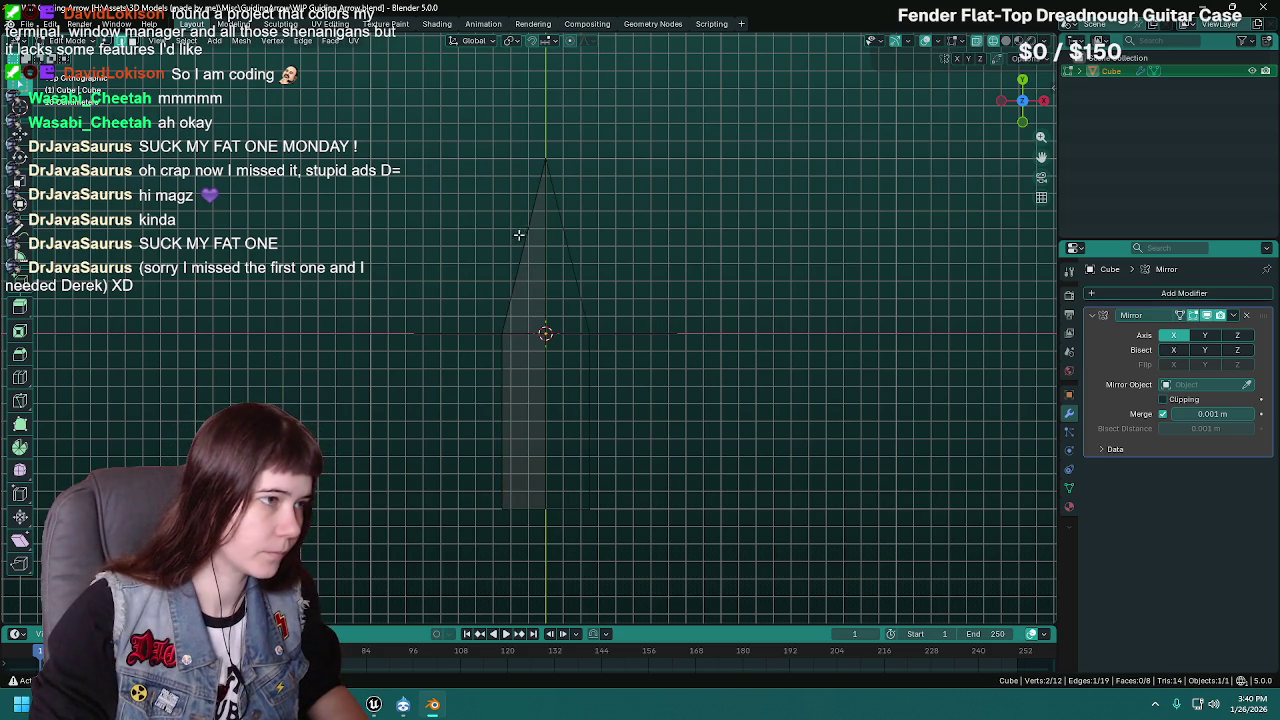
{"action": "left_click", "coordinate": [537, 278]}
Delete the slanted edge and top triangle, then extrude the head's base edge outward.
{"action": "key", "text": "x"}
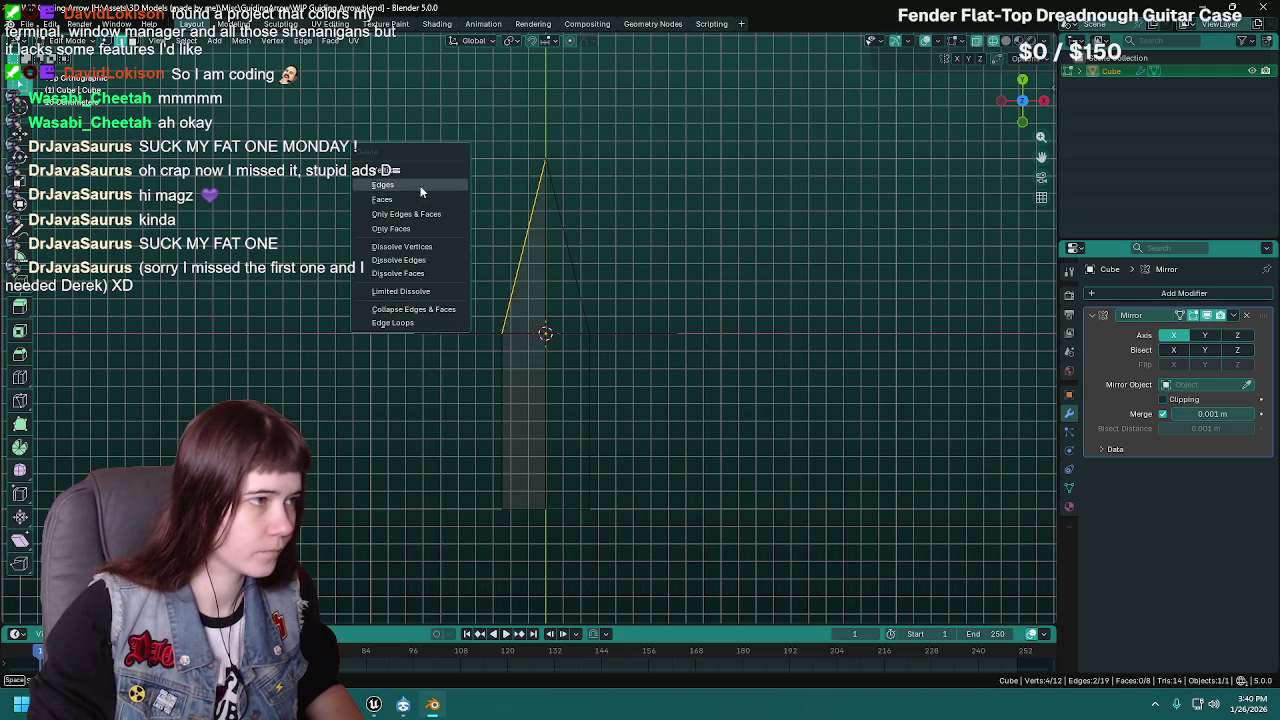
{"action": "left_click", "coordinate": [420, 186]}
{"action": "left_click_drag", "start_coordinate": [516, 138], "coordinate": [585, 213]}
{"action": "left_click_drag", "start_coordinate": [375, 300], "coordinate": [436, 357]}
{"action": "key", "text": "e"}
{"action": "left_click", "coordinate": [400, 360]}
{"action": "key", "text": "ctrl+s"}
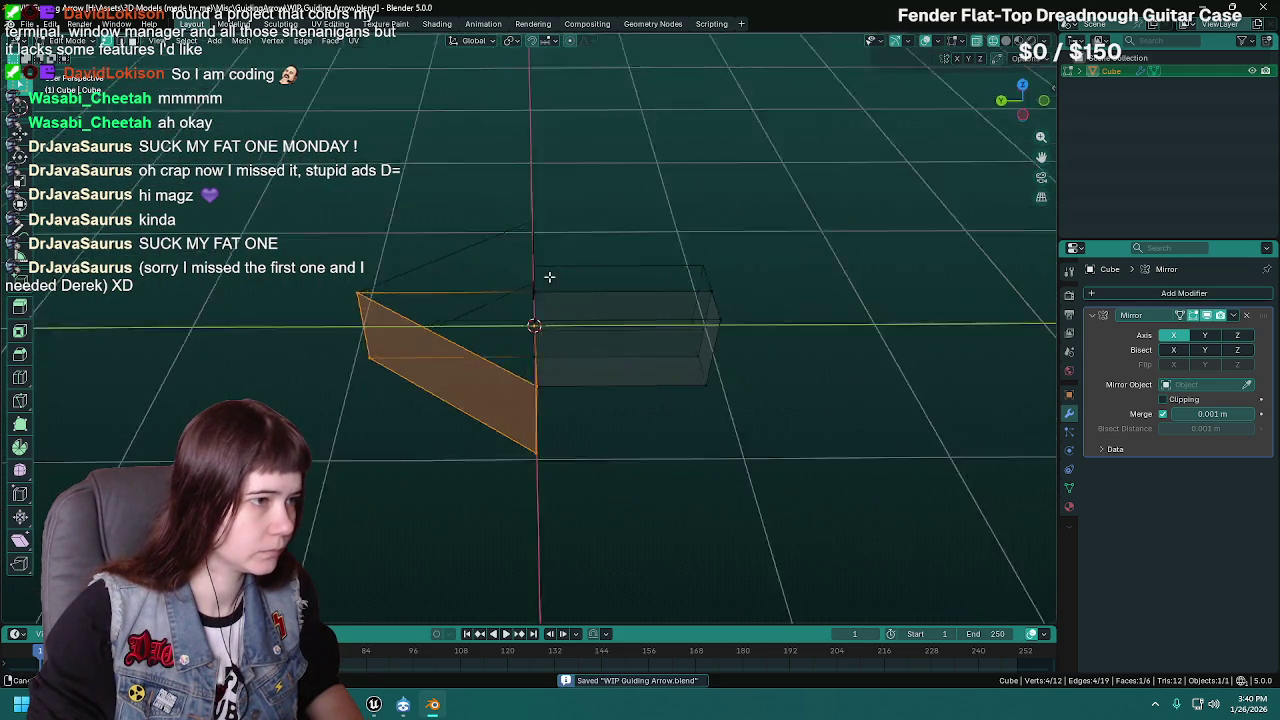
Fill the triangular arrowhead face between the head's vertices, undoing one misplaced fill.
{"action": "left_click", "coordinate": [457, 331]}
{"action": "left_click", "coordinate": [420, 350]}
{"action": "left_click", "coordinate": [471, 190], "text": "shift"}
{"action": "left_click", "coordinate": [545, 306]}
{"action": "key", "text": "f"}
{"action": "left_click", "coordinate": [476, 190], "text": "shift"}
{"action": "left_click", "coordinate": [514, 220], "text": "shift"}
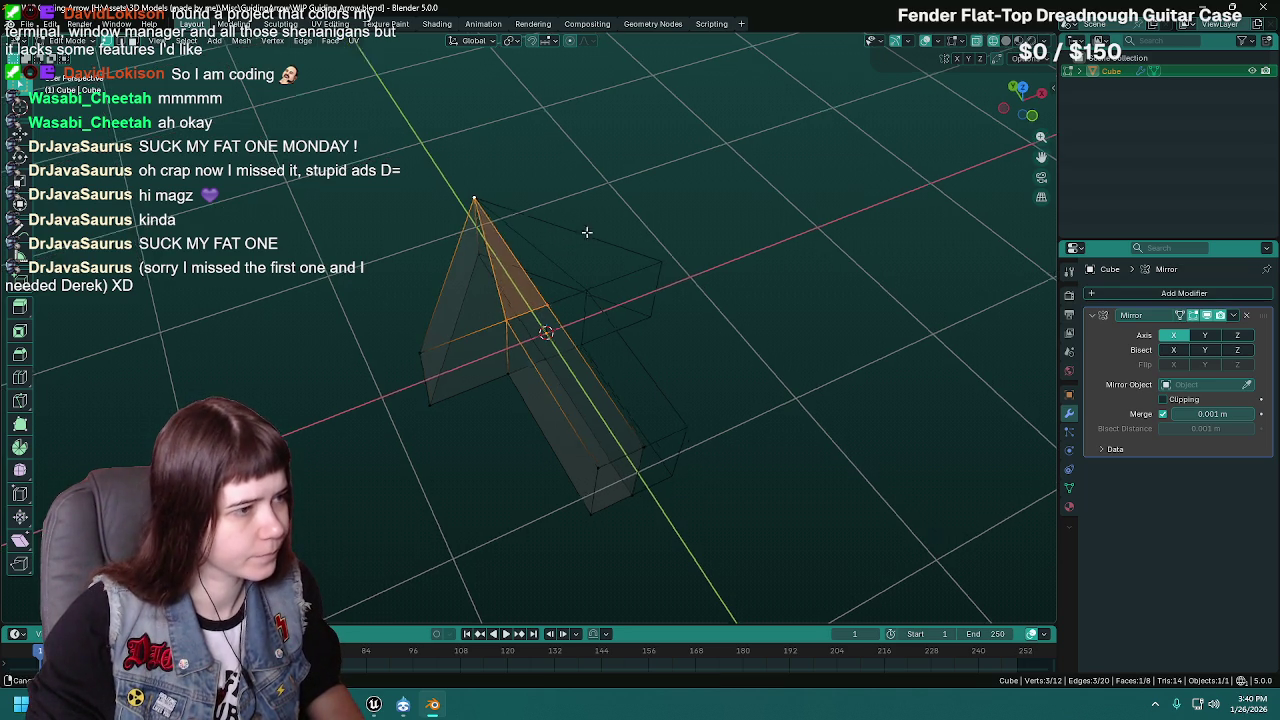
{"action": "key", "text": "ctrl+z"}
{"action": "key", "text": "ctrl+z"}
{"action": "key", "text": "ctrl+z"}
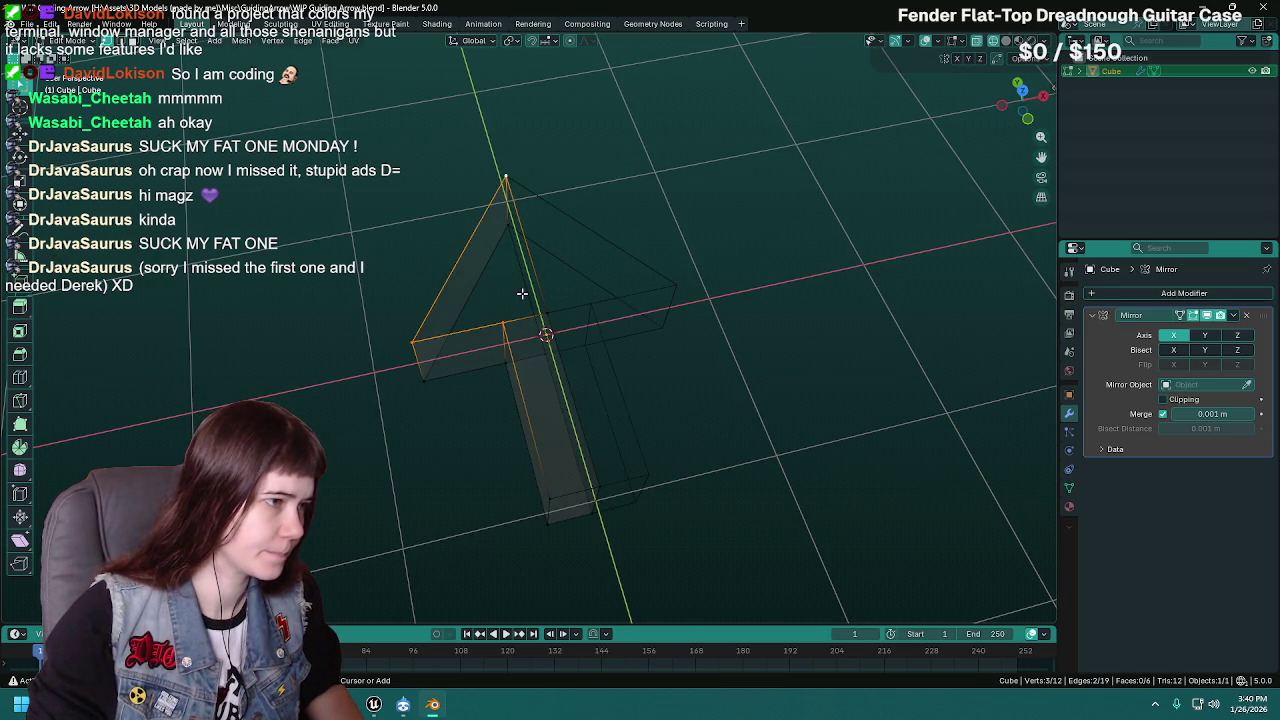
{"action": "left_click", "coordinate": [482, 212], "text": "shift"}
{"action": "key", "text": "f"}
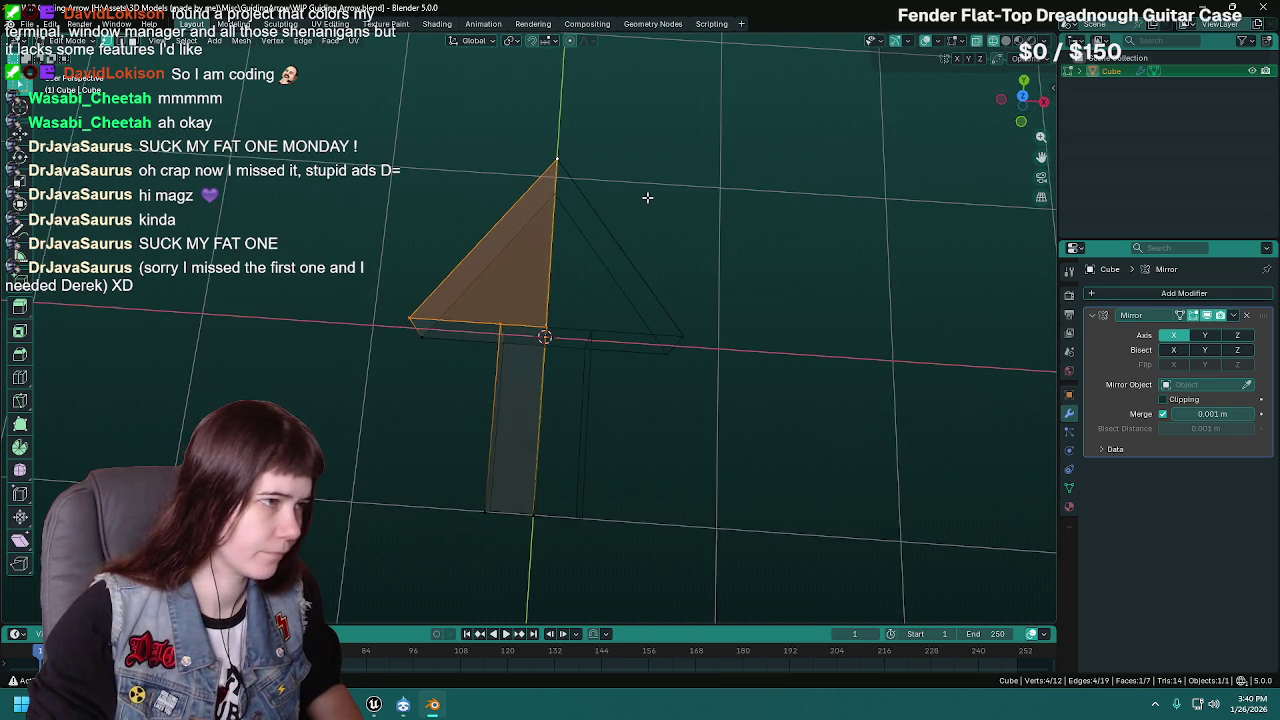
Save the finished arrow from top view and return to Object Mode to inspect it.
{"action": "key", "text": "KP_7"}
{"action": "key", "text": "ctrl+s"}
{"action": "key", "text": "Tab"}
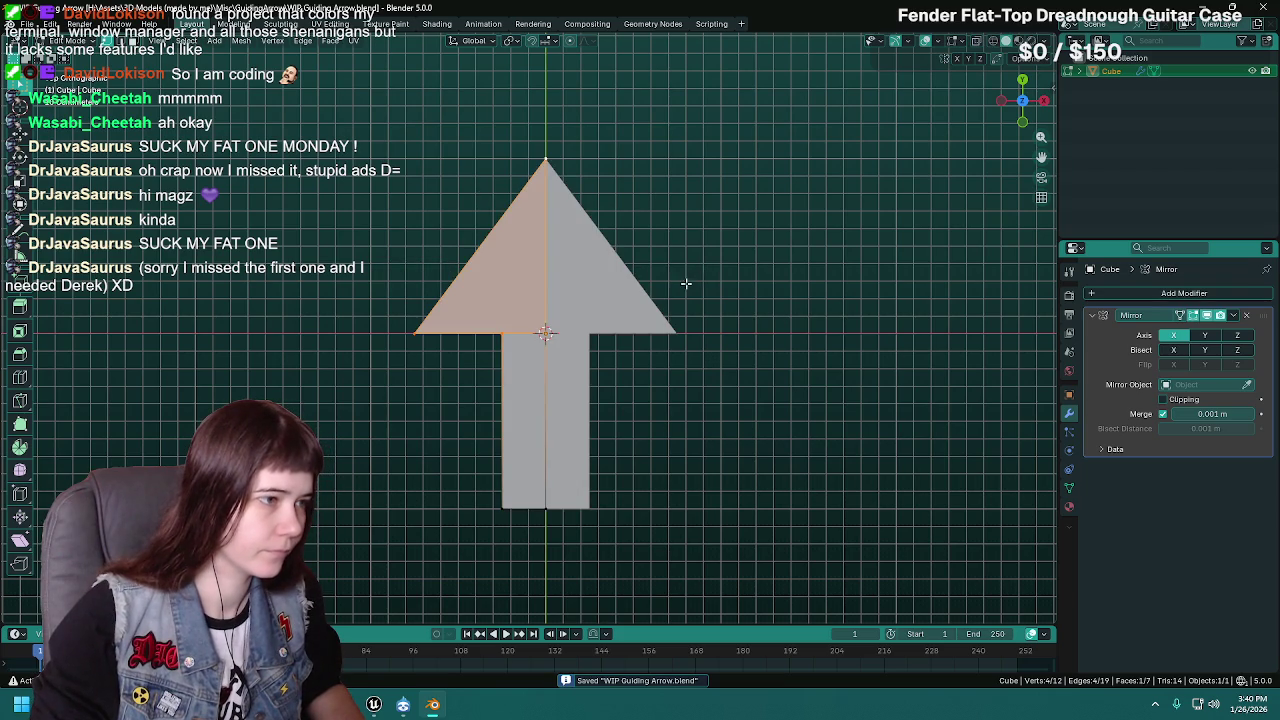
{"action": "key", "text": "Tab"}
{"action": "mouse_move", "coordinate": [765, 286]}
{"action": "left_mouse_down"}
{"action": "mouse_move", "coordinate": [483, 361]}
{"action": "mouse_move", "coordinate": [614, 250]}
{"action": "mouse_move", "coordinate": [762, 285]}
{"action": "mouse_move", "coordinate": [754, 266]}
{"action": "mouse_move", "coordinate": [843, 266]}
{"action": "mouse_move", "coordinate": [797, 266]}
{"action": "left_mouse_up"}
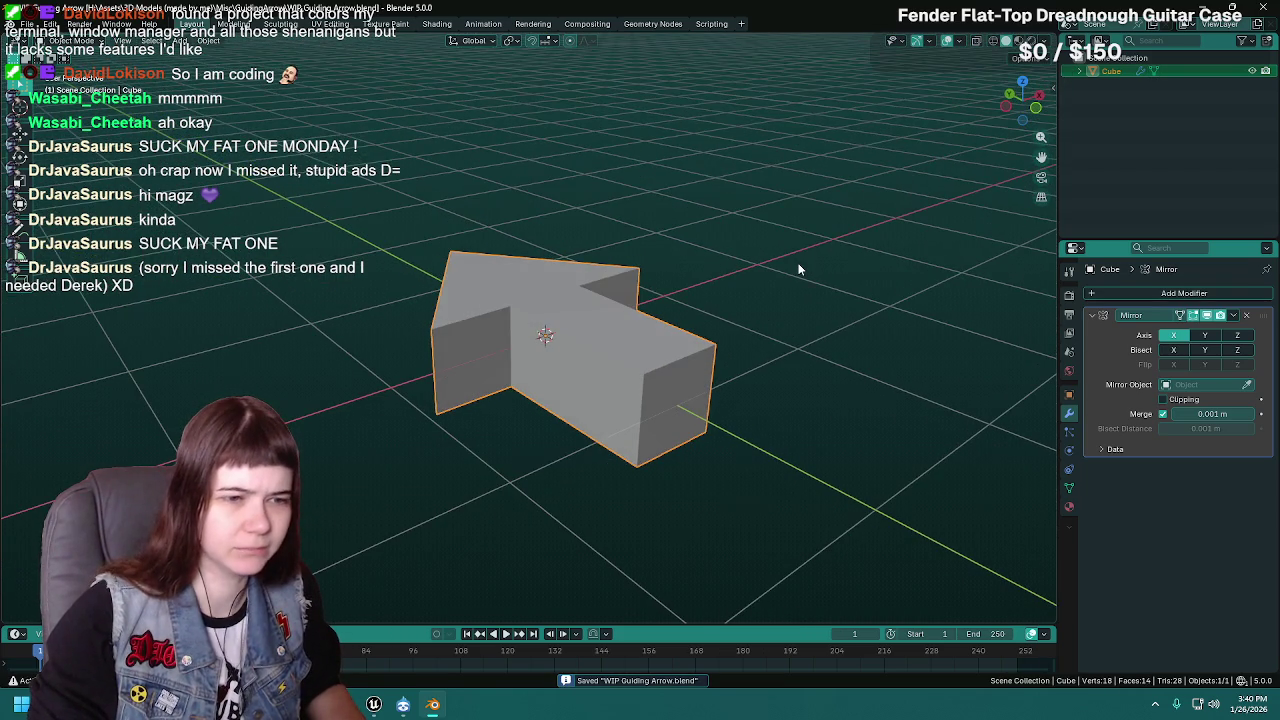
Flatten the arrow by setting its Z scale to 0.1 in the object transform properties.
{"action": "left_click", "coordinate": [1069, 395]}
{"action": "left_click_drag", "start_coordinate": [820, 320], "coordinate": [835, 304]}
{"action": "key", "text": "z"}
{"action": "left_click", "coordinate": [1222, 464]}
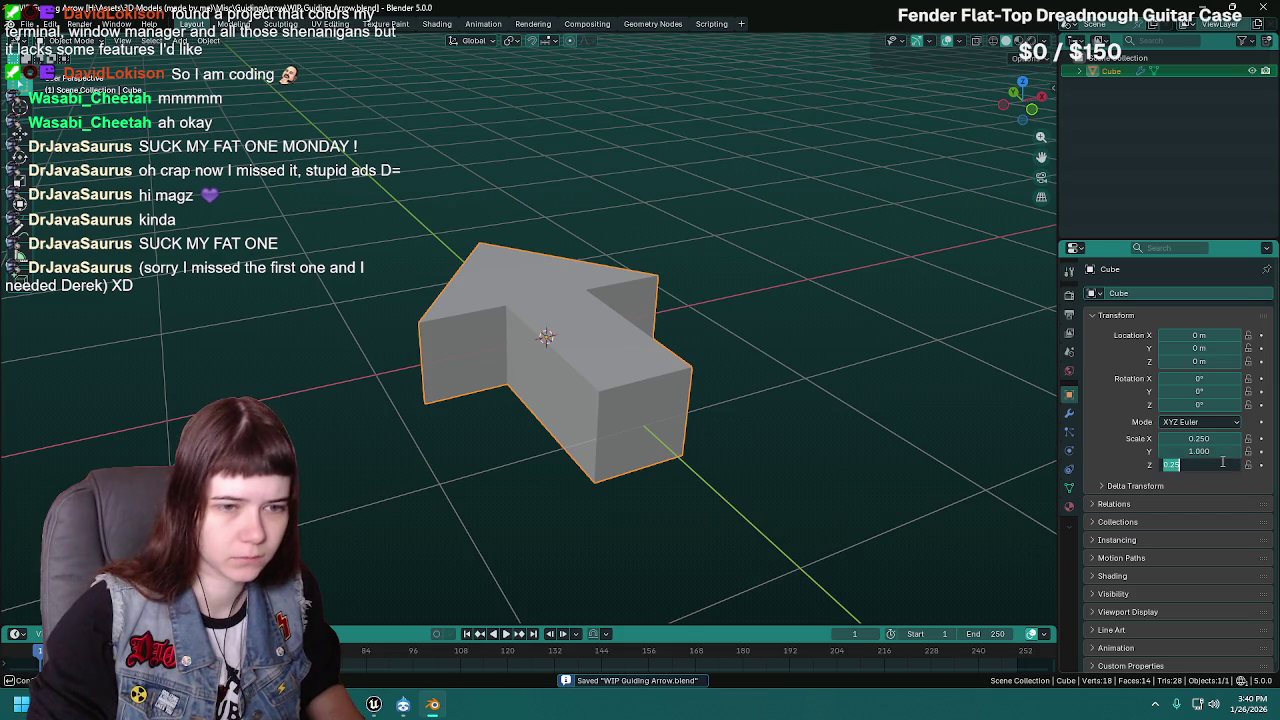
{"action": "key", "text": "BackSpace"}
{"action": "type", "text": "0.1"}
{"action": "key", "text": "Return"}
{"action": "mouse_move", "coordinate": [757, 349]}
{"action": "left_mouse_down"}
{"action": "mouse_move", "coordinate": [728, 377]}
{"action": "mouse_move", "coordinate": [768, 378]}
{"action": "mouse_move", "coordinate": [771, 289]}
{"action": "mouse_move", "coordinate": [731, 323]}
{"action": "mouse_move", "coordinate": [734, 220]}
{"action": "mouse_move", "coordinate": [677, 290]}
{"action": "left_mouse_up"}
Check the thinned arrow mesh from top and side views, then save the file.
{"action": "key", "text": "Tab"}
{"action": "key", "text": "KP_7"}
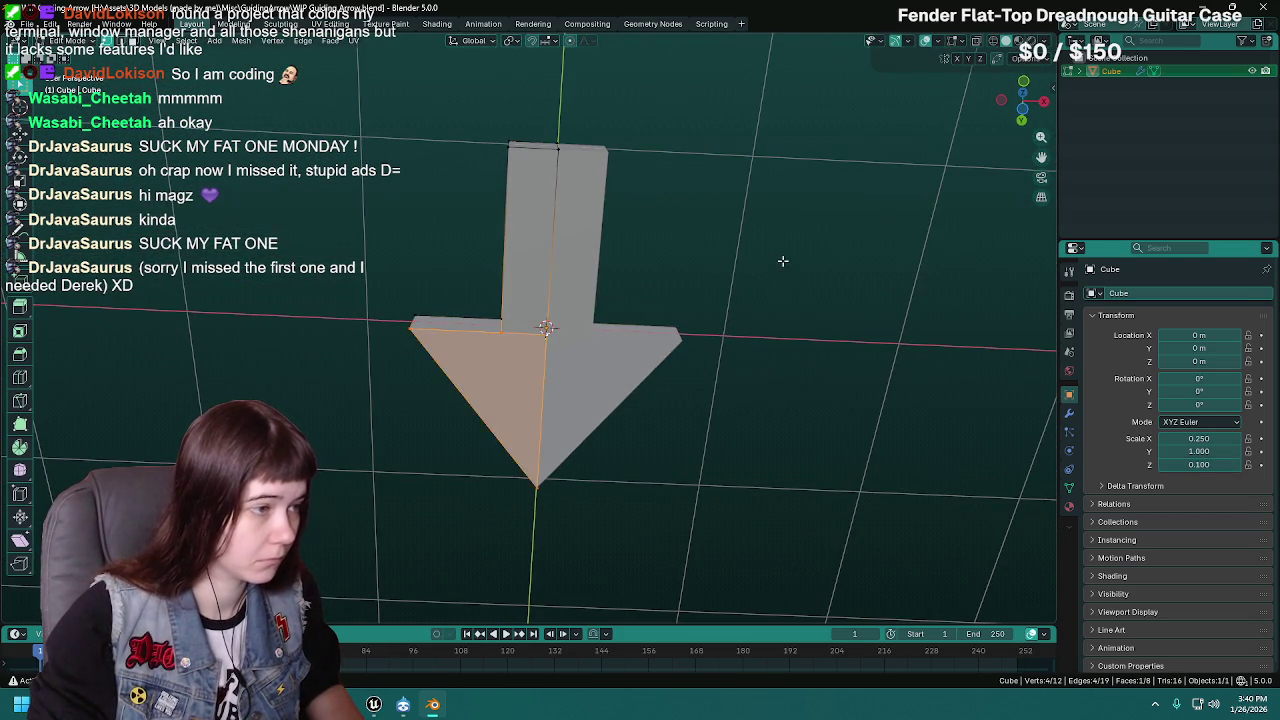
{"action": "key", "text": "KP_1"}
{"action": "key", "text": "Tab"}
{"action": "key", "text": "ctrl+s"}
{"action": "left_click_drag", "start_coordinate": [738, 307], "coordinate": [708, 296]}
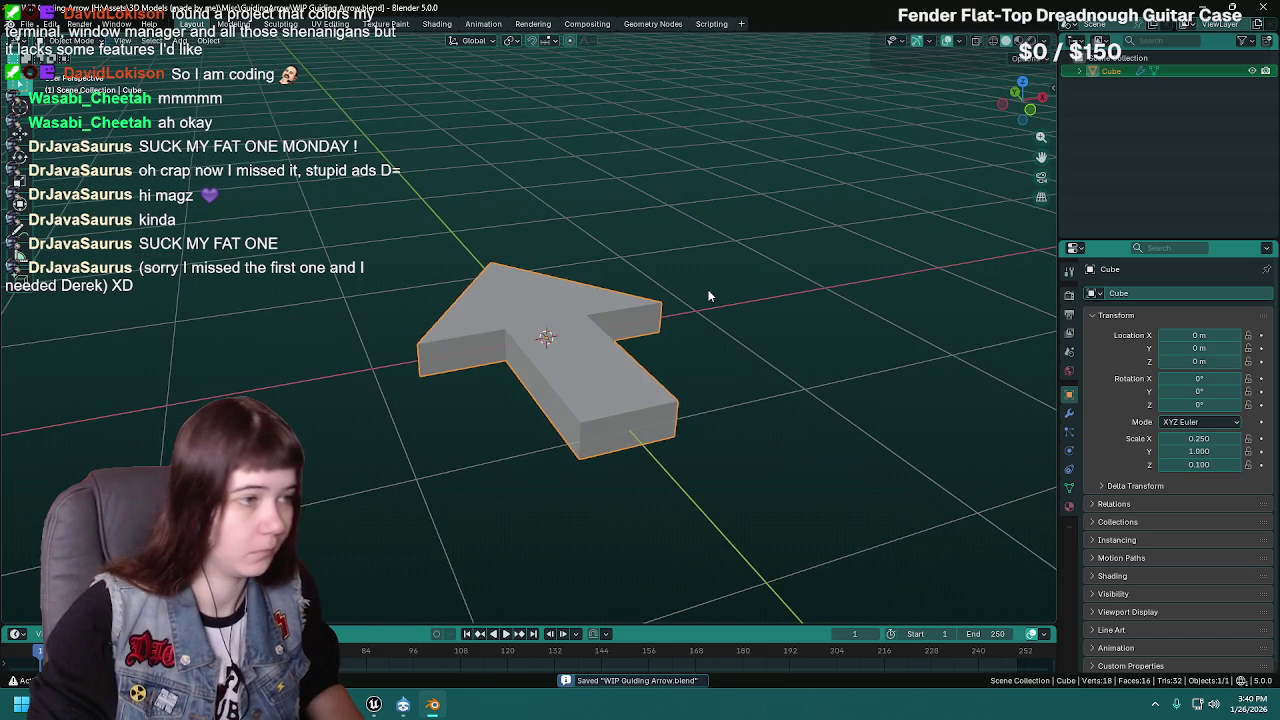
{"action": "mouse_move", "coordinate": [565, 364]}
{"action": "left_mouse_down"}
{"action": "mouse_move", "coordinate": [811, 324]}
{"action": "mouse_move", "coordinate": [735, 385]}
{"action": "left_mouse_up"}
{"action": "key", "text": "ctrl+s"}
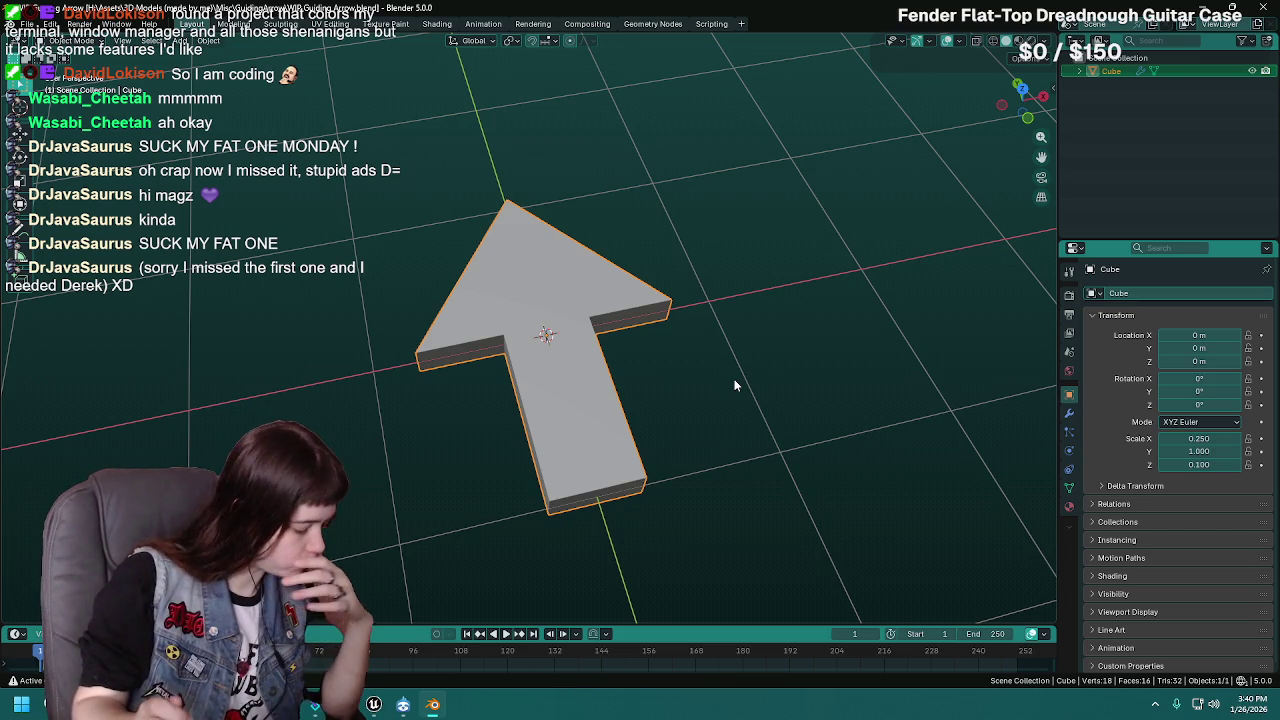
{"action": "key", "text": "ctrl+s"}
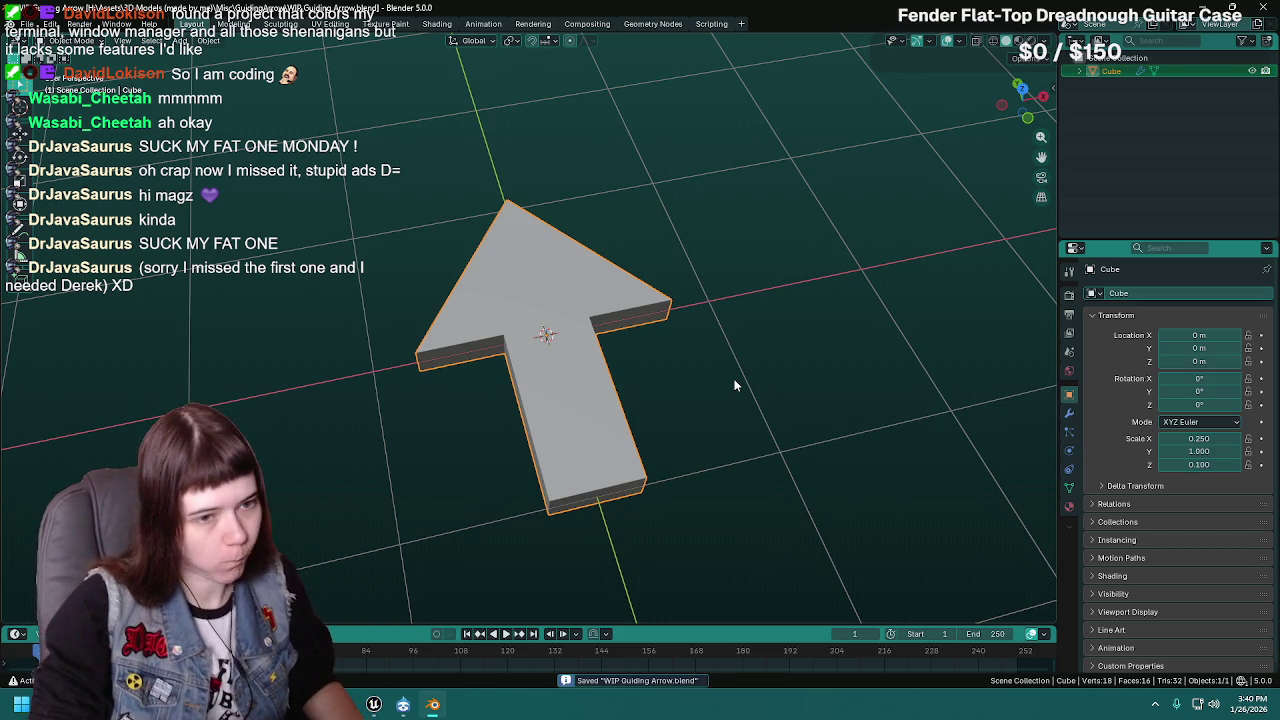
Change the arrow's Z scale to 0.15 for a slightly thicker slab.
{"action": "left_click", "coordinate": [1211, 465]}
{"action": "key", "text": "BackSpace"}
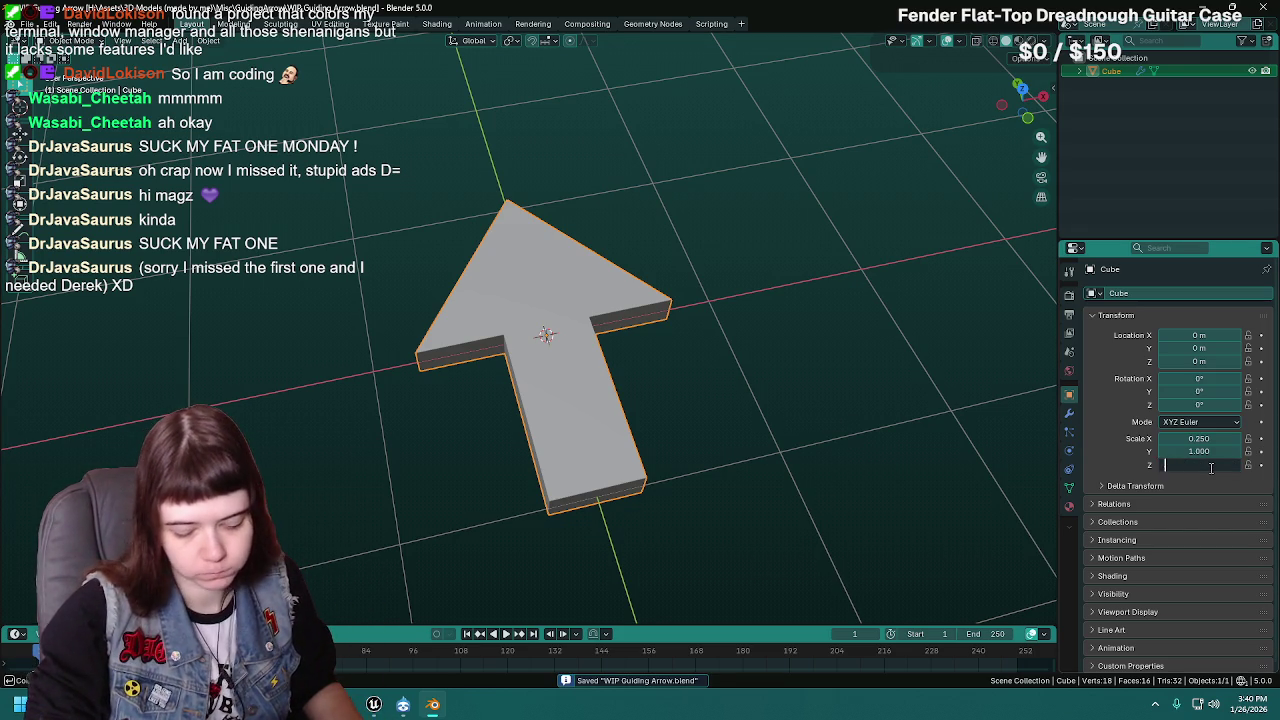
{"action": "type", "text": ".15"}
{"action": "key", "text": "Return"}
{"action": "mouse_move", "coordinate": [600, 380]}
{"action": "left_mouse_down"}
{"action": "mouse_move", "coordinate": [794, 350]}
{"action": "mouse_move", "coordinate": [786, 367]}
{"action": "mouse_move", "coordinate": [810, 375]}
{"action": "mouse_move", "coordinate": [795, 396]}
{"action": "left_mouse_up"}
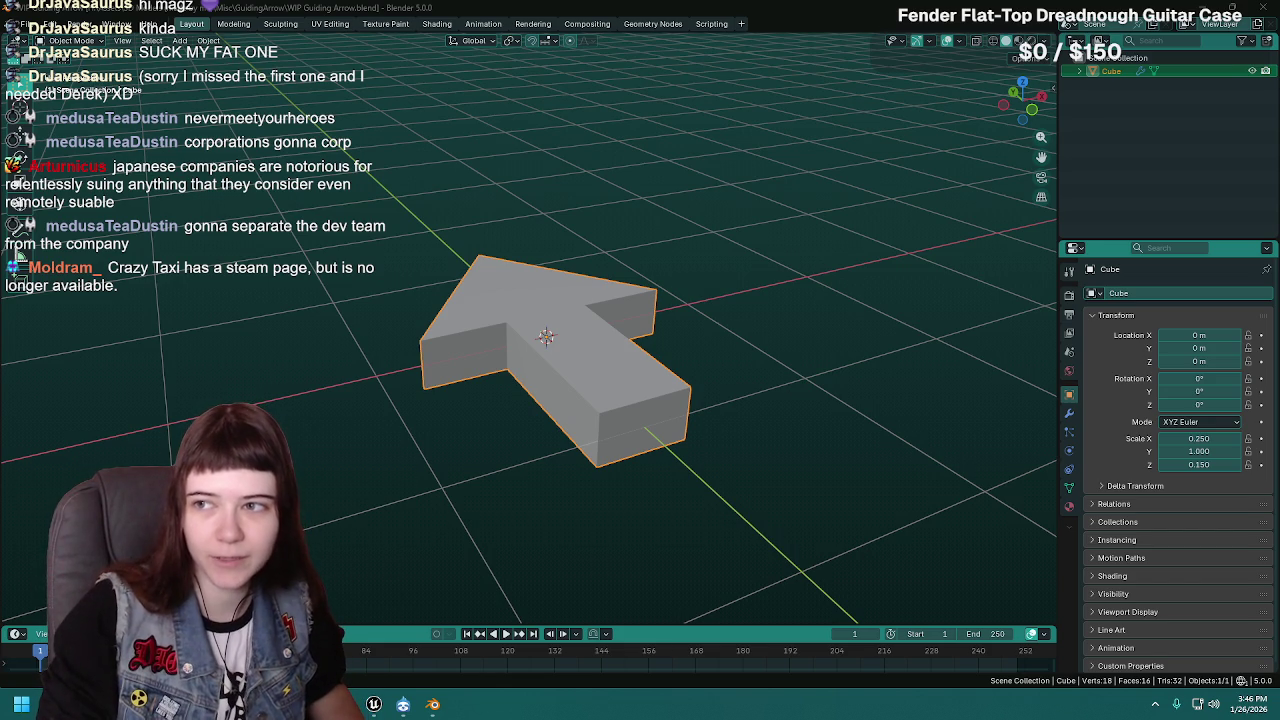
Switch from Blender to the Chrome Google Images search for navigational-arrow references.
{"action": "key", "text": "alt+Tab"}
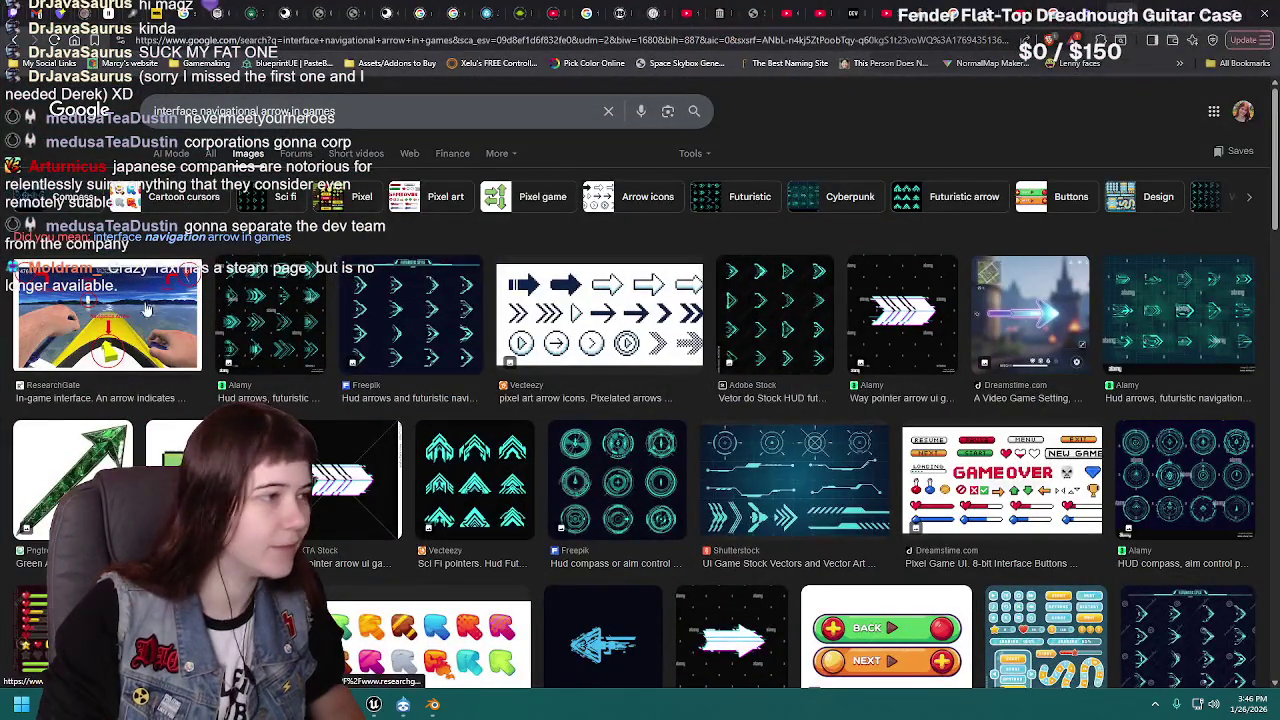
Study the enlarged boat navigation-arrow diagram, then rerun the search as 'interface navigation arrow in games'.
{"action": "left_click", "coordinate": [80, 325]}
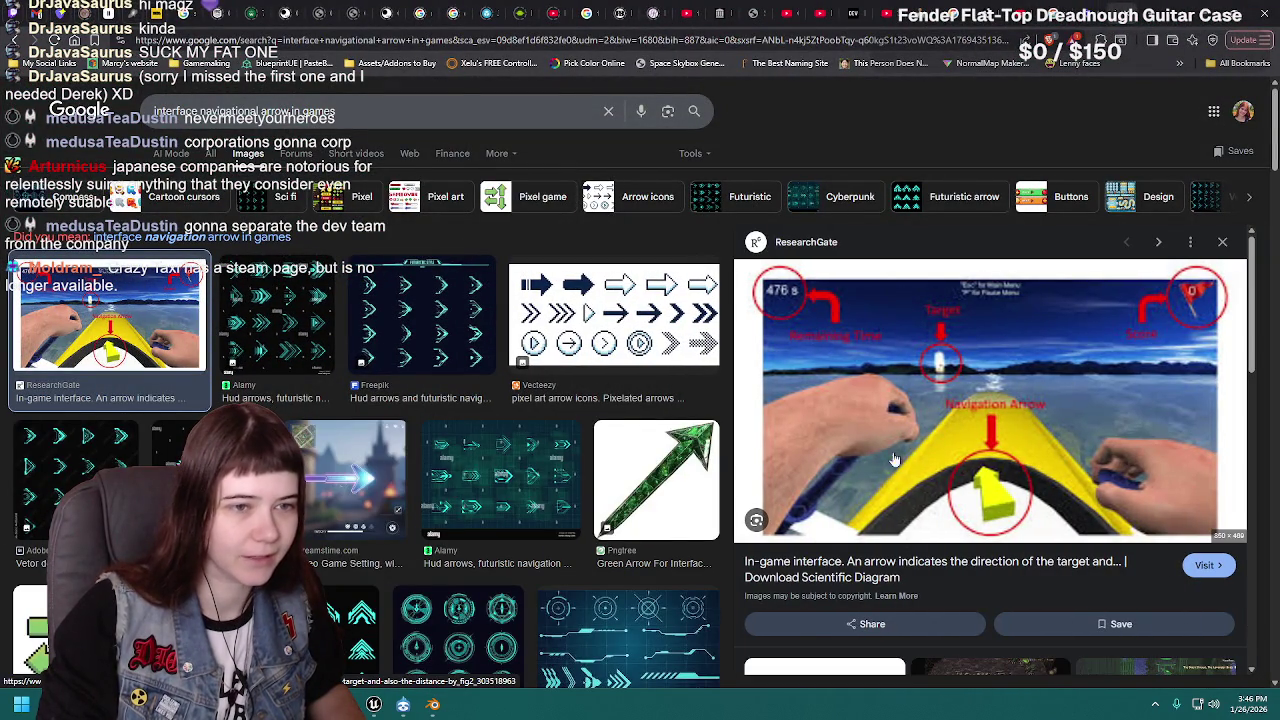
{"action": "scroll", "coordinate": [876, 462], "scroll_direction": "down", "scroll_amount": 4}
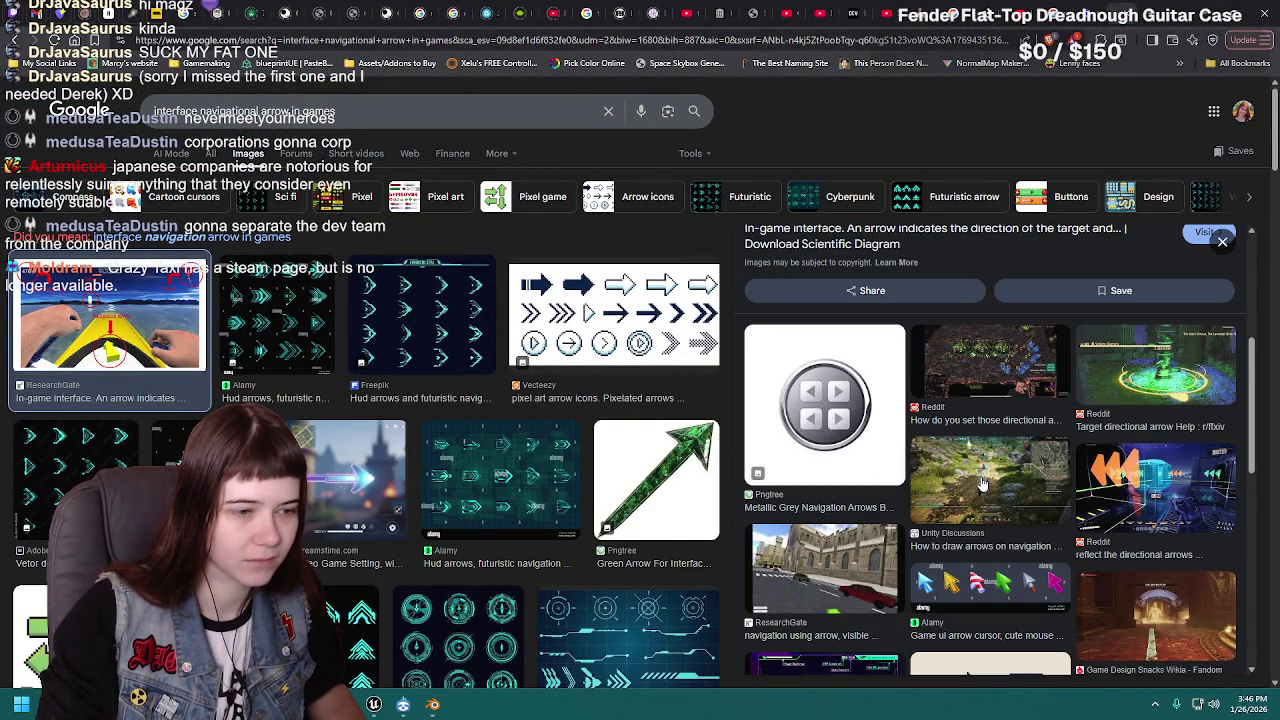
{"action": "scroll", "coordinate": [982, 484], "scroll_direction": "up", "scroll_amount": 5}
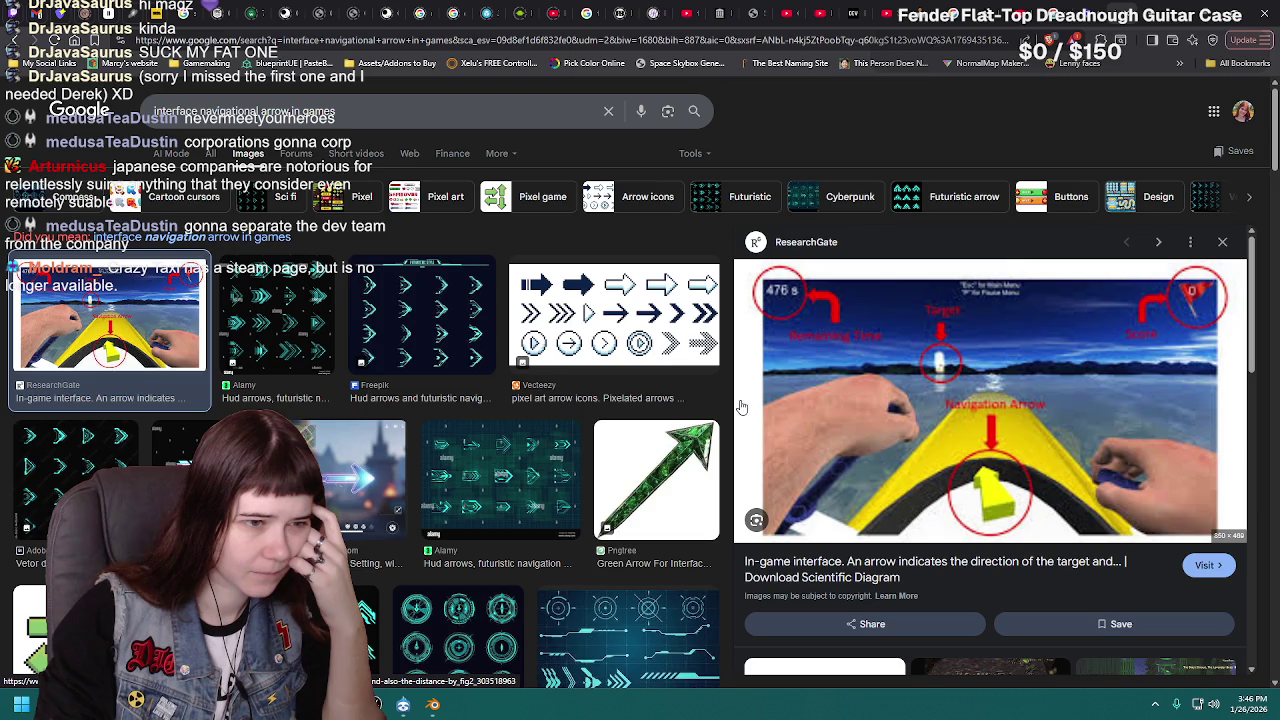
{"action": "scroll", "coordinate": [880, 430], "scroll_direction": "down", "scroll_amount": 3}
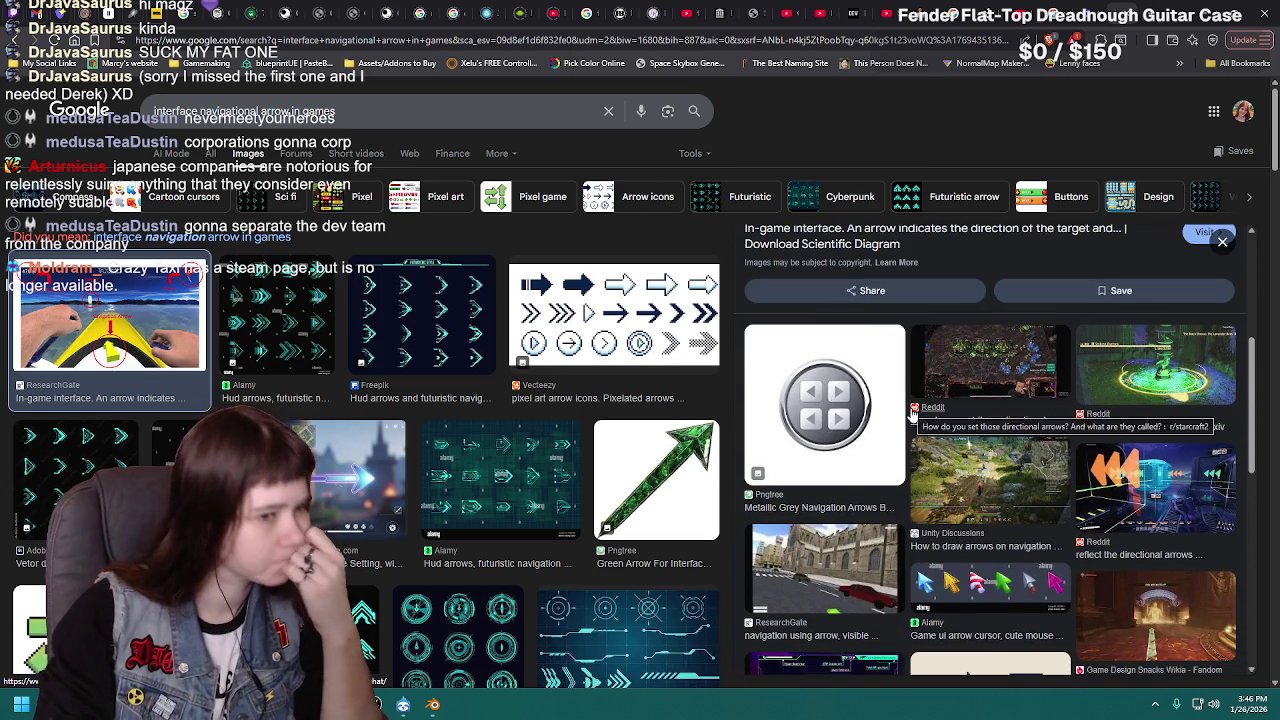
{"action": "scroll", "coordinate": [958, 530], "scroll_direction": "down", "scroll_amount": 1}
{"action": "scroll", "coordinate": [958, 530], "scroll_direction": "down", "scroll_amount": 3}
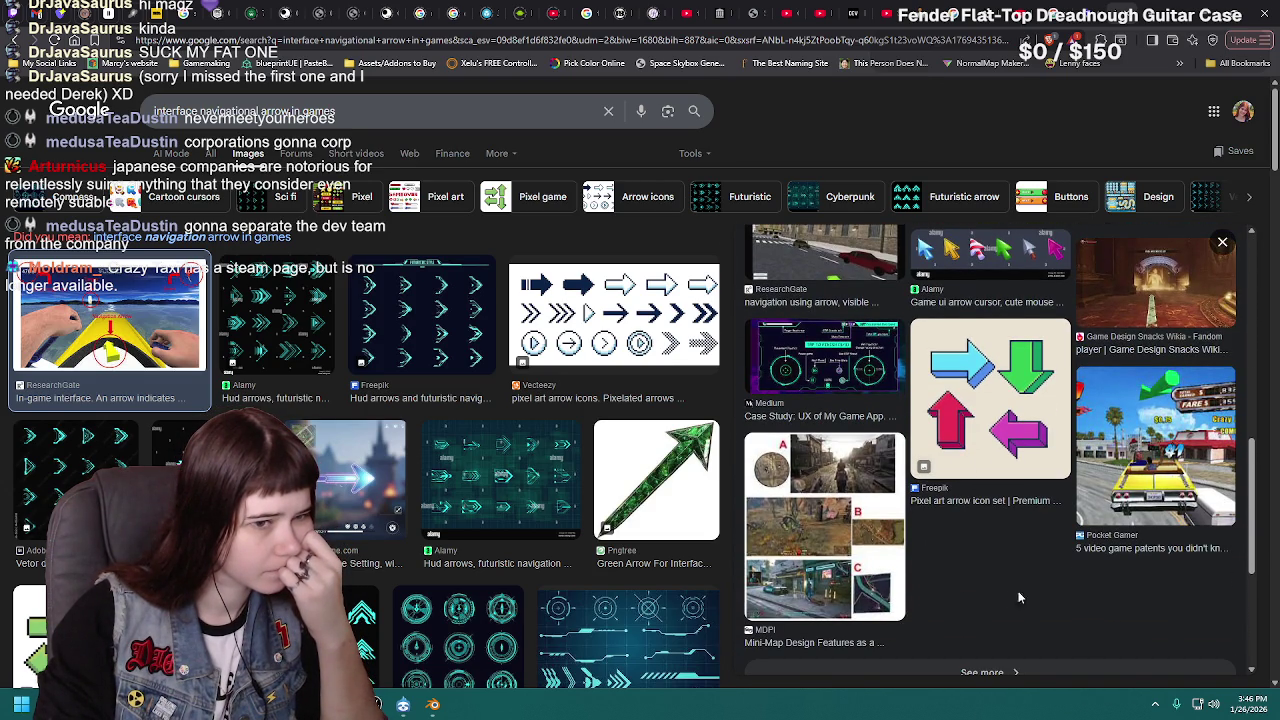
{"action": "scroll", "coordinate": [1117, 507], "scroll_direction": "up", "scroll_amount": 5}
{"action": "scroll", "coordinate": [1116, 505], "scroll_direction": "up", "scroll_amount": 3}
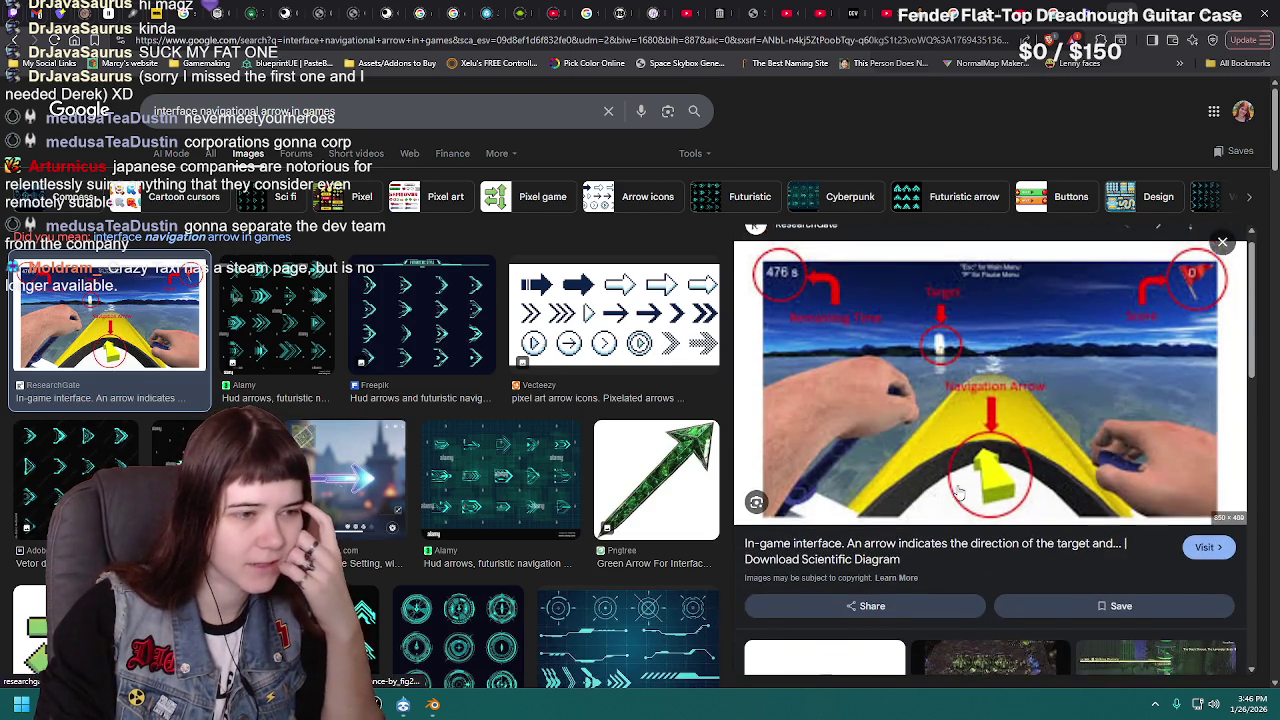
{"action": "left_click", "coordinate": [264, 238]}
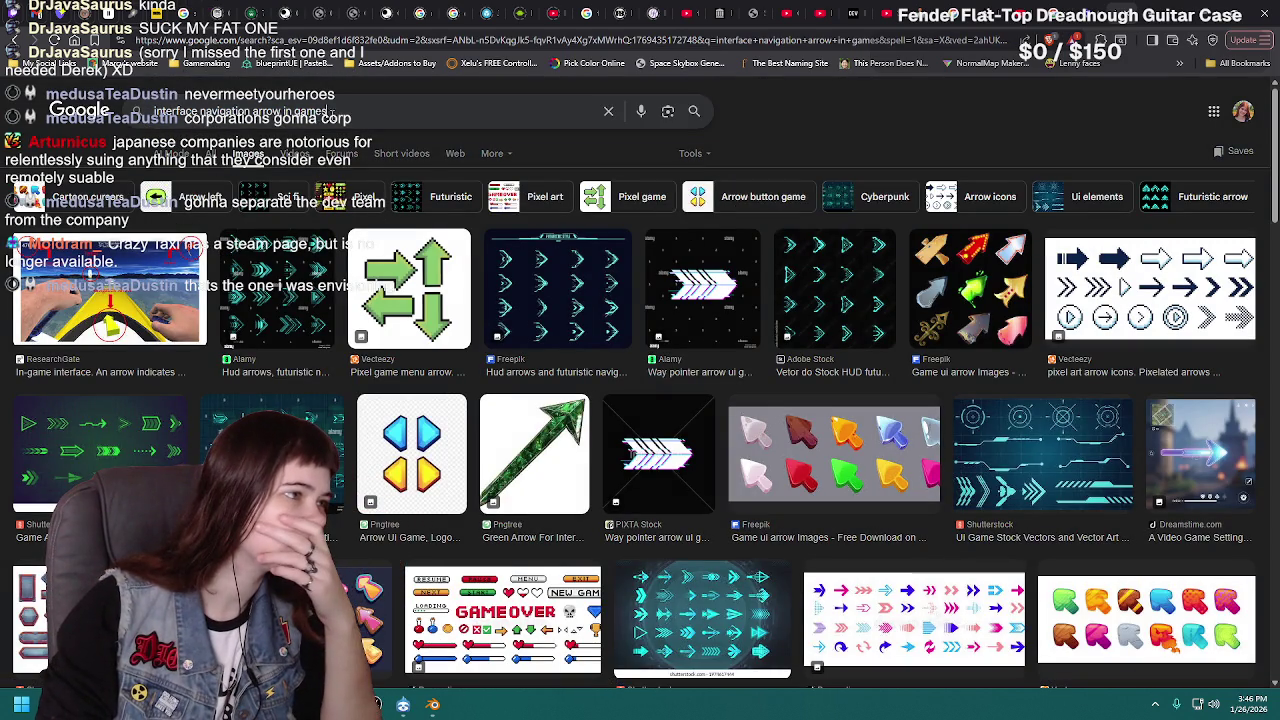
{"action": "left_click_drag", "start_coordinate": [283, 112], "coordinate": [376, 112]}
{"action": "type", "text": "vice city"}
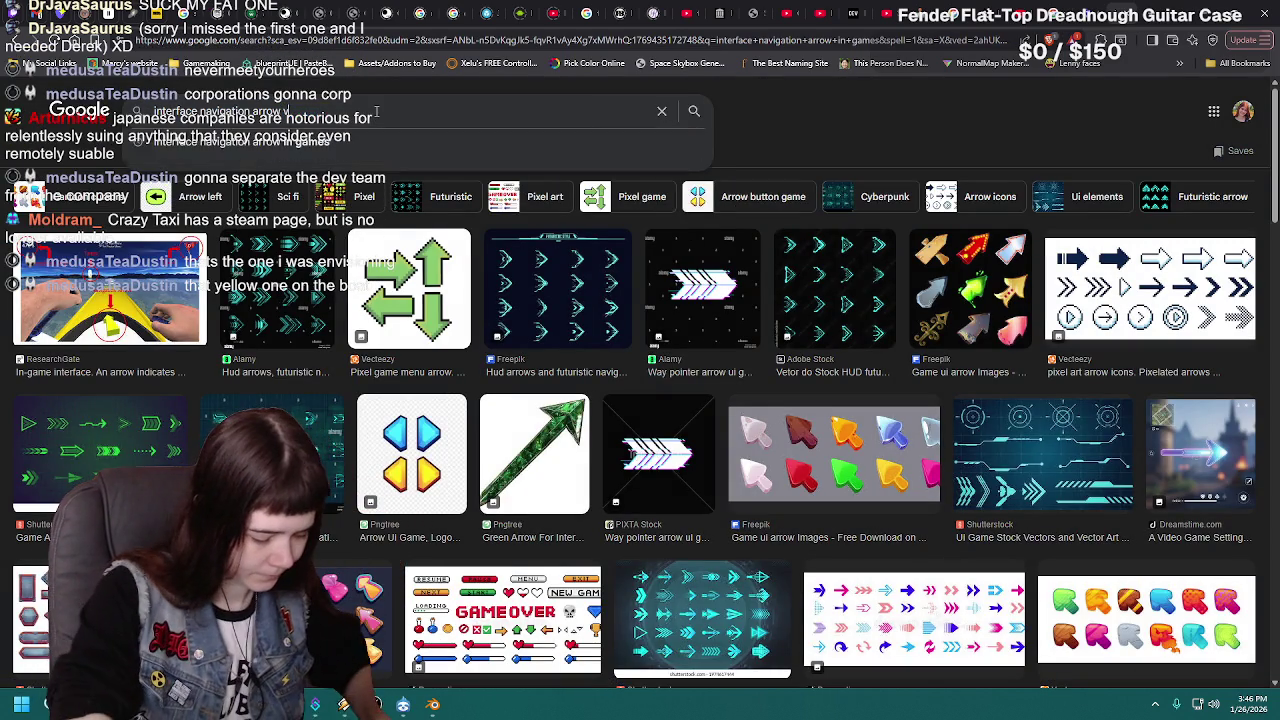
{"action": "key", "text": "Return"}
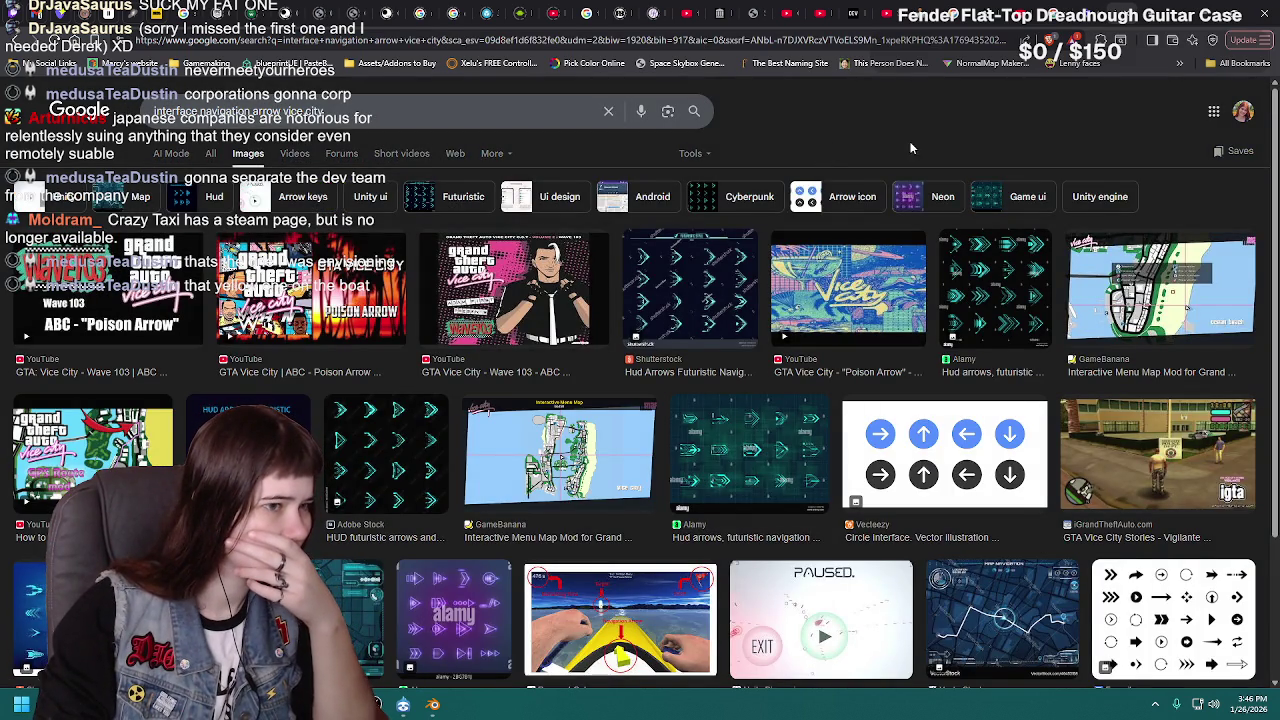
{"action": "scroll", "coordinate": [870, 135], "scroll_direction": "down", "scroll_amount": 2}
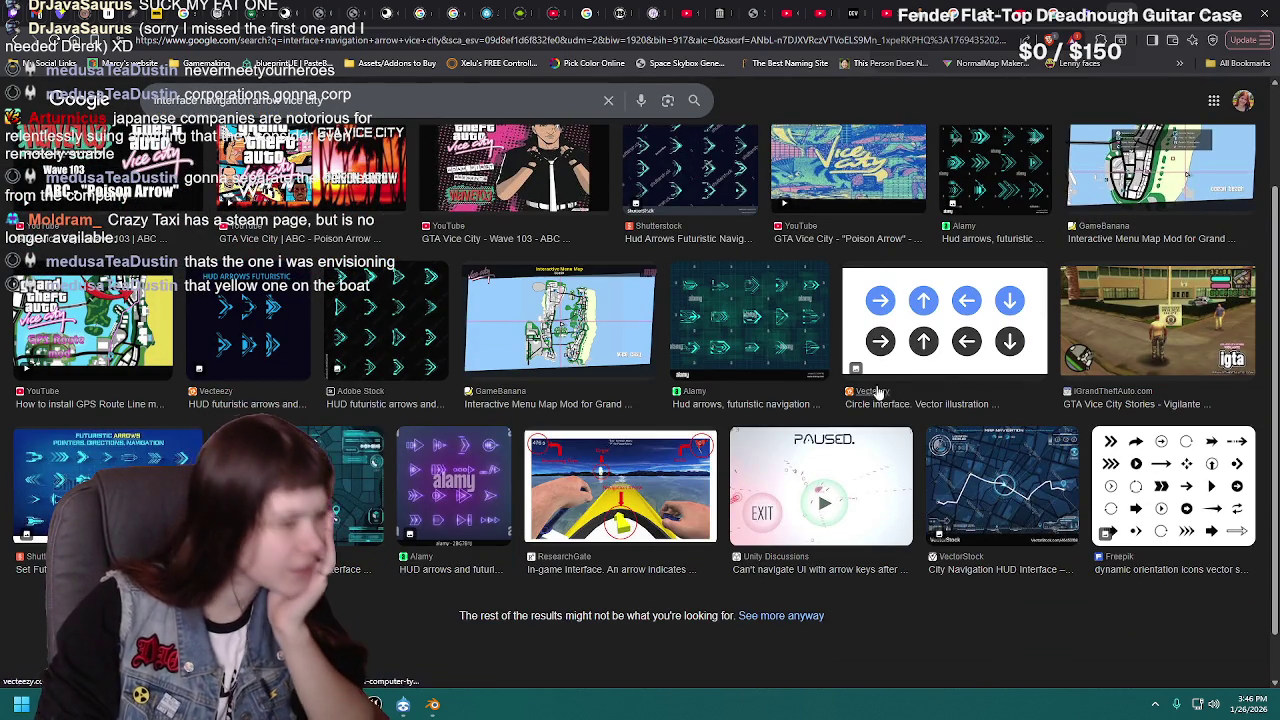
{"action": "scroll", "coordinate": [530, 490], "scroll_direction": "up", "scroll_amount": 2}
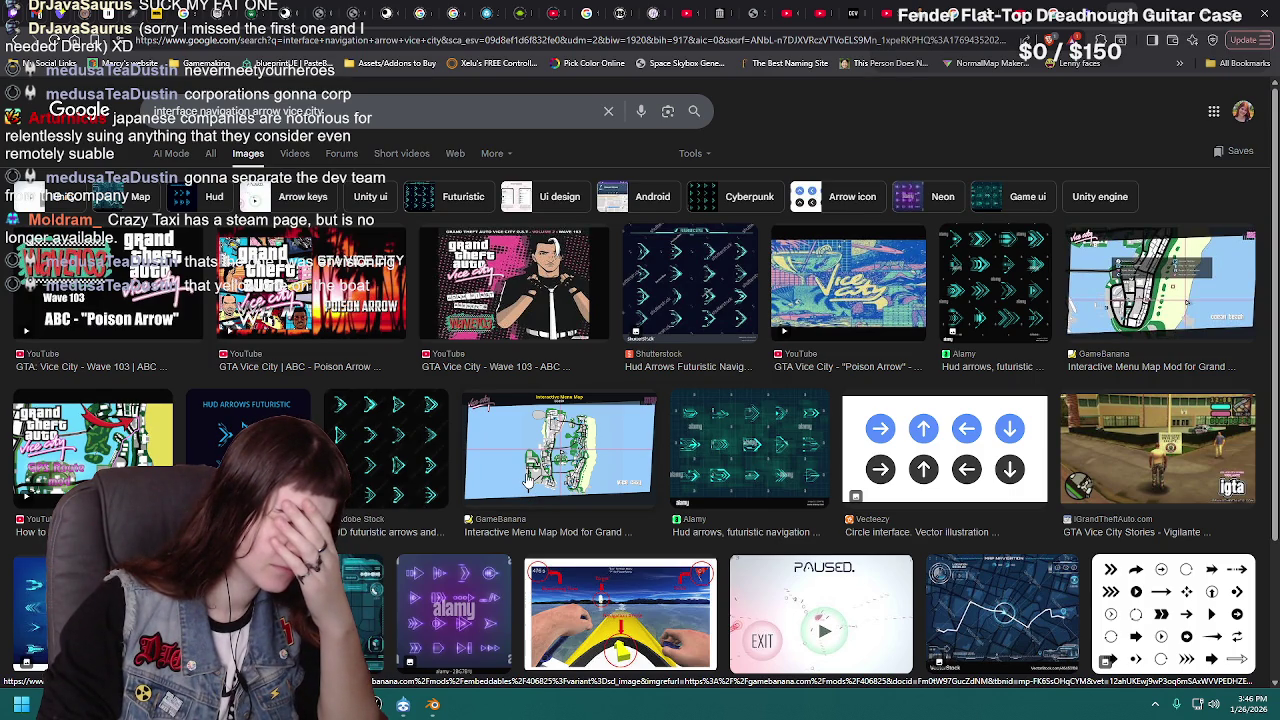
{"action": "left_click", "coordinate": [16, 40]}
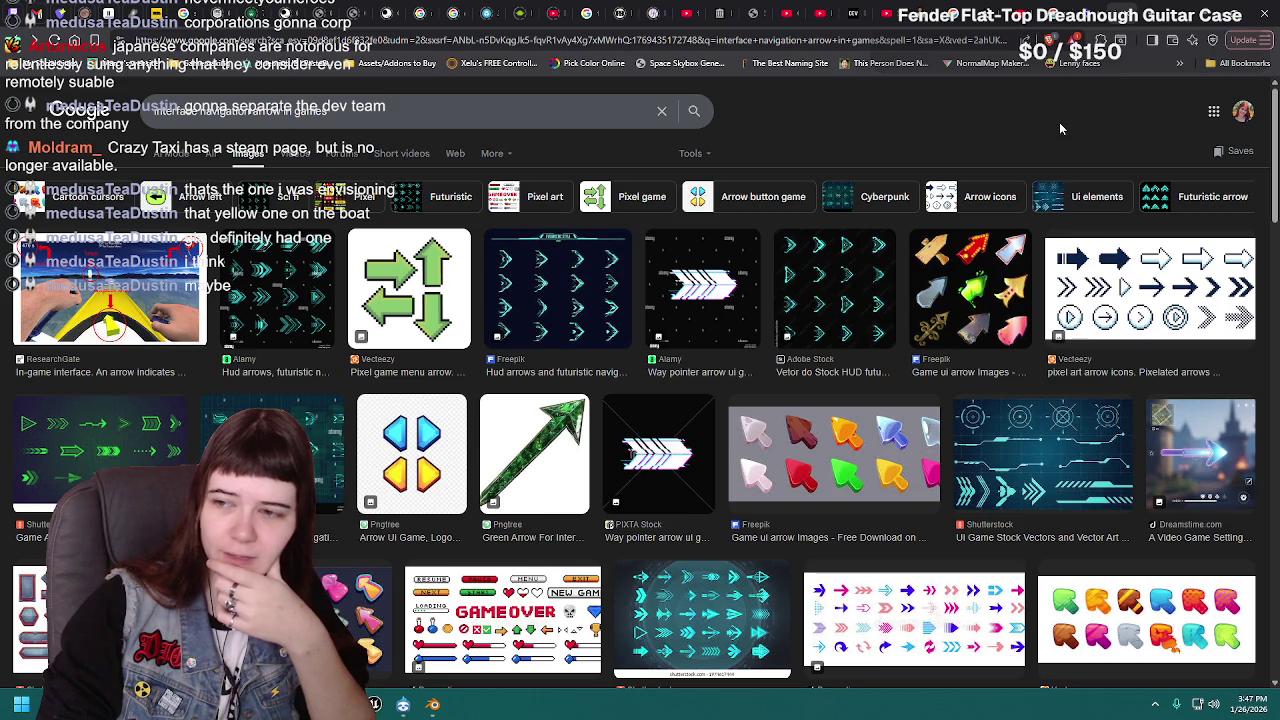
{"action": "left_click", "coordinate": [75, 297]}
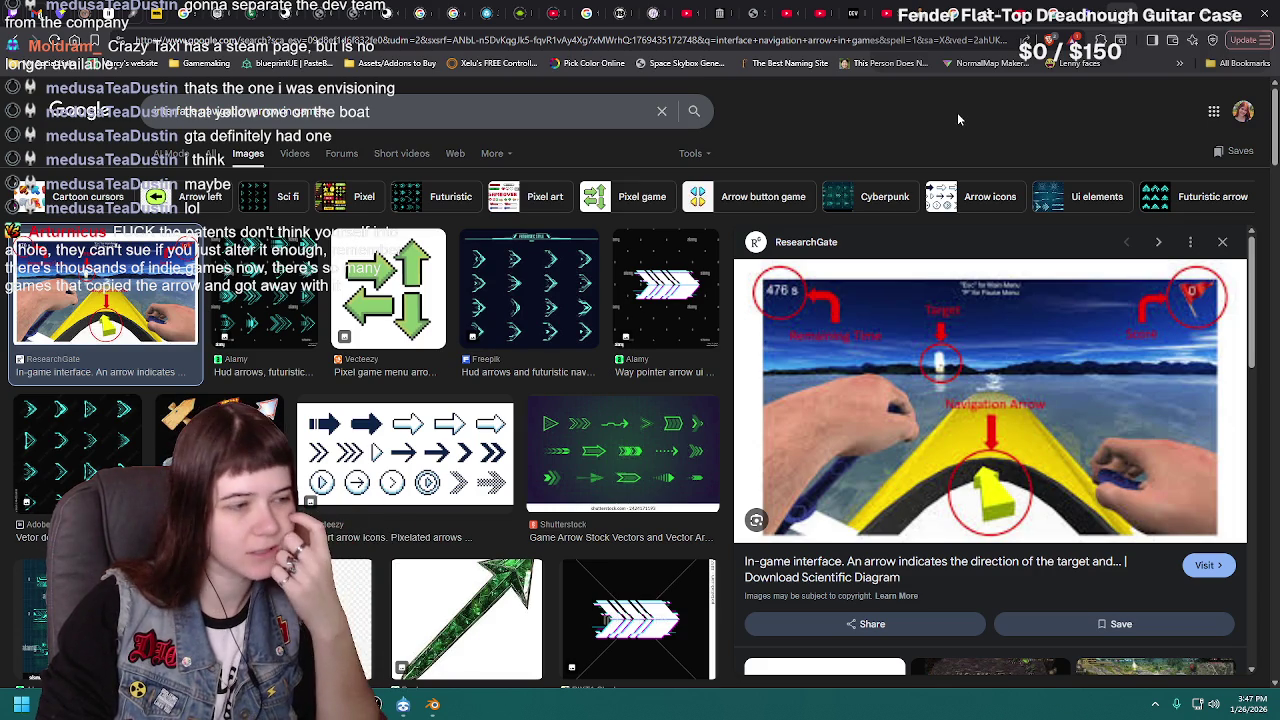
Browse the related images and enlarge the Crazy Taxi arrow for reference.
{"action": "scroll", "coordinate": [955, 326], "scroll_direction": "down", "scroll_amount": 3}
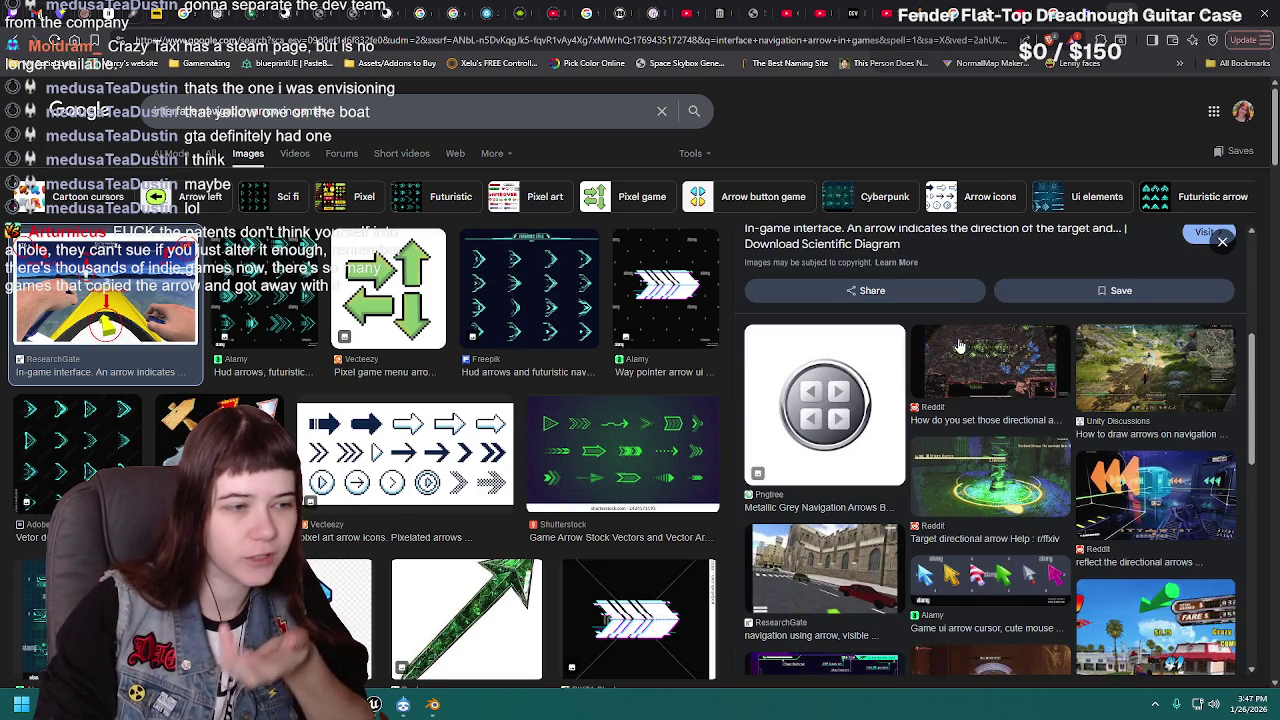
{"action": "scroll", "coordinate": [962, 360], "scroll_direction": "down", "scroll_amount": 1}
{"action": "scroll", "coordinate": [968, 386], "scroll_direction": "down", "scroll_amount": 2}
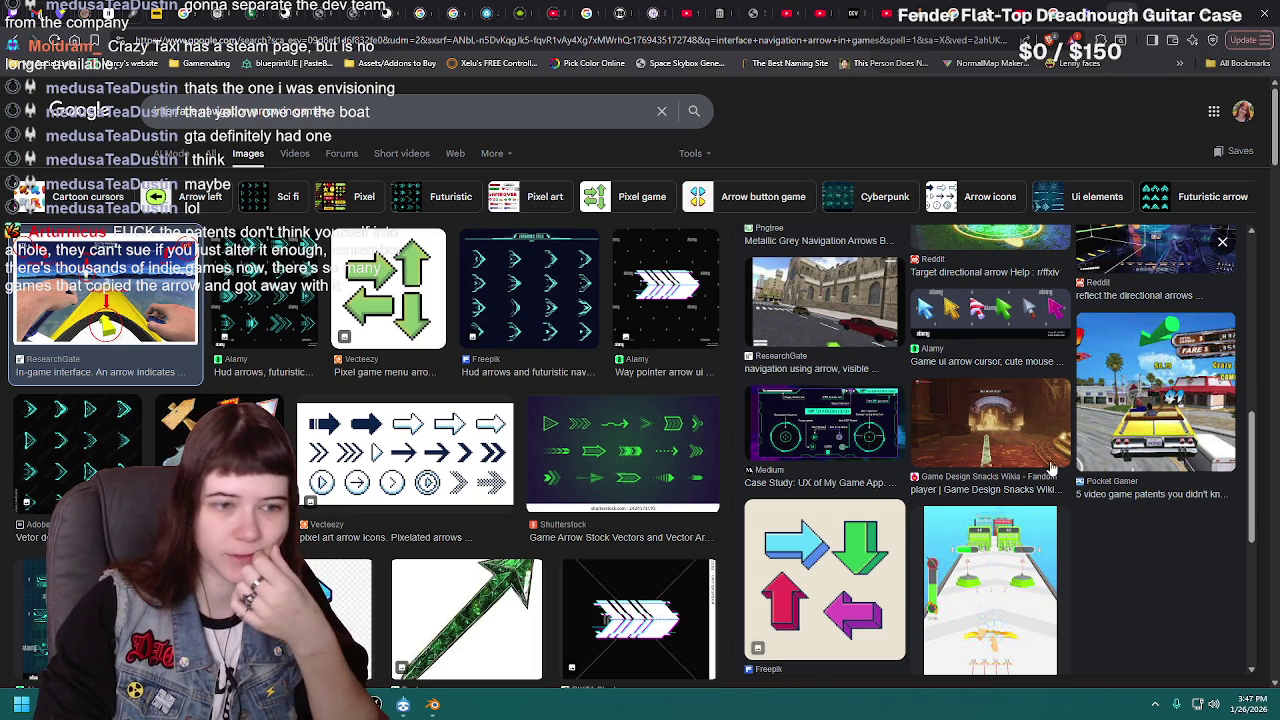
{"action": "left_click", "coordinate": [1138, 408]}
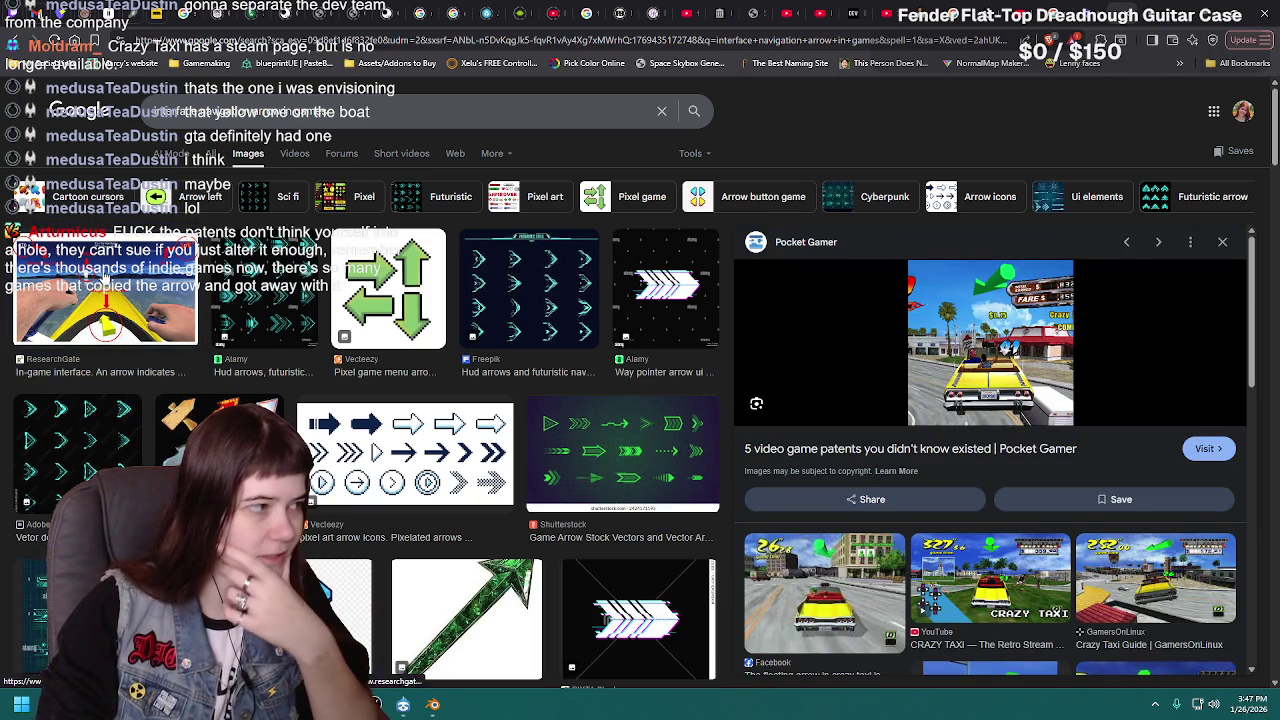
Revisit the boat navigation-arrow diagram, then return to Blender and view the arrow from above.
{"action": "left_click", "coordinate": [100, 277]}
{"action": "scroll", "coordinate": [920, 484], "scroll_direction": "down", "scroll_amount": 5}
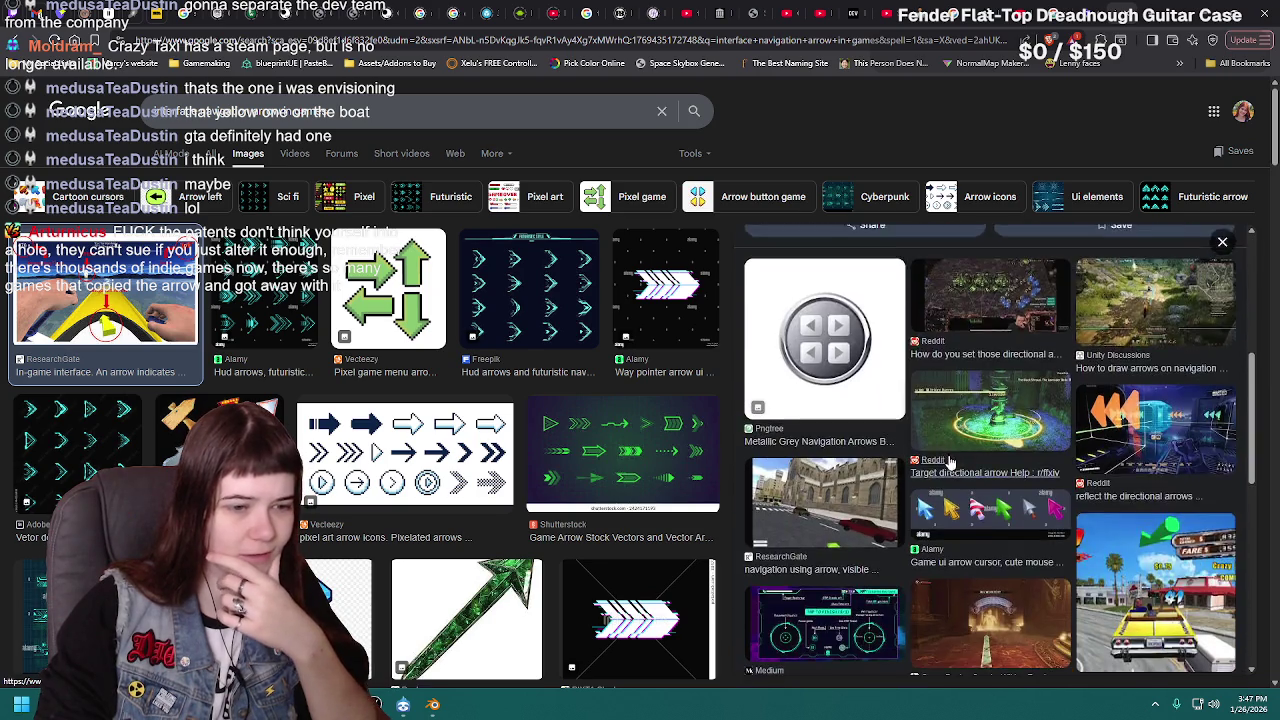
{"action": "scroll", "coordinate": [953, 460], "scroll_direction": "up", "scroll_amount": 3}
{"action": "scroll", "coordinate": [953, 460], "scroll_direction": "up", "scroll_amount": 2}
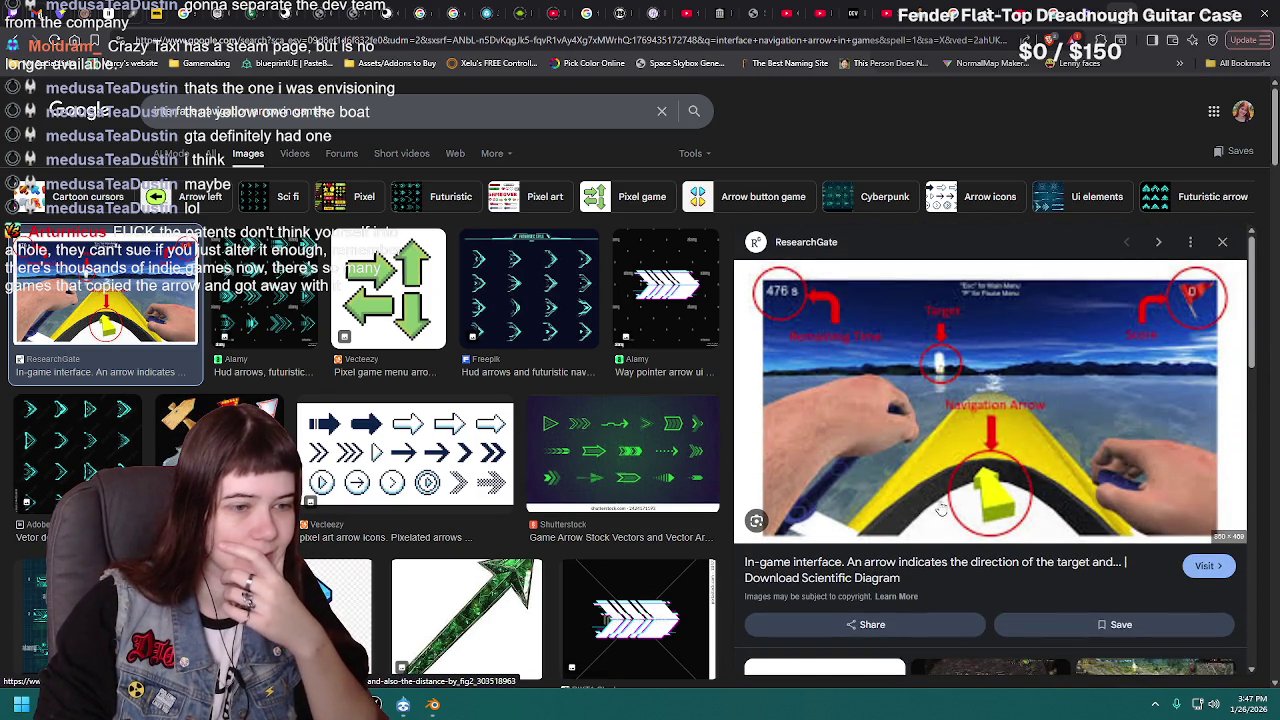
{"action": "scroll", "coordinate": [580, 425], "scroll_direction": "down", "scroll_amount": 4}
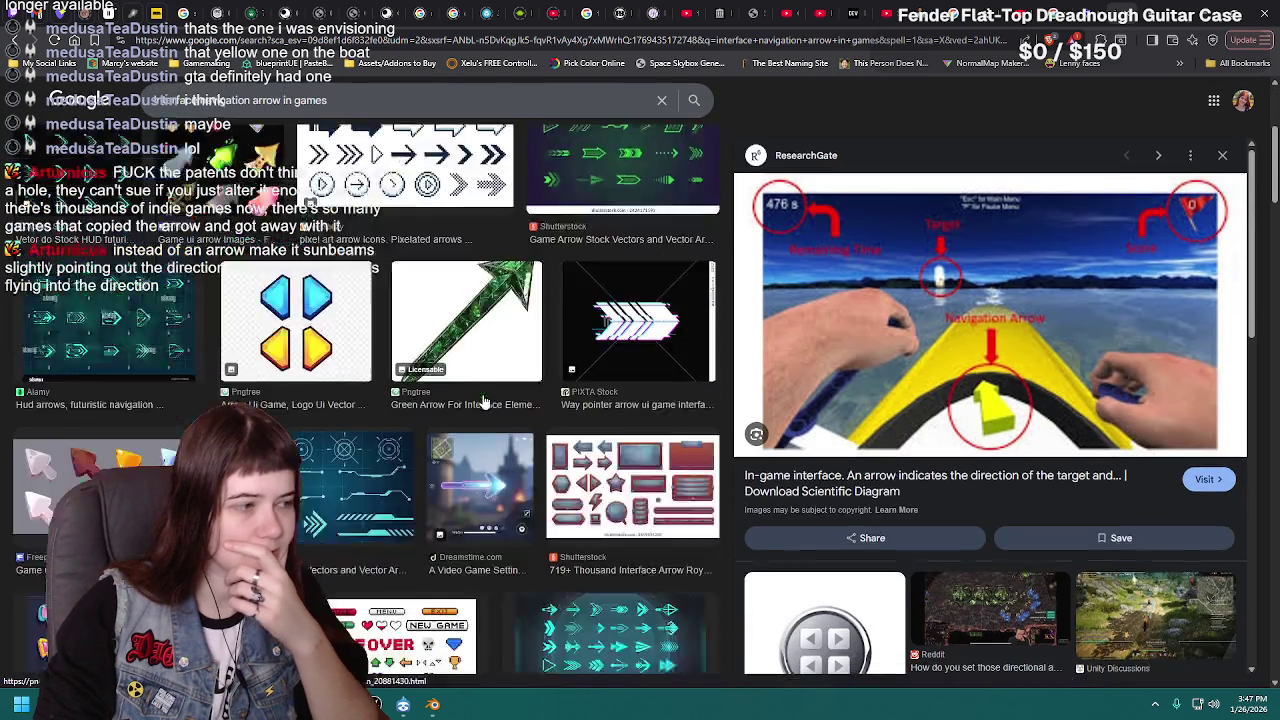
{"action": "scroll", "coordinate": [580, 425], "scroll_direction": "up", "scroll_amount": 4}
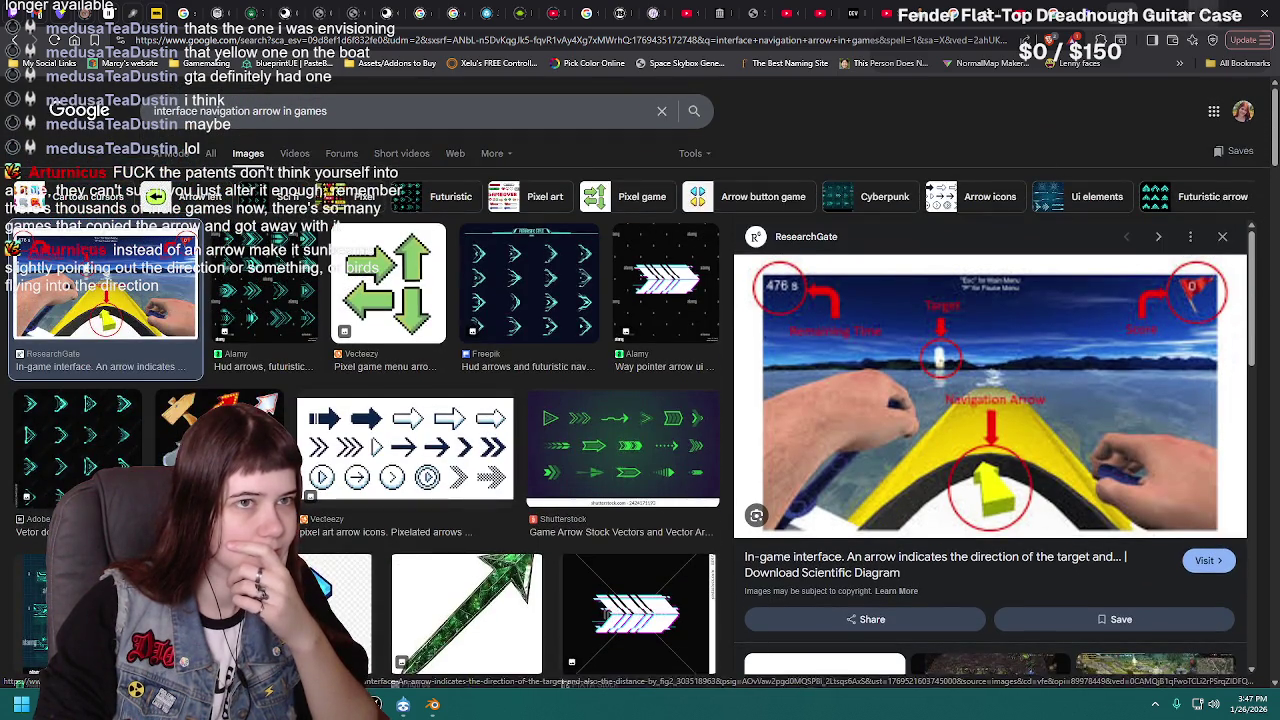
{"action": "key", "text": "alt+Tab"}
{"action": "mouse_move", "coordinate": [815, 369]}
{"action": "left_mouse_down"}
{"action": "mouse_move", "coordinate": [719, 402]}
{"action": "mouse_move", "coordinate": [745, 416]}
{"action": "mouse_move", "coordinate": [782, 378]}
{"action": "mouse_move", "coordinate": [718, 414]}
{"action": "mouse_move", "coordinate": [757, 415]}
{"action": "mouse_move", "coordinate": [675, 572]}
{"action": "left_mouse_up"}
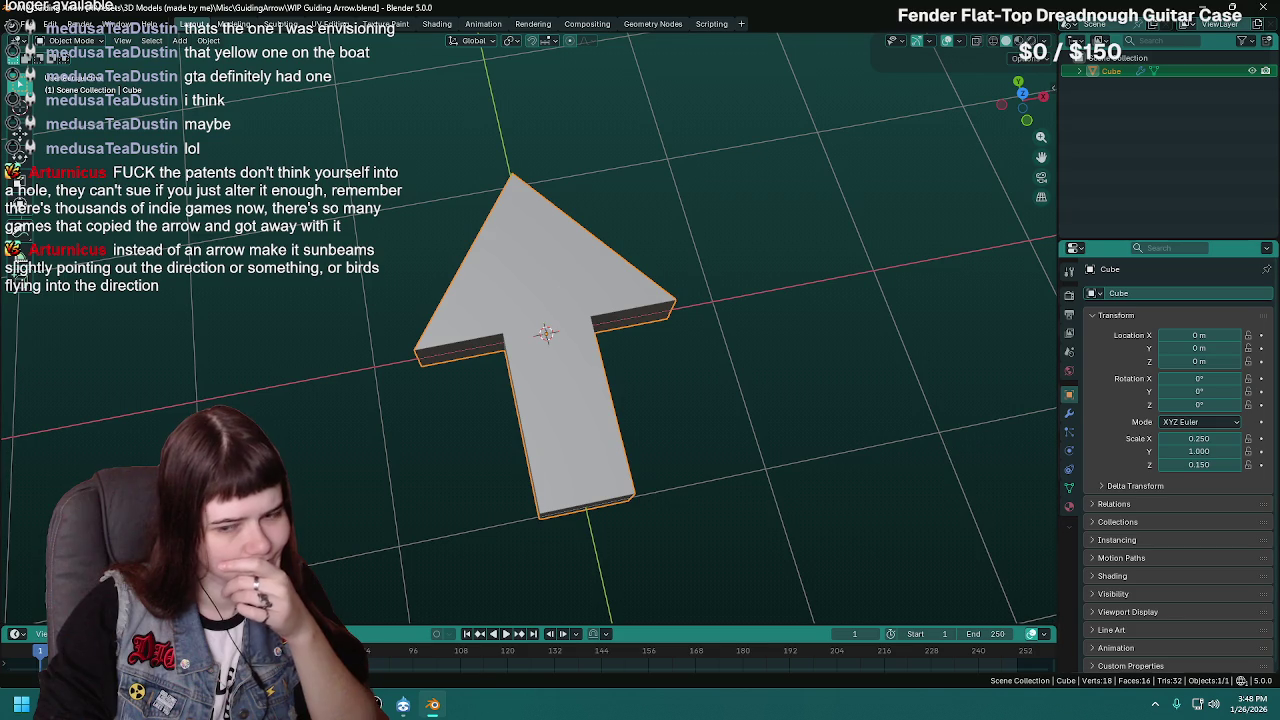
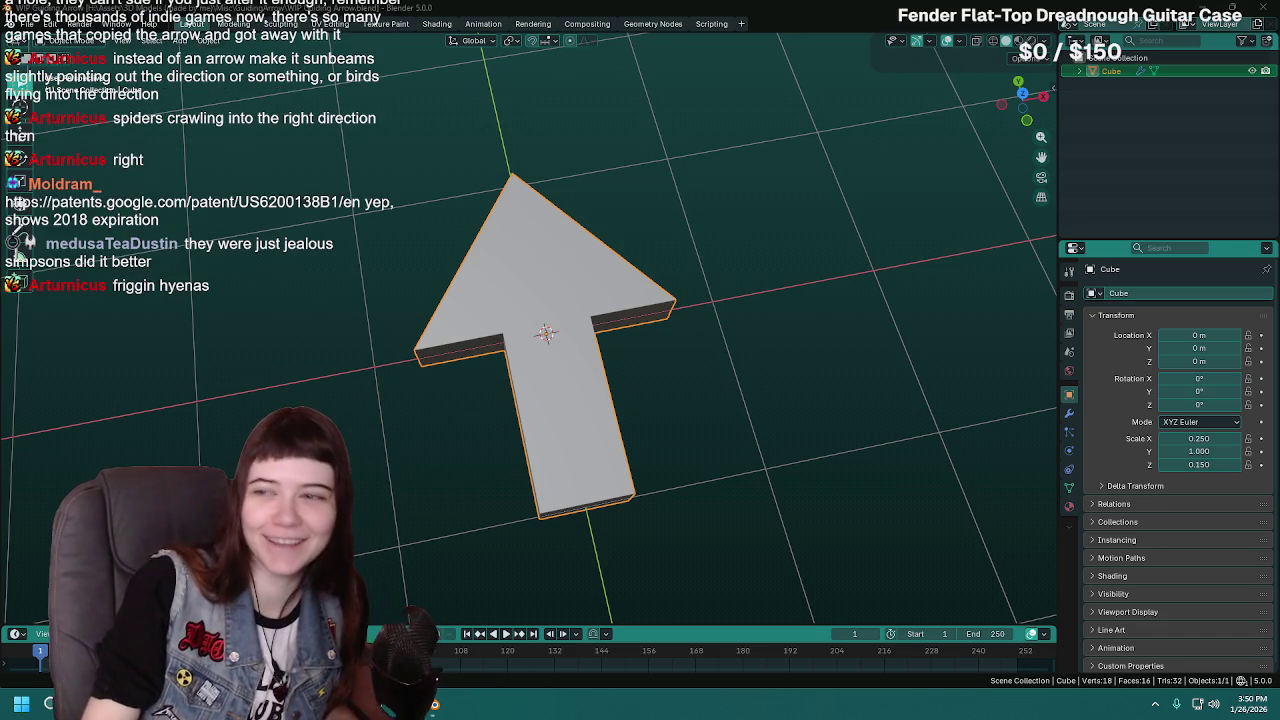
Search images for 'simpsons road rage arrow' and preview Road Rage gameplay screenshots.
{"action": "left_click_drag", "start_coordinate": [1279, 278], "coordinate": [803, 7]}
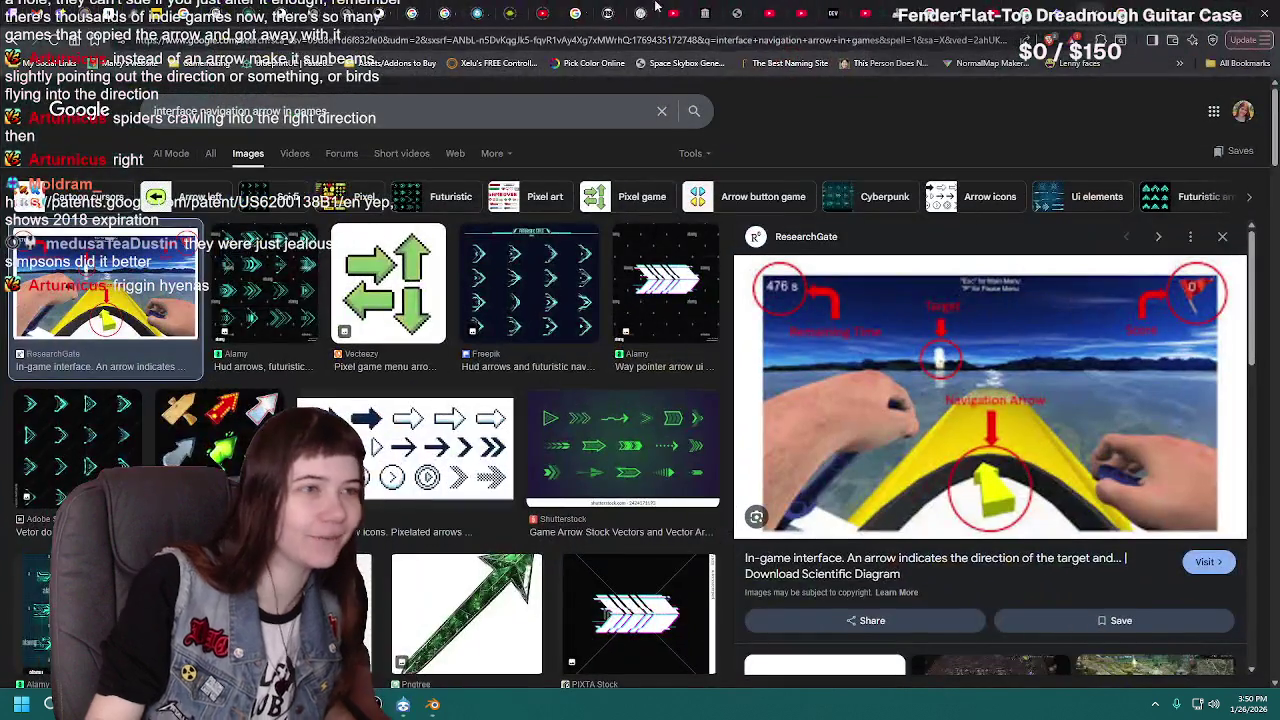
{"action": "left_click", "coordinate": [661, 111]}
{"action": "type", "text": "simp"}
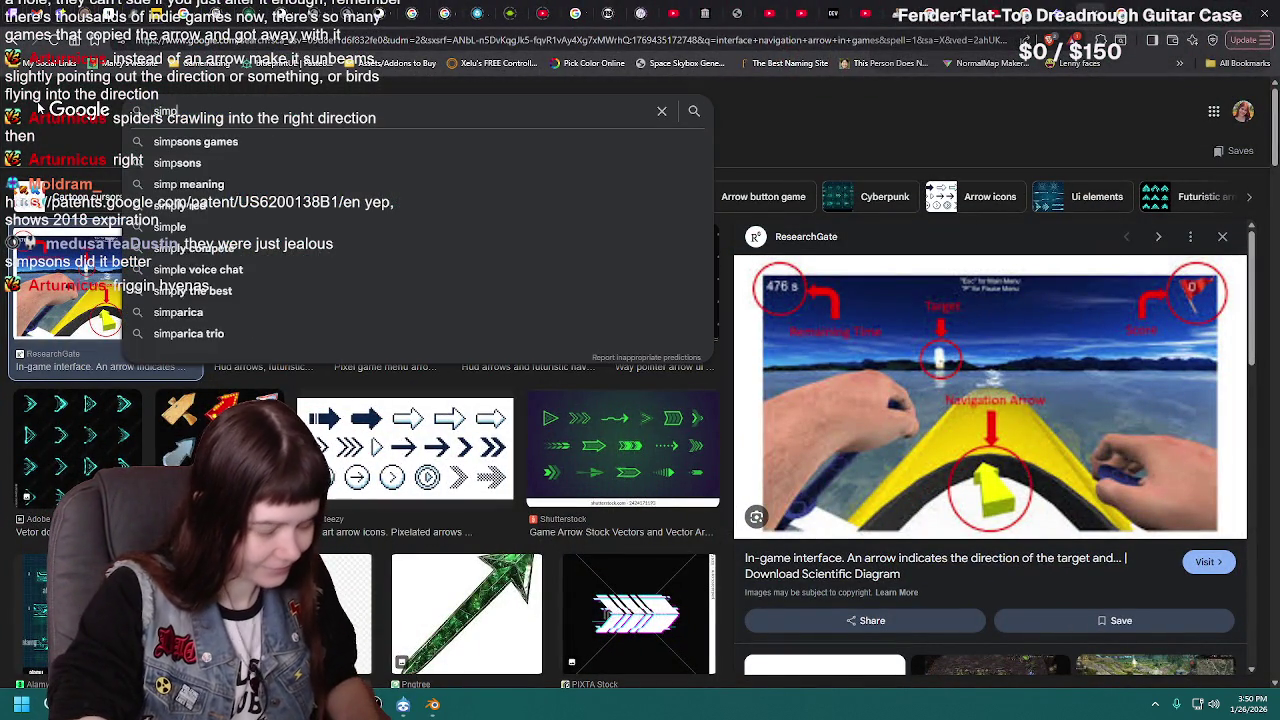
{"action": "type", "text": "sons r"}
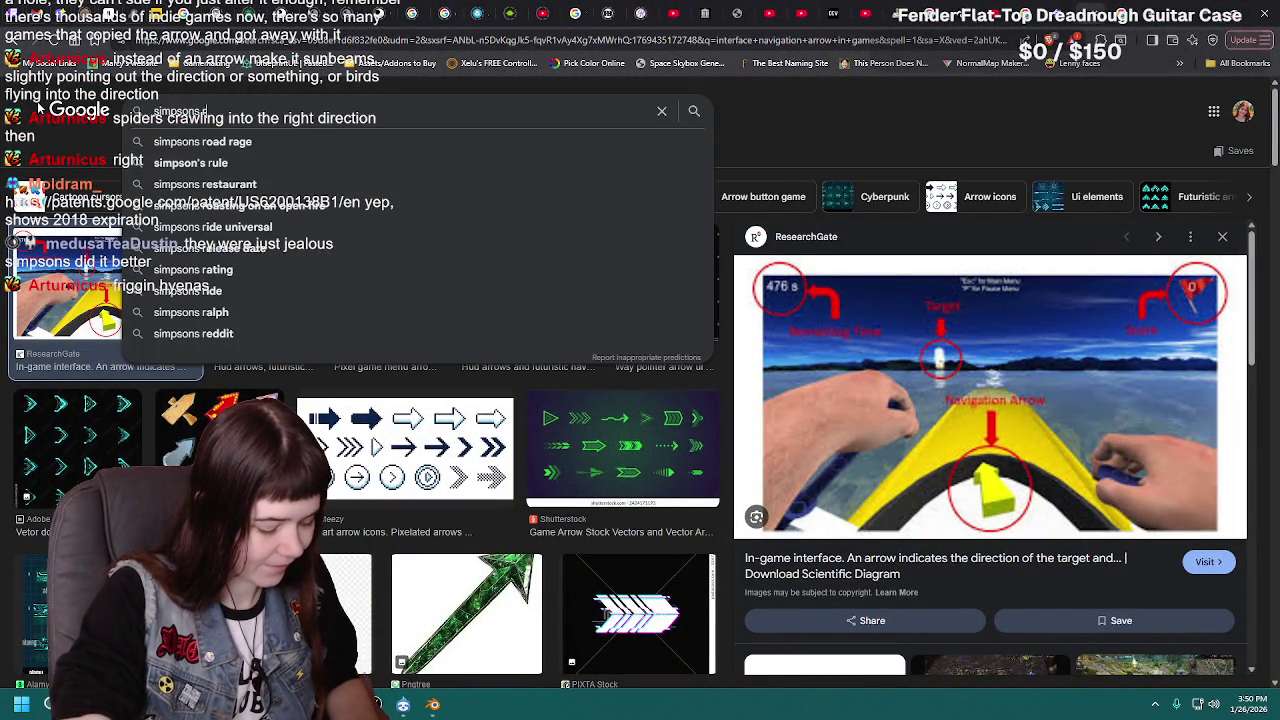
{"action": "type", "text": "oad rage arrow"}
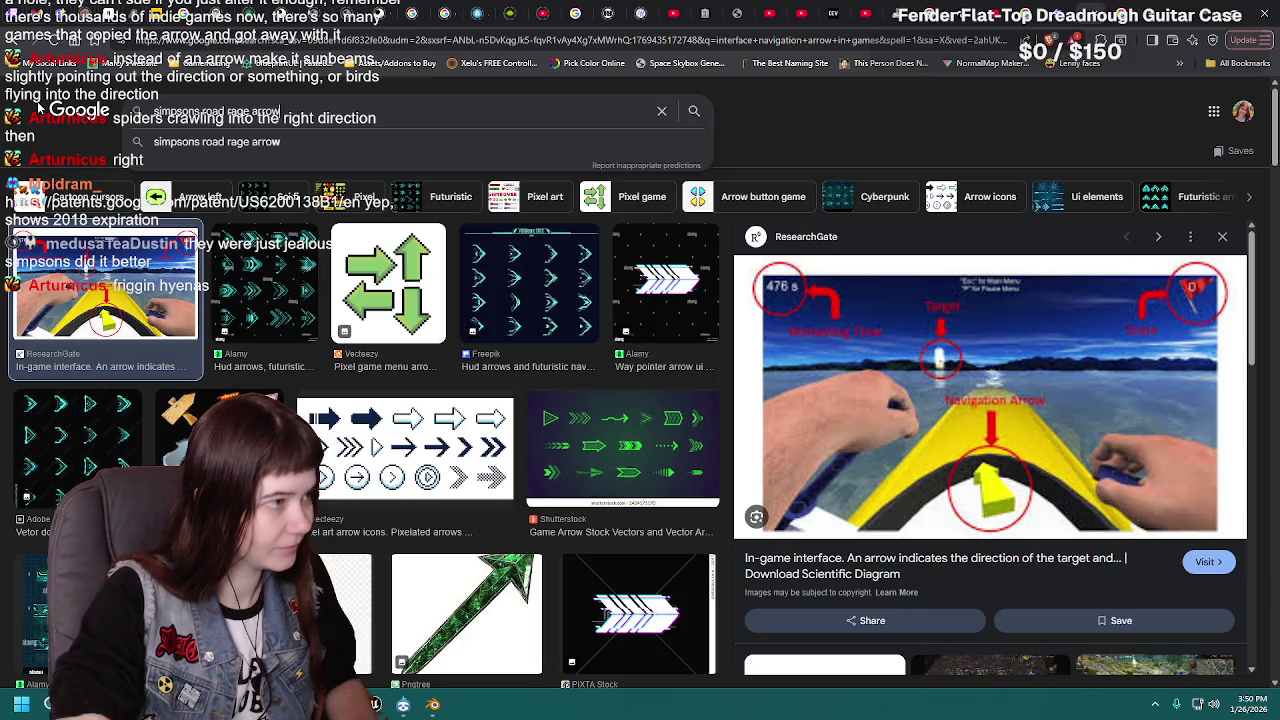
{"action": "key", "text": "Return"}
{"action": "left_click", "coordinate": [127, 254]}
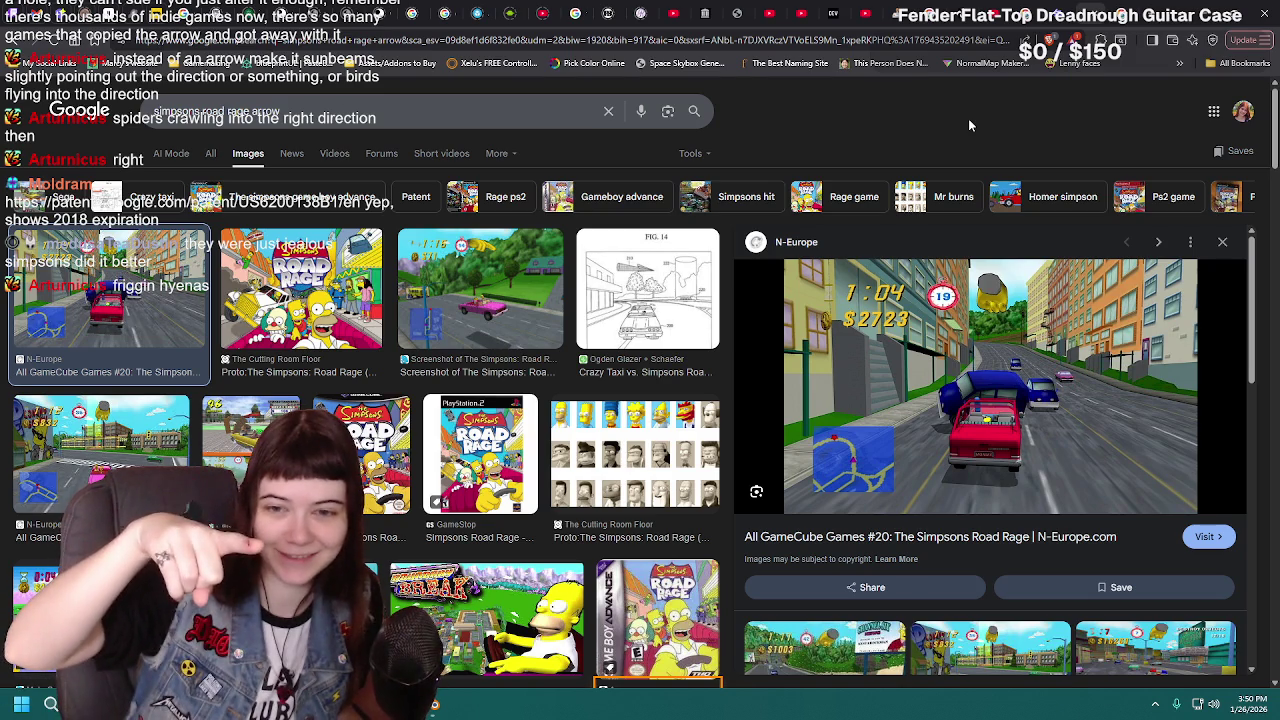
{"action": "left_click", "coordinate": [98, 456]}
Browse more results, including the PS2 box art and the MobyGames pointing-arrow screenshot, then minimize the browser.
{"action": "scroll", "coordinate": [836, 388], "scroll_direction": "down", "scroll_amount": 1}
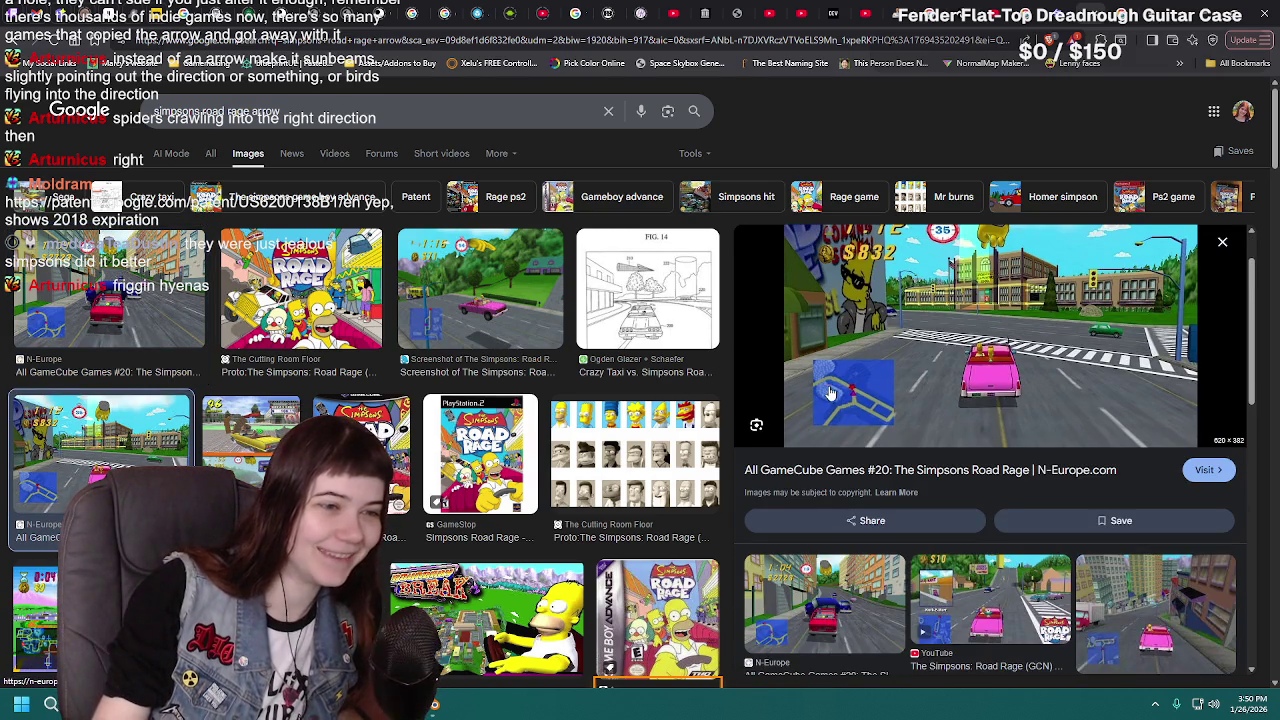
{"action": "scroll", "coordinate": [836, 388], "scroll_direction": "down", "scroll_amount": 2}
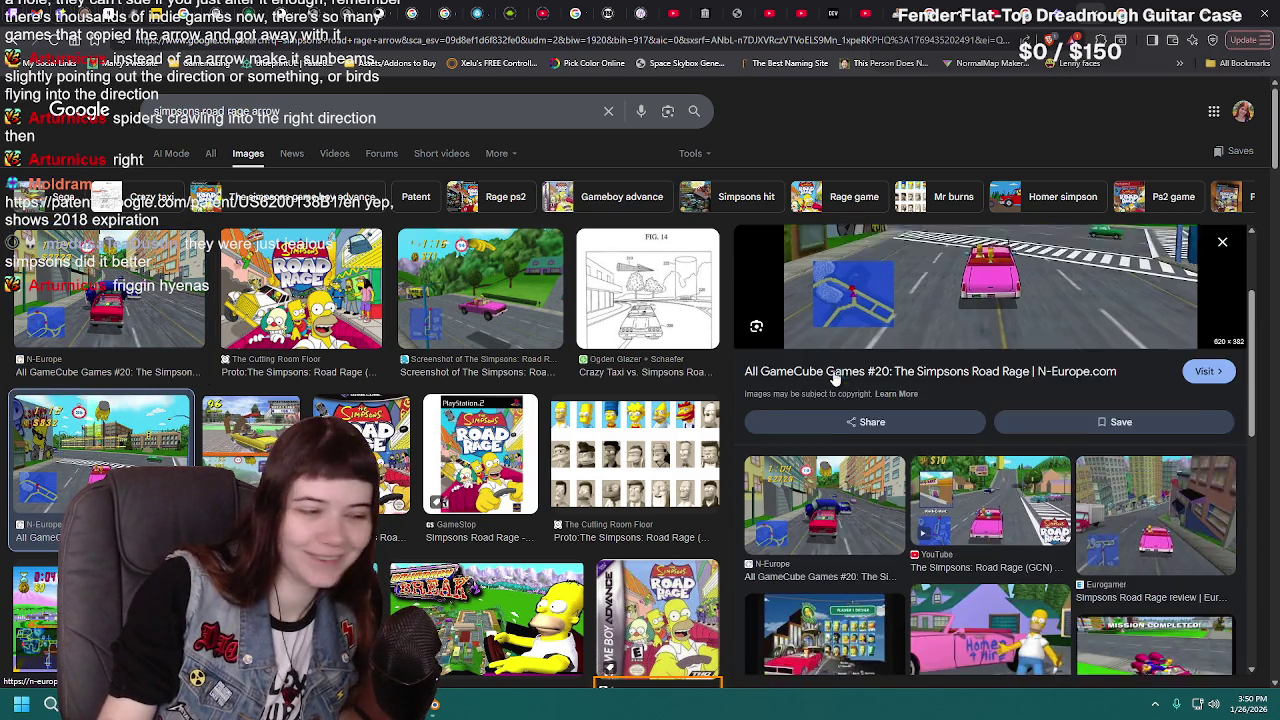
{"action": "scroll", "coordinate": [1043, 478], "scroll_direction": "down", "scroll_amount": 2}
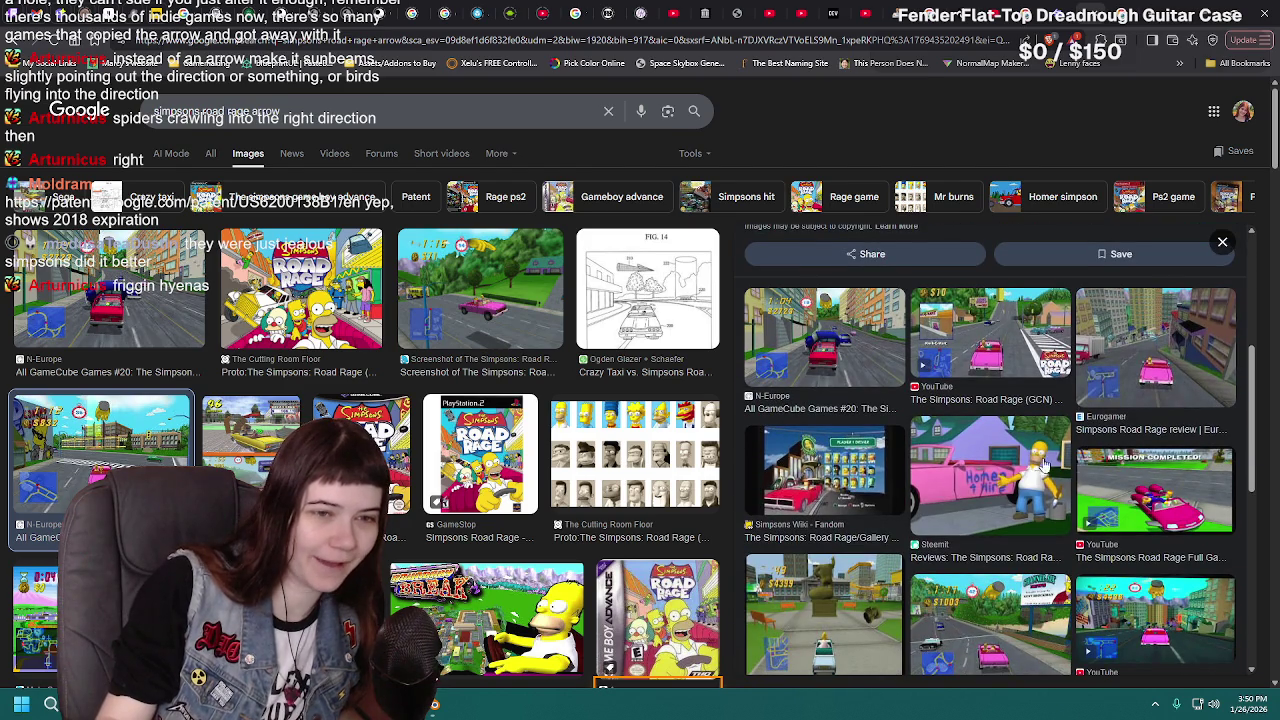
{"action": "scroll", "coordinate": [960, 470], "scroll_direction": "down", "scroll_amount": 3}
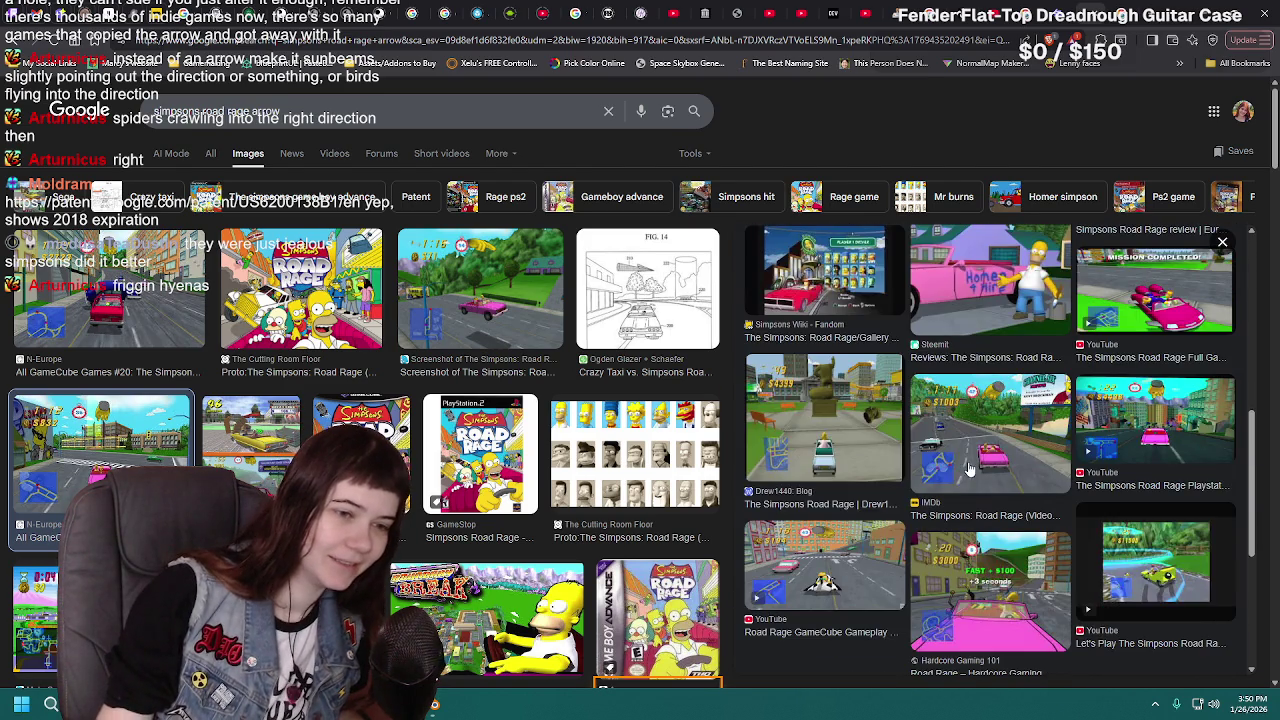
{"action": "scroll", "coordinate": [581, 490], "scroll_direction": "down", "scroll_amount": 1}
{"action": "scroll", "coordinate": [581, 490], "scroll_direction": "down", "scroll_amount": 4}
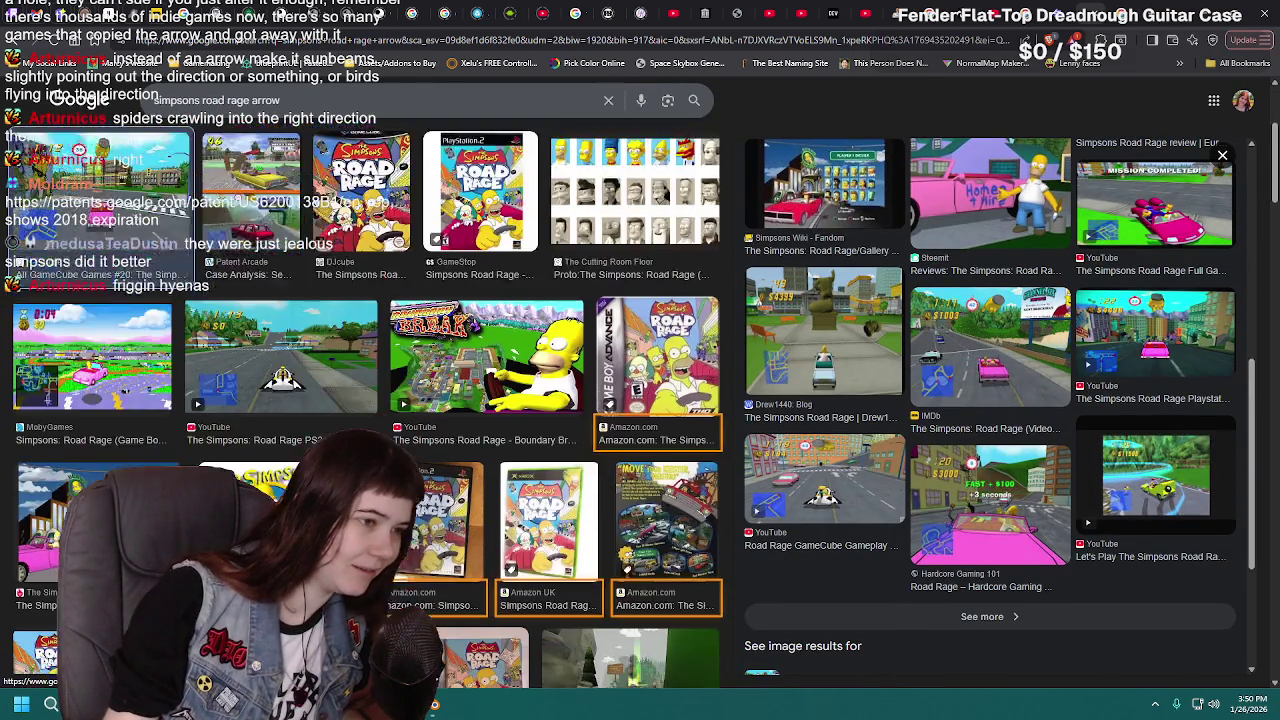
{"action": "scroll", "coordinate": [421, 364], "scroll_direction": "down", "scroll_amount": 1}
{"action": "left_click", "coordinate": [424, 340]}
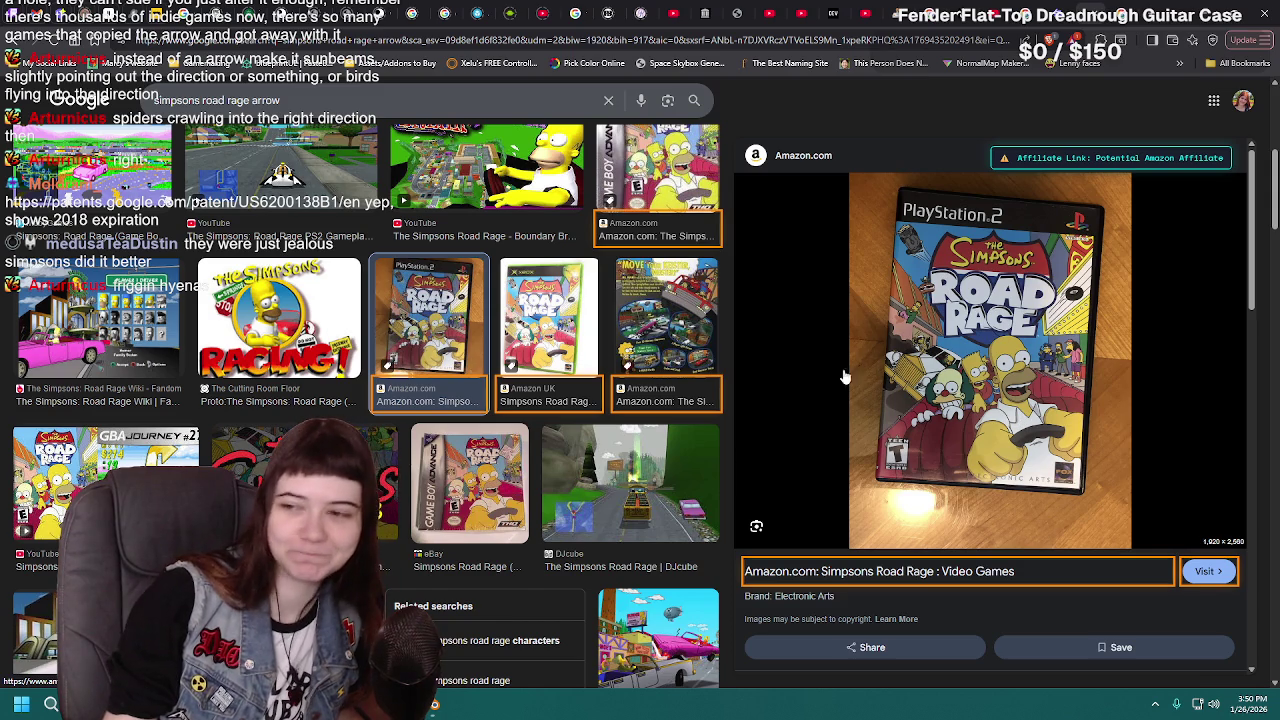
{"action": "scroll", "coordinate": [489, 368], "scroll_direction": "up", "scroll_amount": 3}
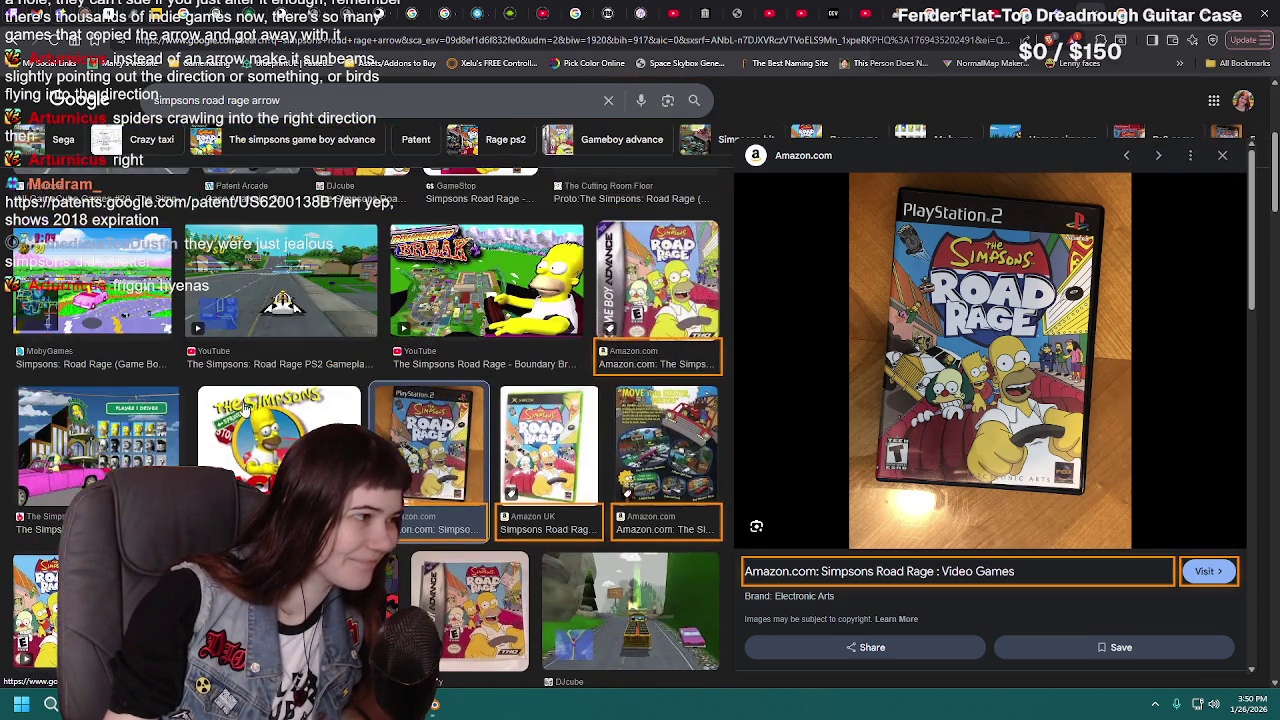
{"action": "scroll", "coordinate": [298, 432], "scroll_direction": "up", "scroll_amount": 3}
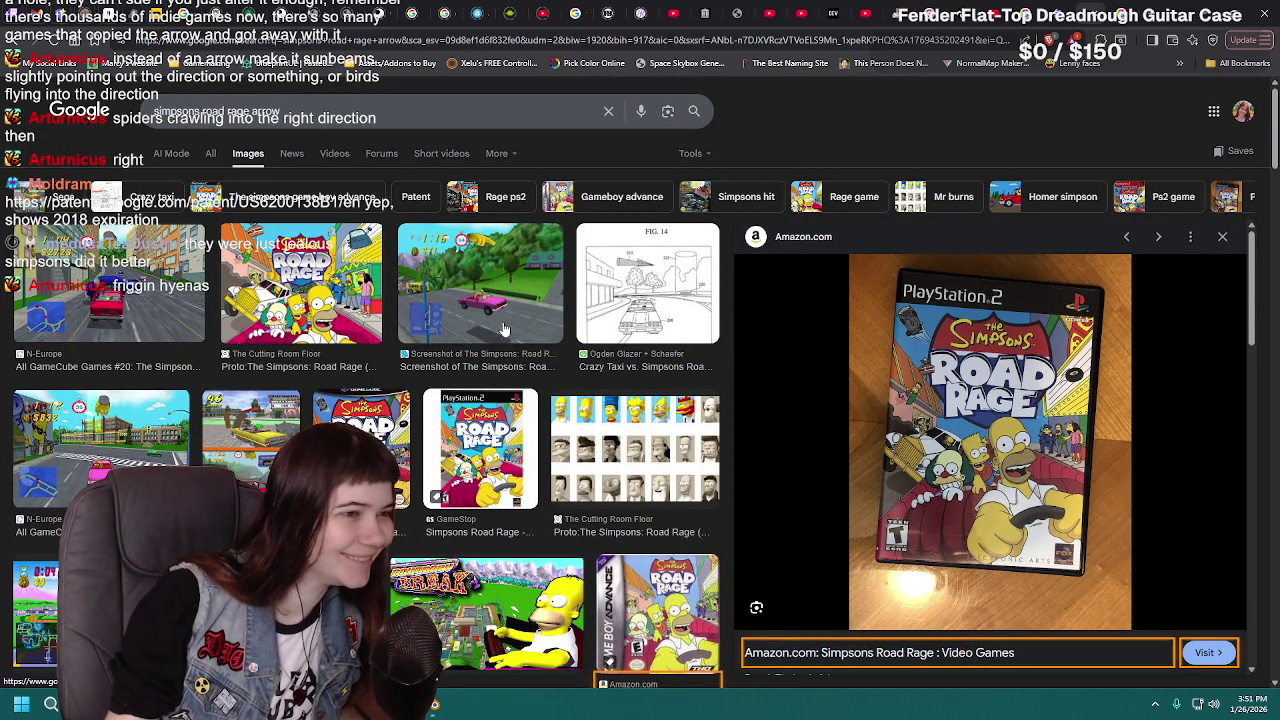
{"action": "left_click", "coordinate": [486, 312]}
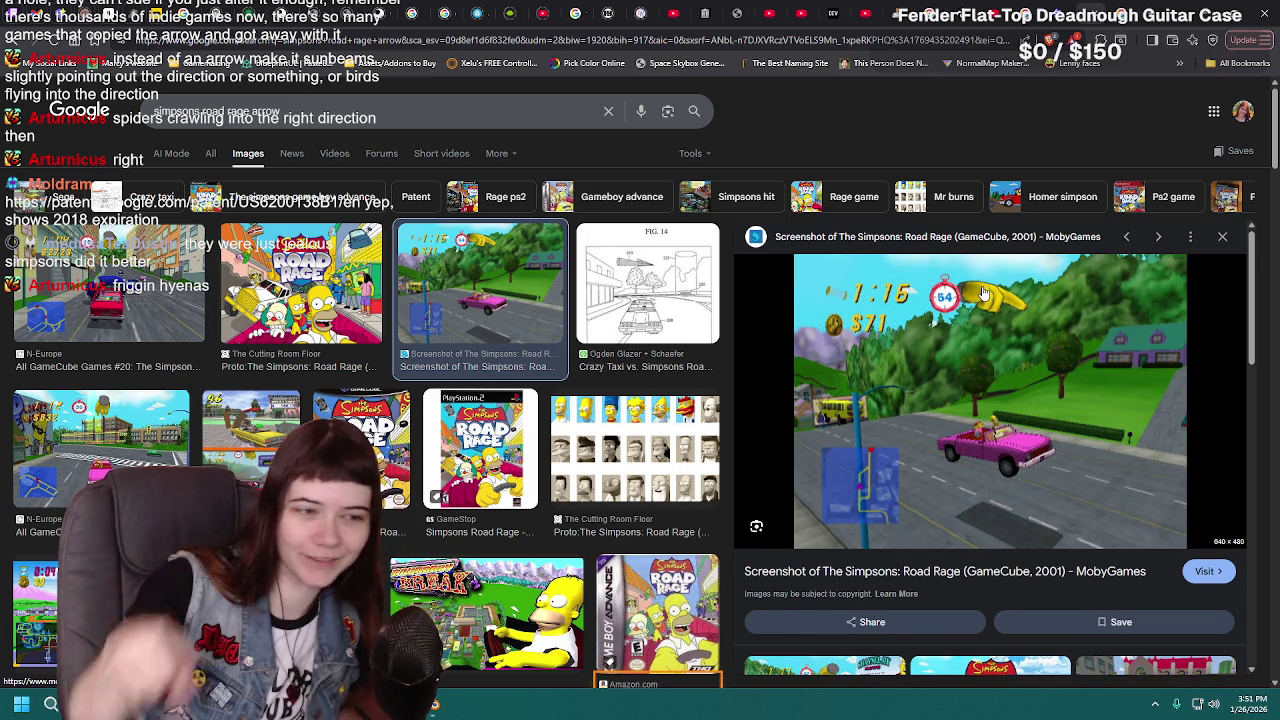
{"action": "scroll", "coordinate": [984, 300], "scroll_direction": "down", "scroll_amount": 3}
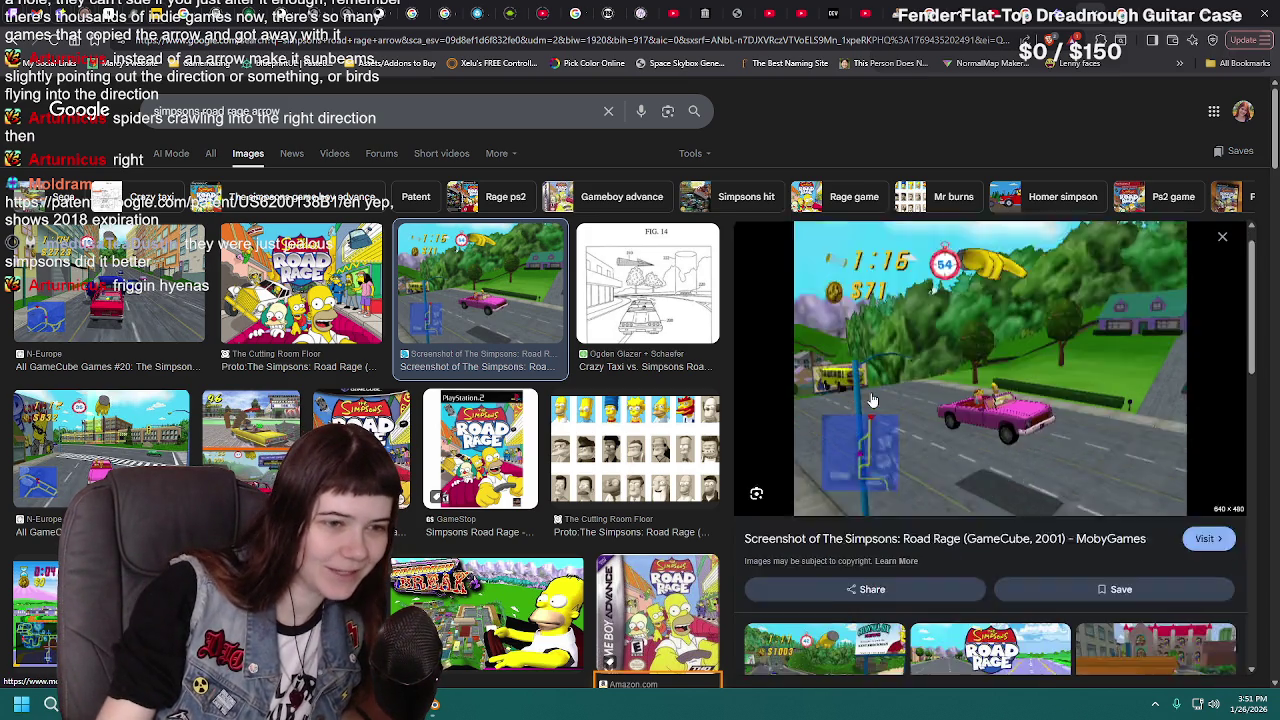
{"action": "scroll", "coordinate": [876, 398], "scroll_direction": "down", "scroll_amount": 2}
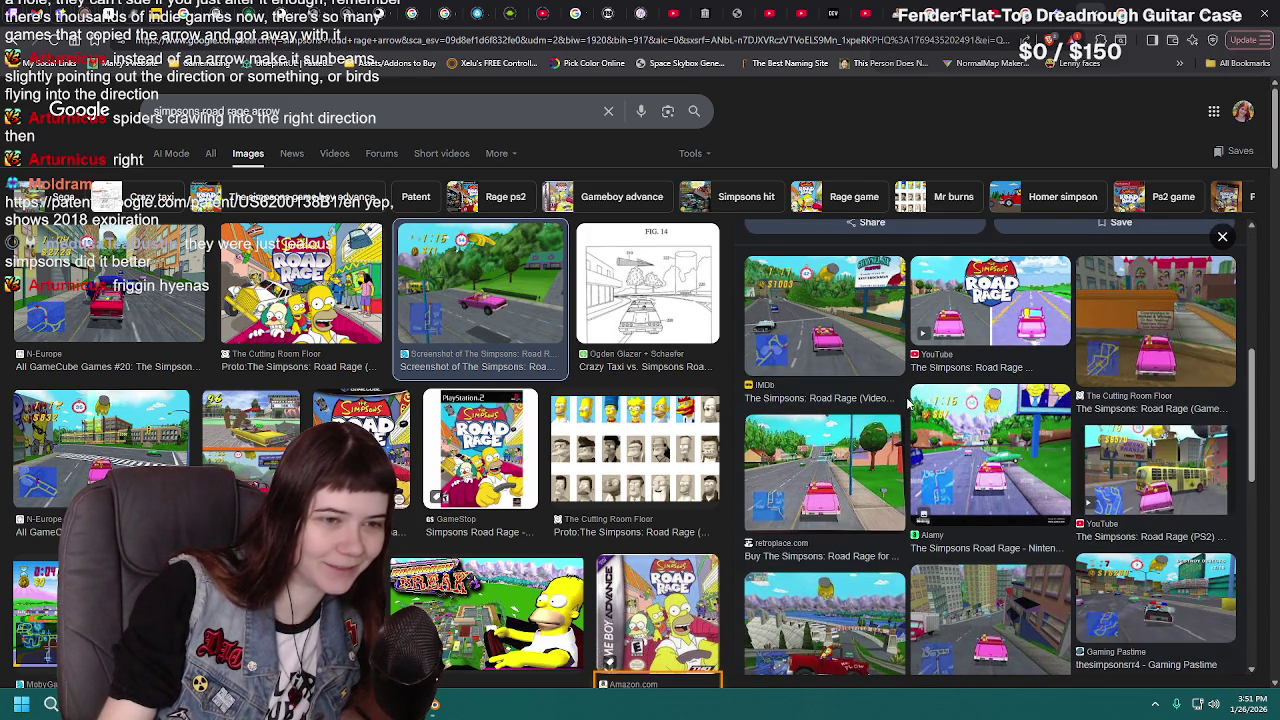
{"action": "scroll", "coordinate": [918, 399], "scroll_direction": "down", "scroll_amount": 1}
{"action": "scroll", "coordinate": [918, 399], "scroll_direction": "down", "scroll_amount": 2}
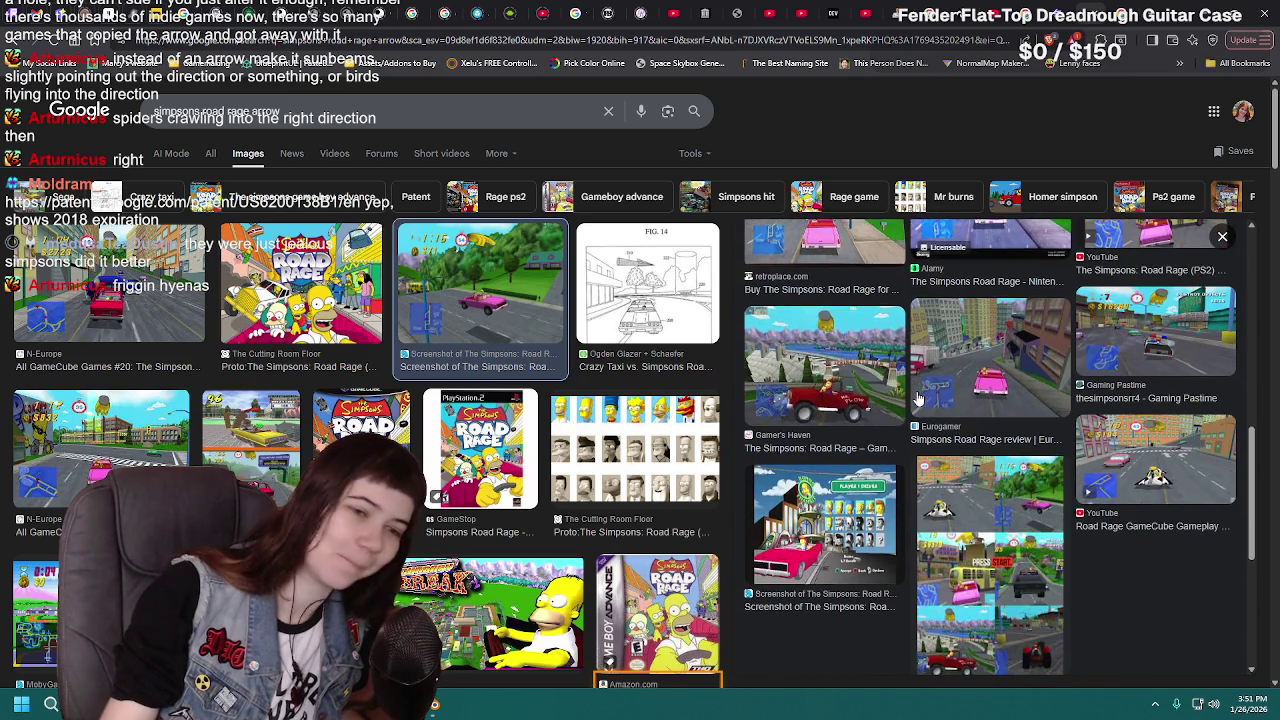
{"action": "scroll", "coordinate": [530, 442], "scroll_direction": "down", "scroll_amount": 3}
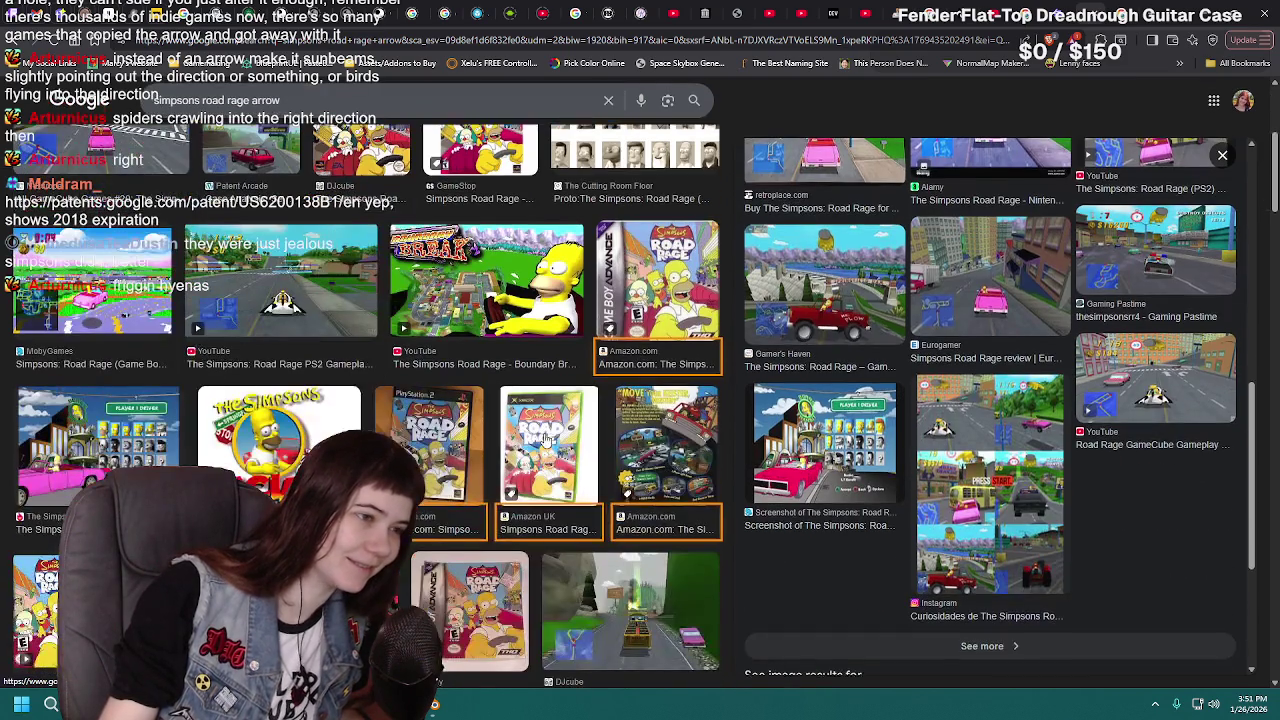
{"action": "scroll", "coordinate": [553, 435], "scroll_direction": "up", "scroll_amount": 3}
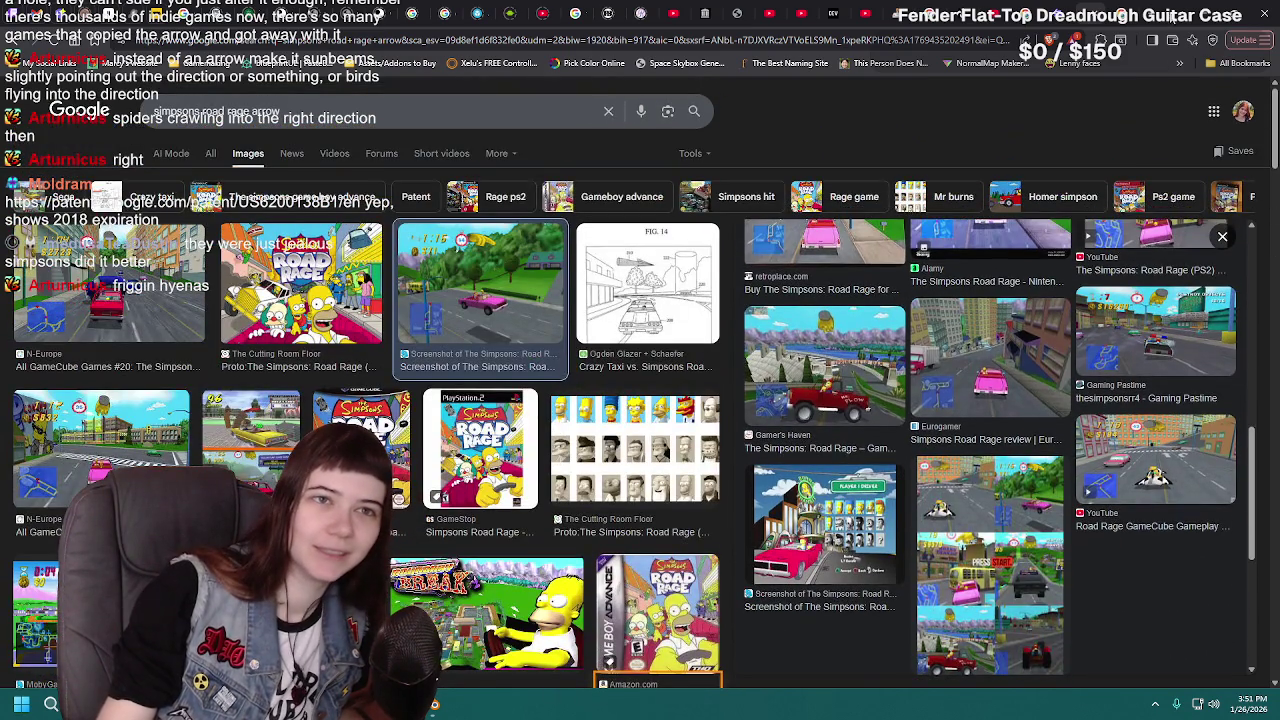
{"action": "left_click", "coordinate": [1174, 18]}
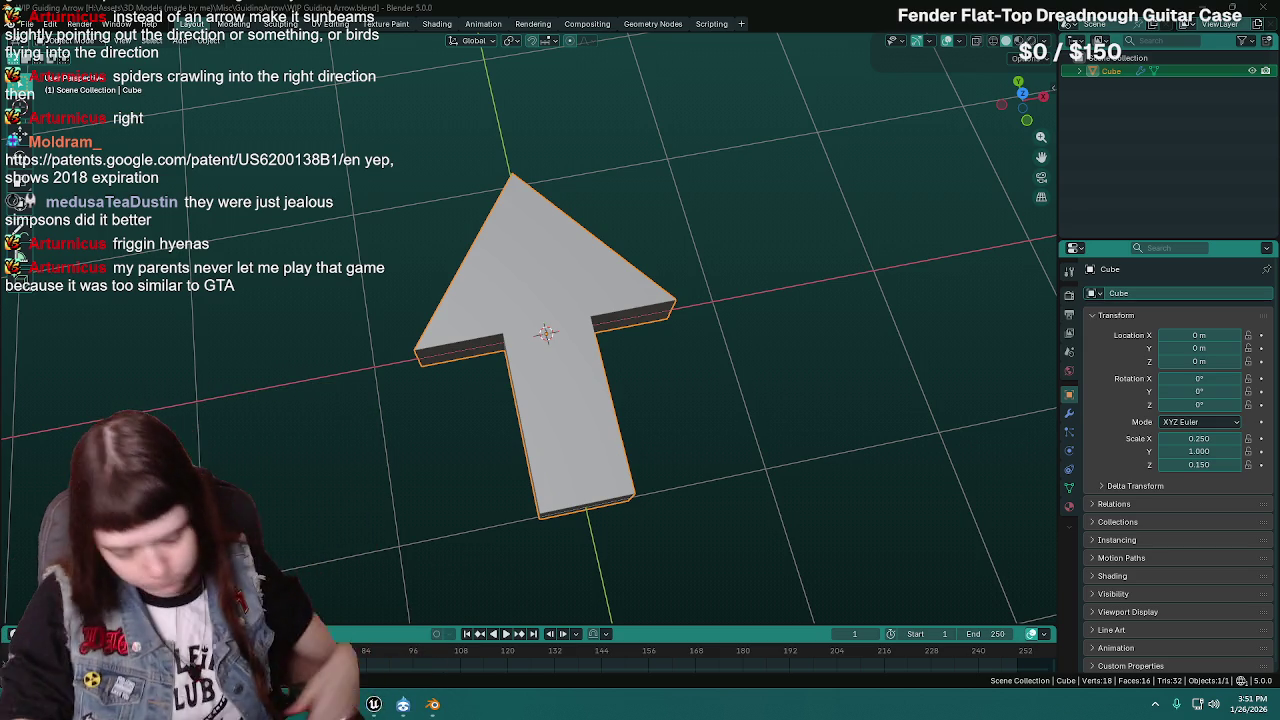
Save the Blender file and trial the FBX export with the UnrealEngine preset, then cancel.
{"action": "mouse_move", "coordinate": [608, 386]}
{"action": "left_mouse_down"}
{"action": "mouse_move", "coordinate": [670, 285]}
{"action": "mouse_move", "coordinate": [544, 308]}
{"action": "left_mouse_up"}
{"action": "key", "text": "ctrl+s"}
{"action": "key", "text": "q"}
{"action": "left_click", "coordinate": [559, 311]}
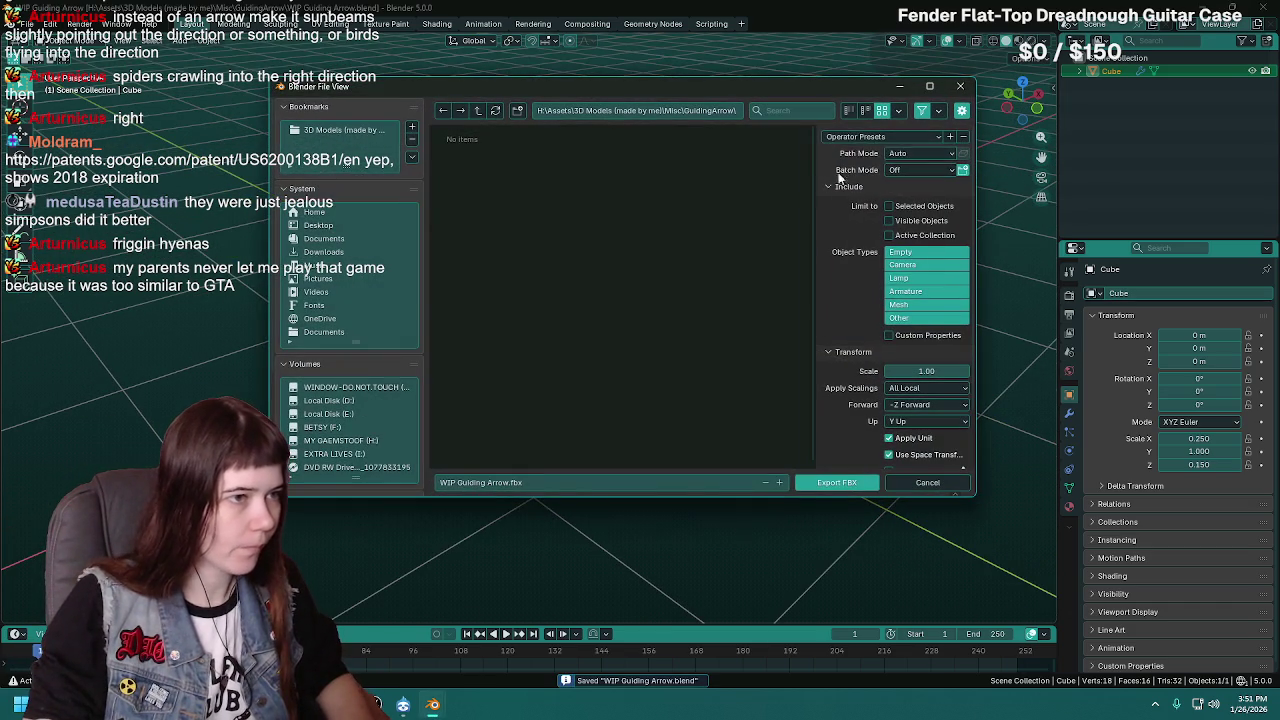
{"action": "left_click", "coordinate": [880, 136]}
{"action": "left_click", "coordinate": [880, 170]}
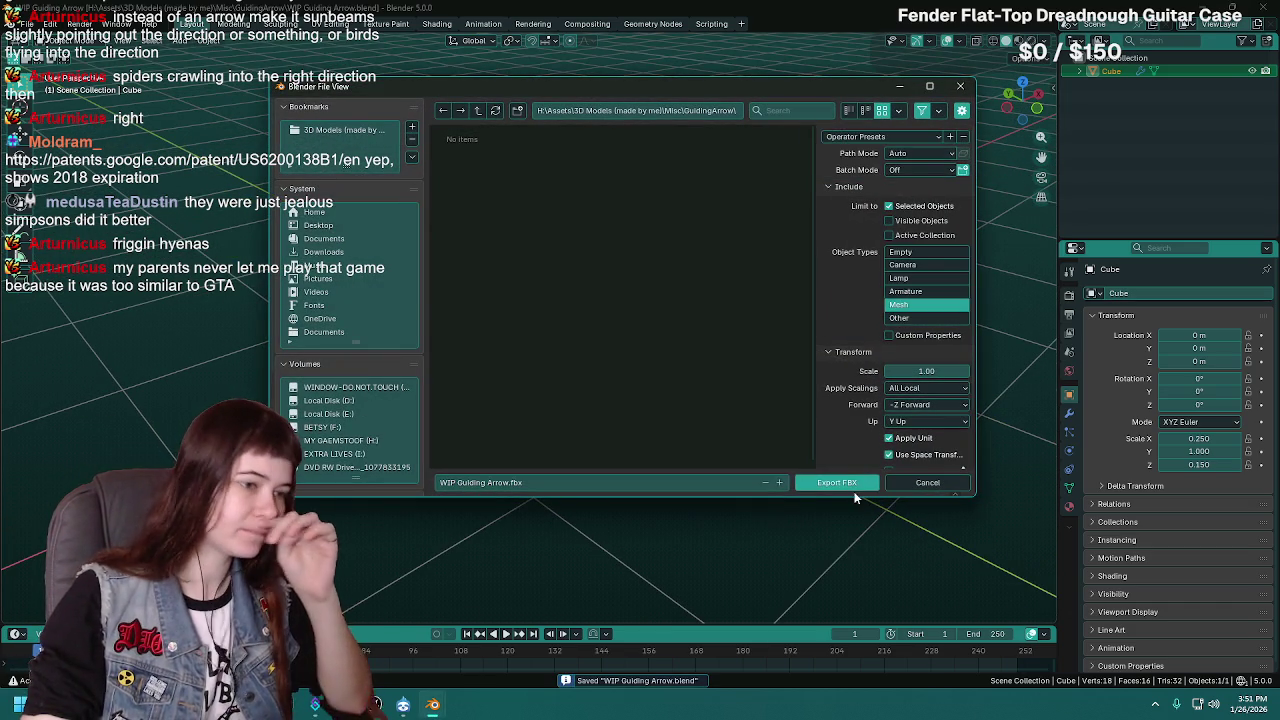
{"action": "left_click", "coordinate": [927, 484]}
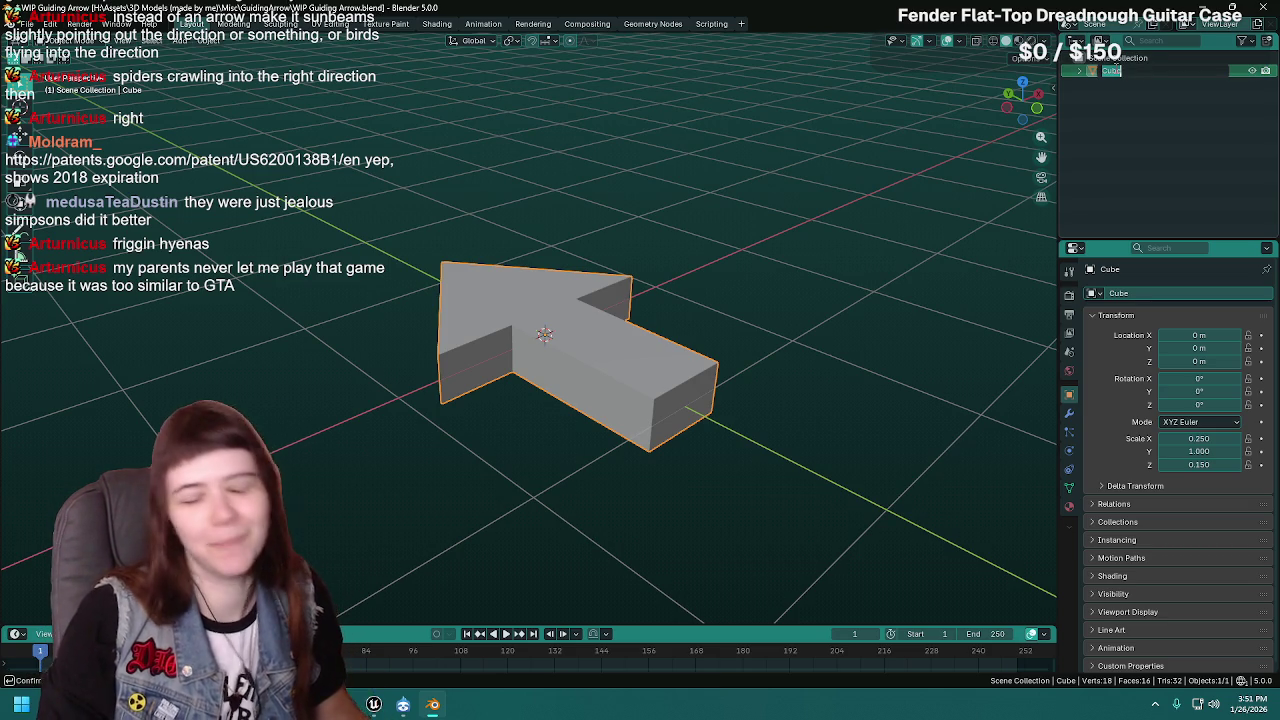
Rename the Cube object to Arrow and save the file.
{"action": "key", "text": "BackSpace"}
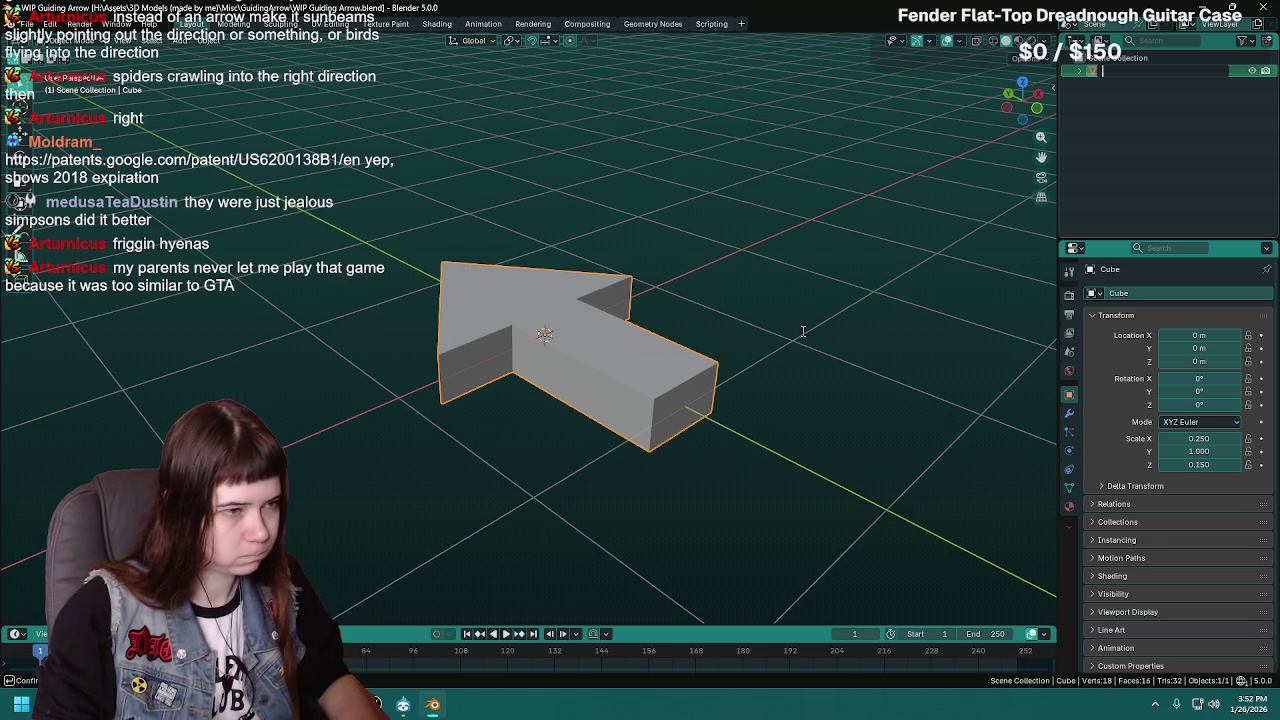
{"action": "type", "text": "Ar"}
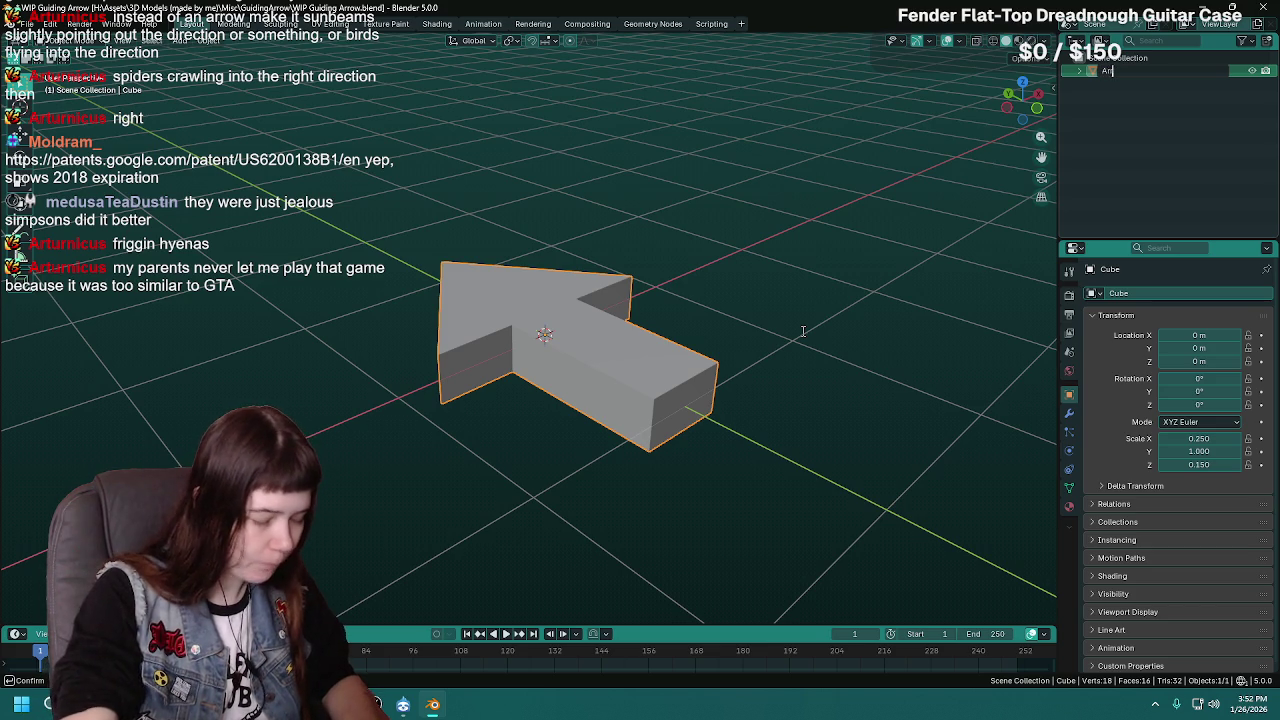
{"action": "type", "text": "row"}
{"action": "key", "text": "Return"}
{"action": "key", "text": "ctrl+s"}
Export the arrow as FBX using the UnrealEngine preset with an edited file name.
{"action": "key", "text": "ctrl+shift+e"}
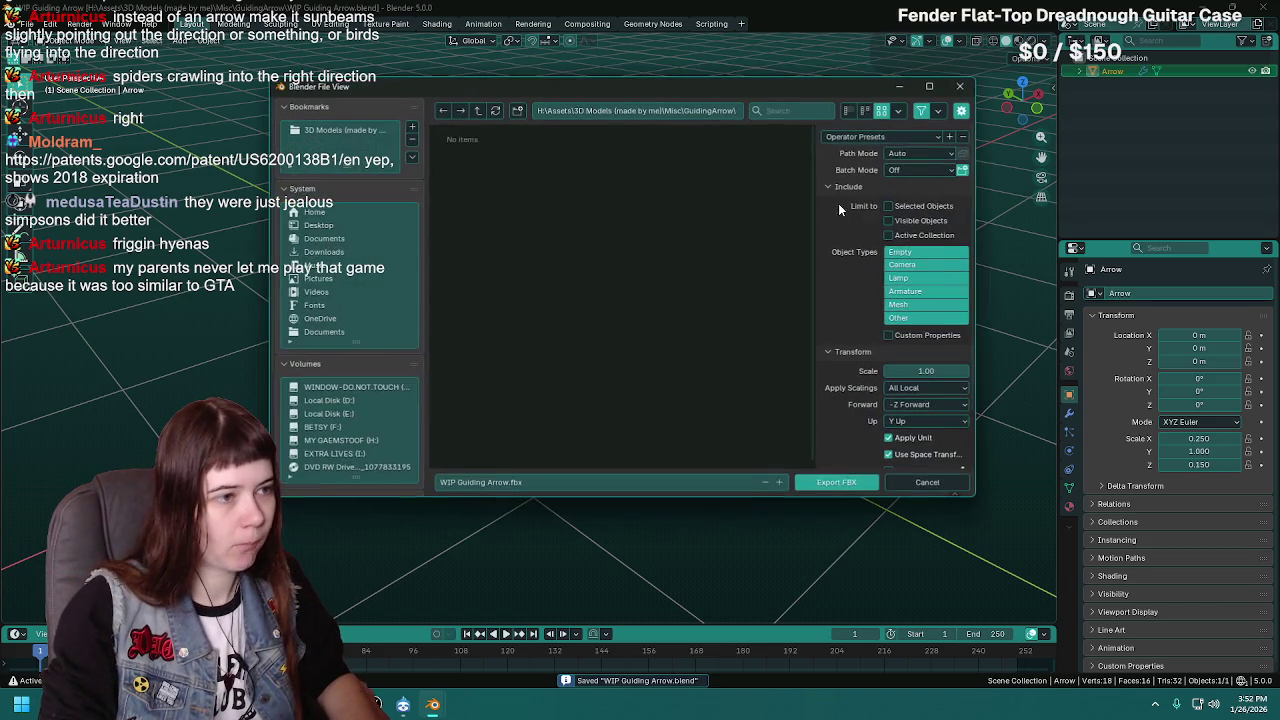
{"action": "left_click", "coordinate": [870, 137]}
{"action": "left_click", "coordinate": [858, 137]}
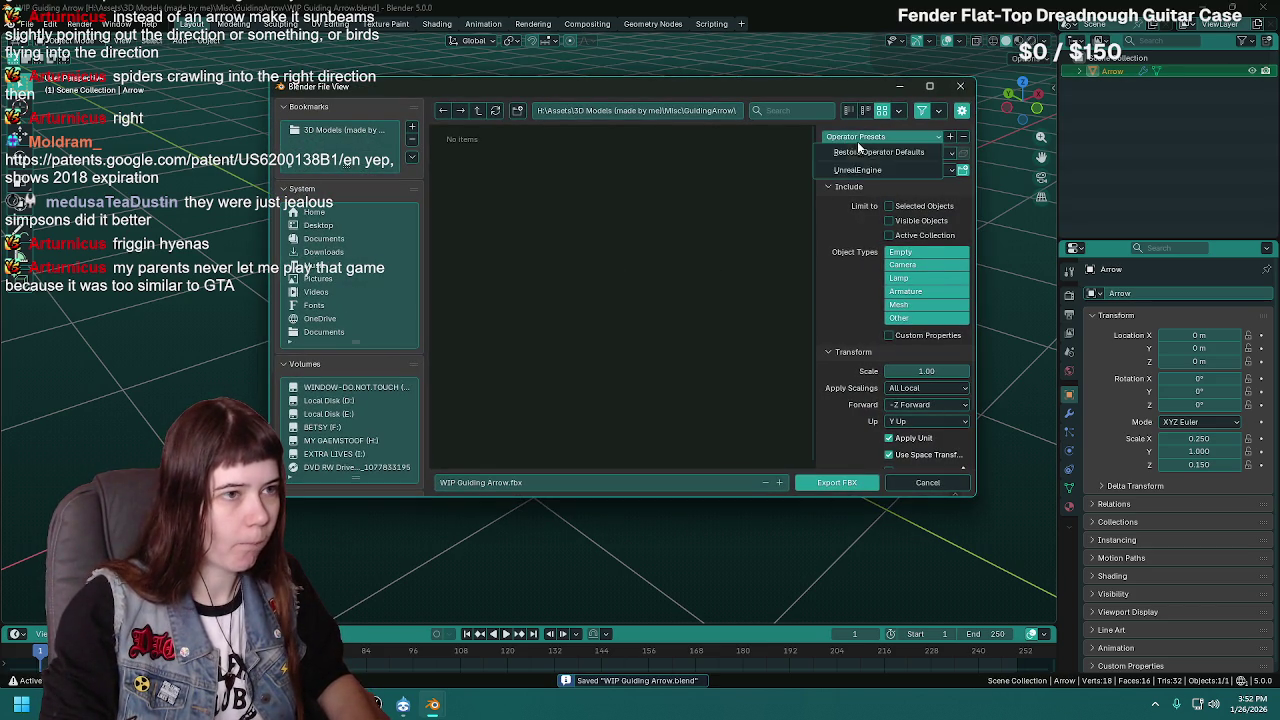
{"action": "left_click", "coordinate": [857, 170]}
{"action": "left_click", "coordinate": [492, 482]}
{"action": "left_click", "coordinate": [487, 482]}
{"action": "key", "text": "BackSpace"}
{"action": "key", "text": "BackSpace"}
{"action": "key", "text": "BackSpace"}
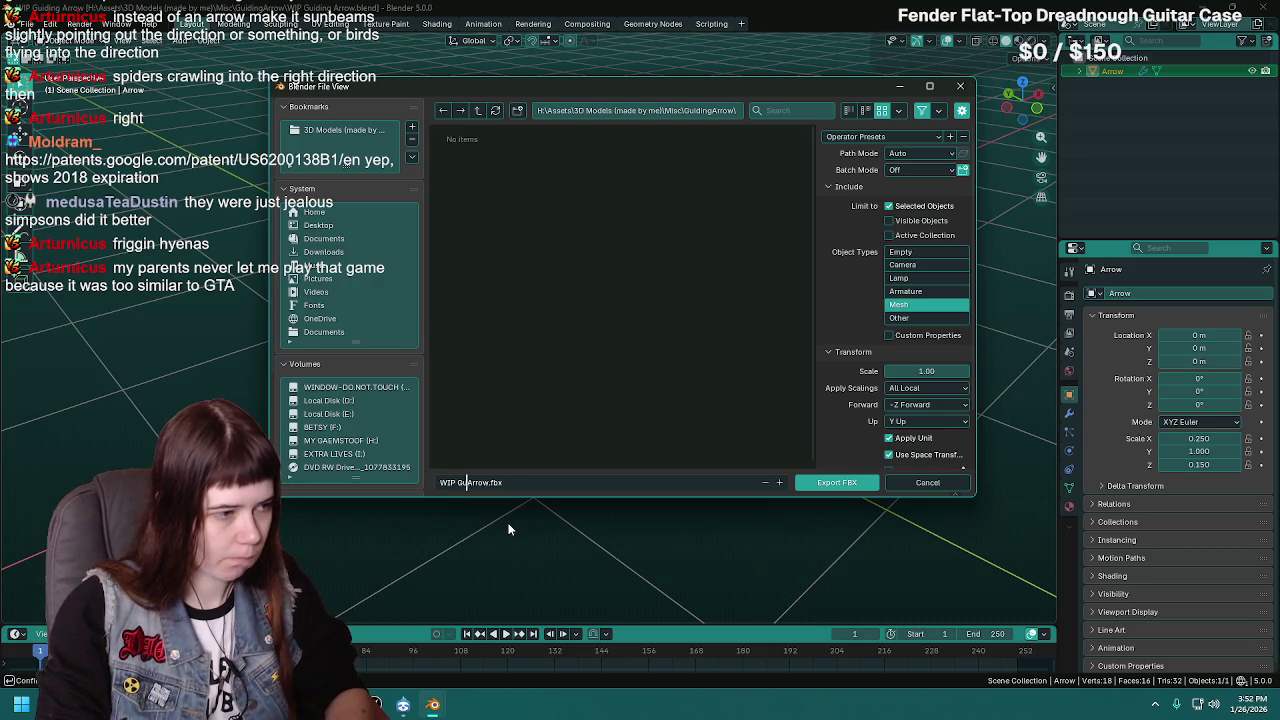
{"action": "key", "text": "Return"}
{"action": "left_click", "coordinate": [835, 484]}
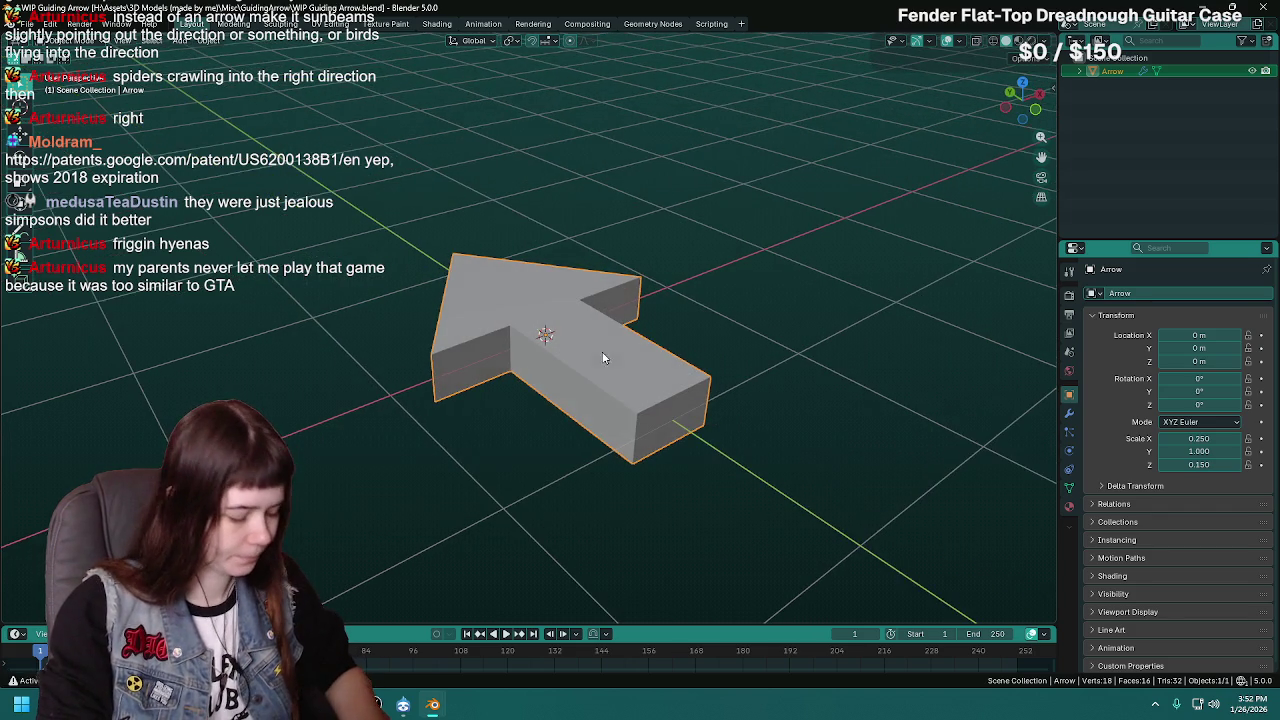
In Unreal Engine, navigate the Content Drawer to the Content > Meshes folder.
{"action": "left_click", "coordinate": [376, 703]}
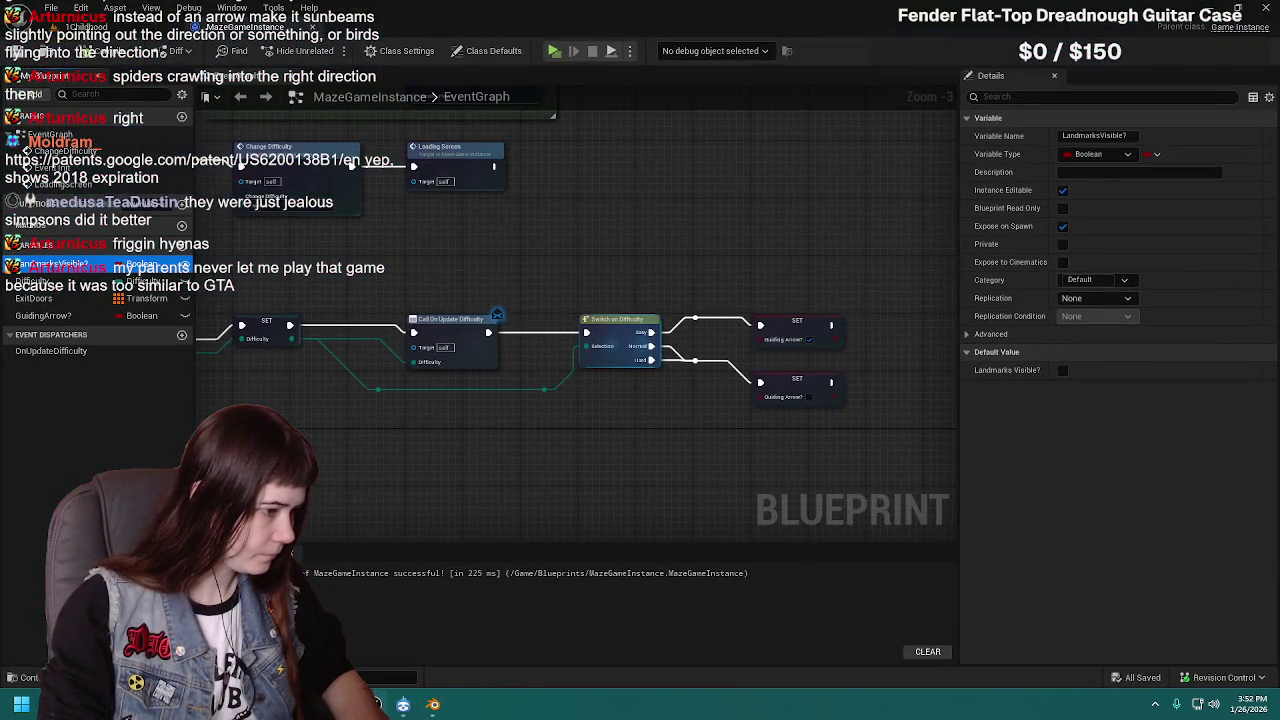
{"action": "key", "text": "ctrl+space"}
{"action": "left_click", "coordinate": [513, 449]}
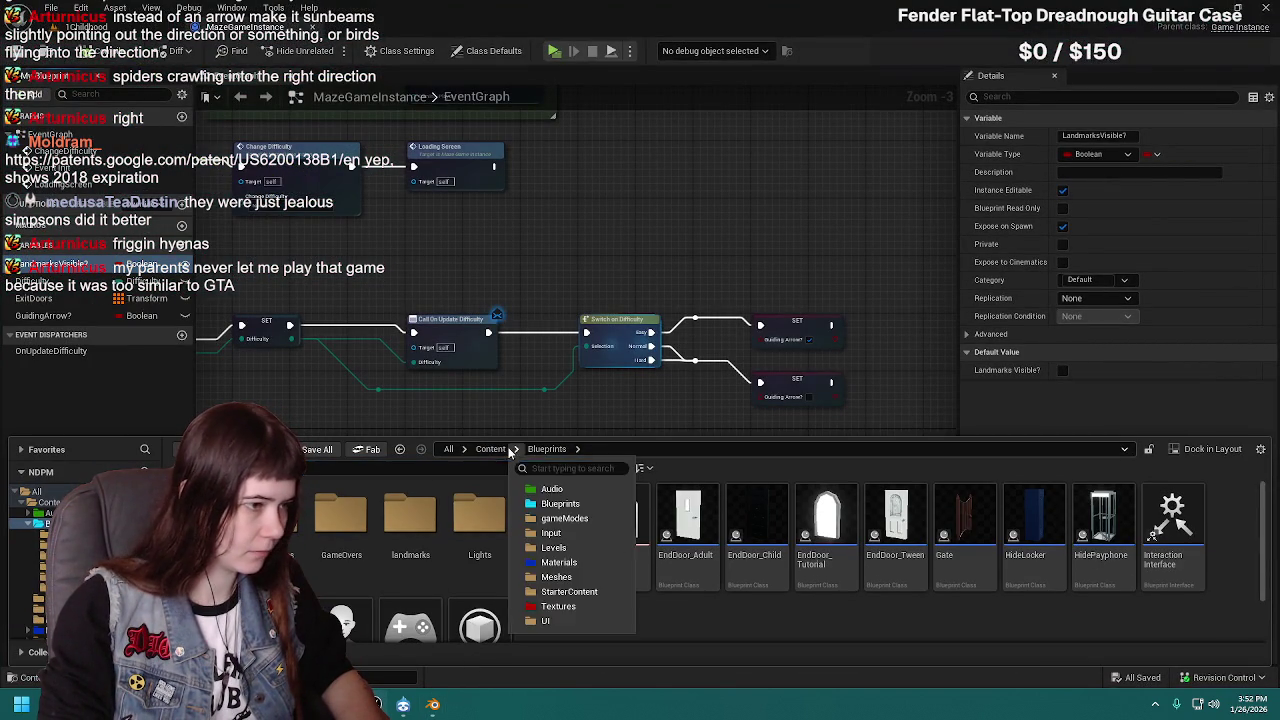
{"action": "left_click", "coordinate": [490, 449]}
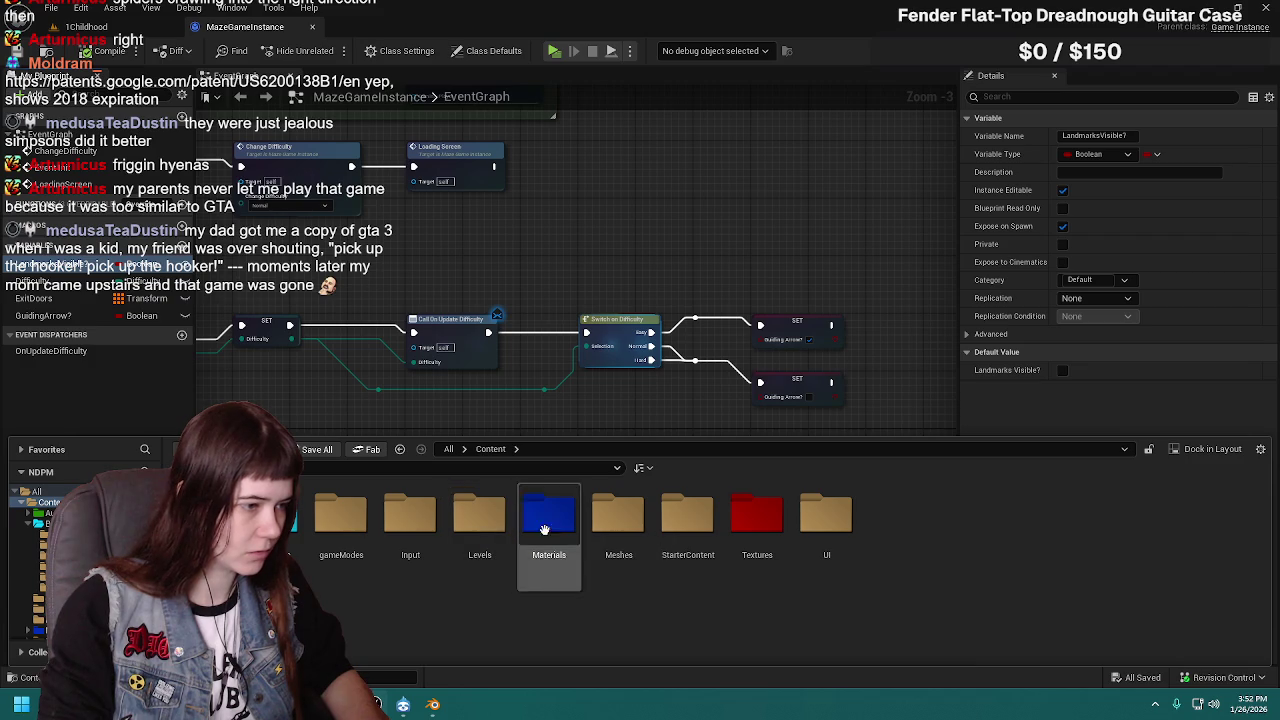
{"action": "double_click", "coordinate": [618, 515]}
{"action": "scroll", "coordinate": [740, 595], "scroll_direction": "down", "scroll_amount": 1}
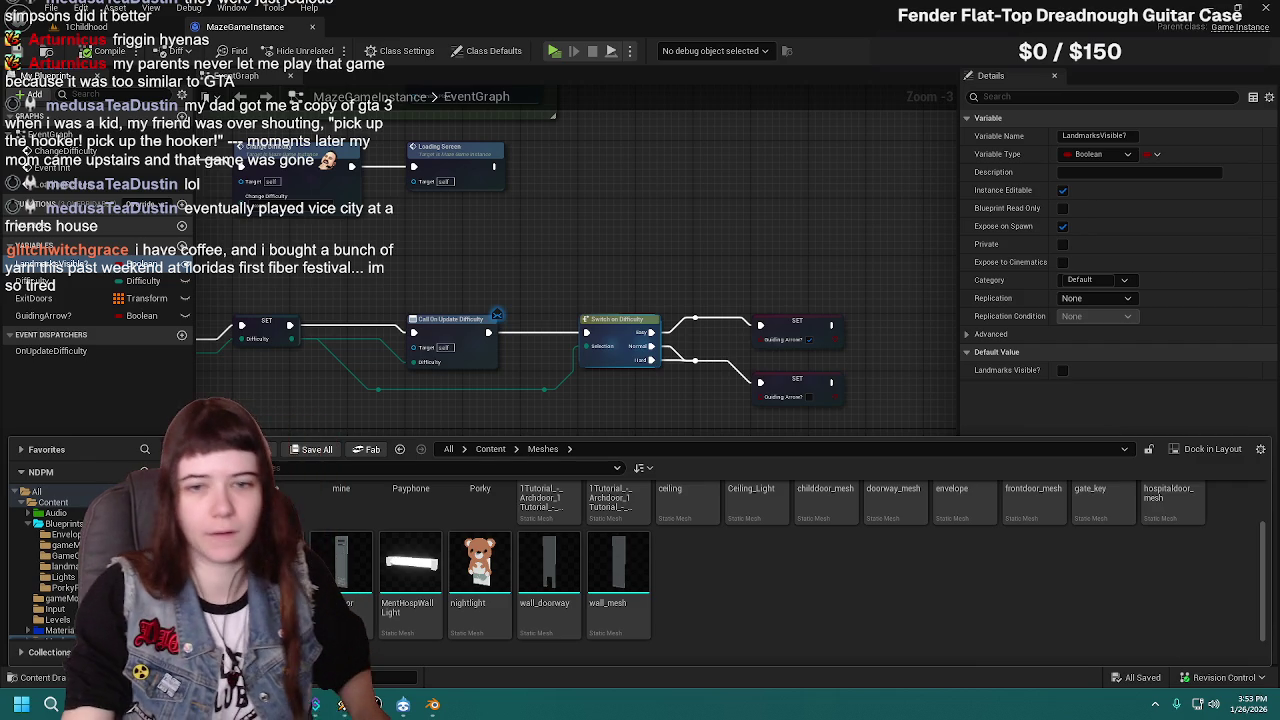
Import Arrow.fbx into Meshes and open the Arrow mesh to inspect it.
{"action": "mouse_move", "coordinate": [1167, 426]}
{"action": "left_mouse_down"}
{"action": "mouse_move", "coordinate": [770, 624]}
{"action": "mouse_move", "coordinate": [750, 600]}
{"action": "left_mouse_up"}
{"action": "left_click", "coordinate": [826, 556]}
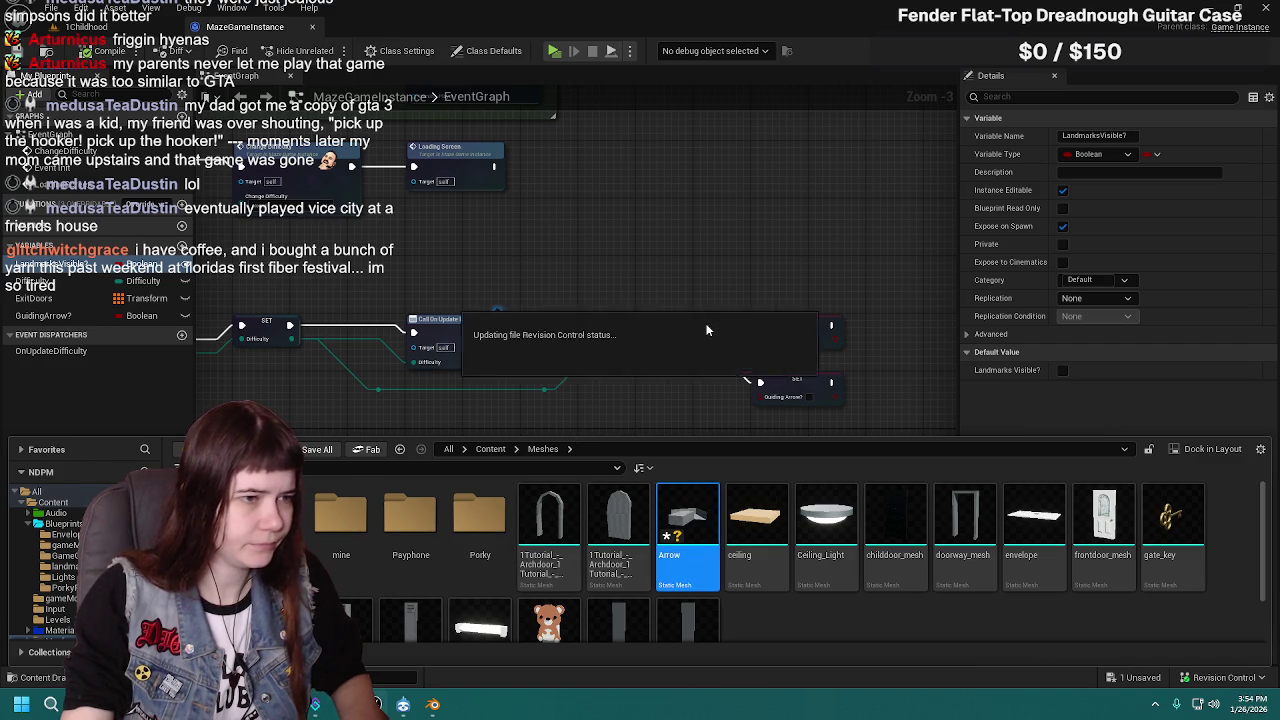
{"action": "double_click", "coordinate": [687, 525]}
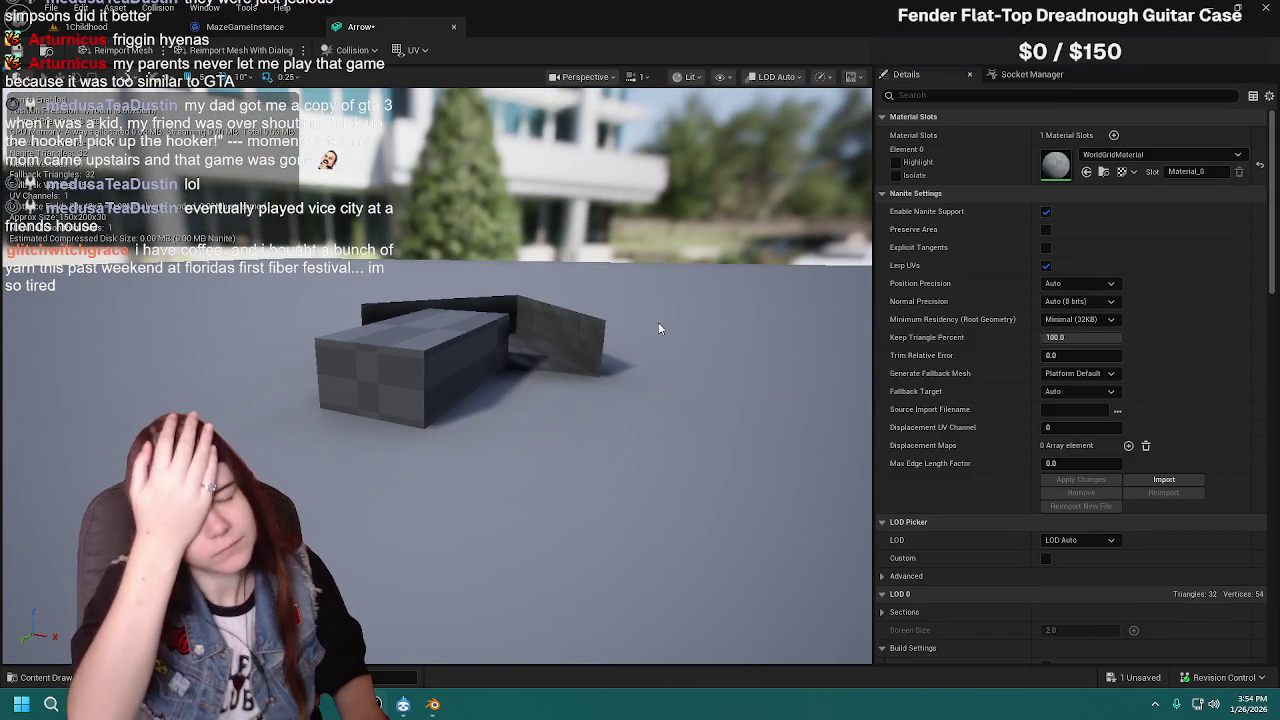
{"action": "left_click", "coordinate": [433, 705]}
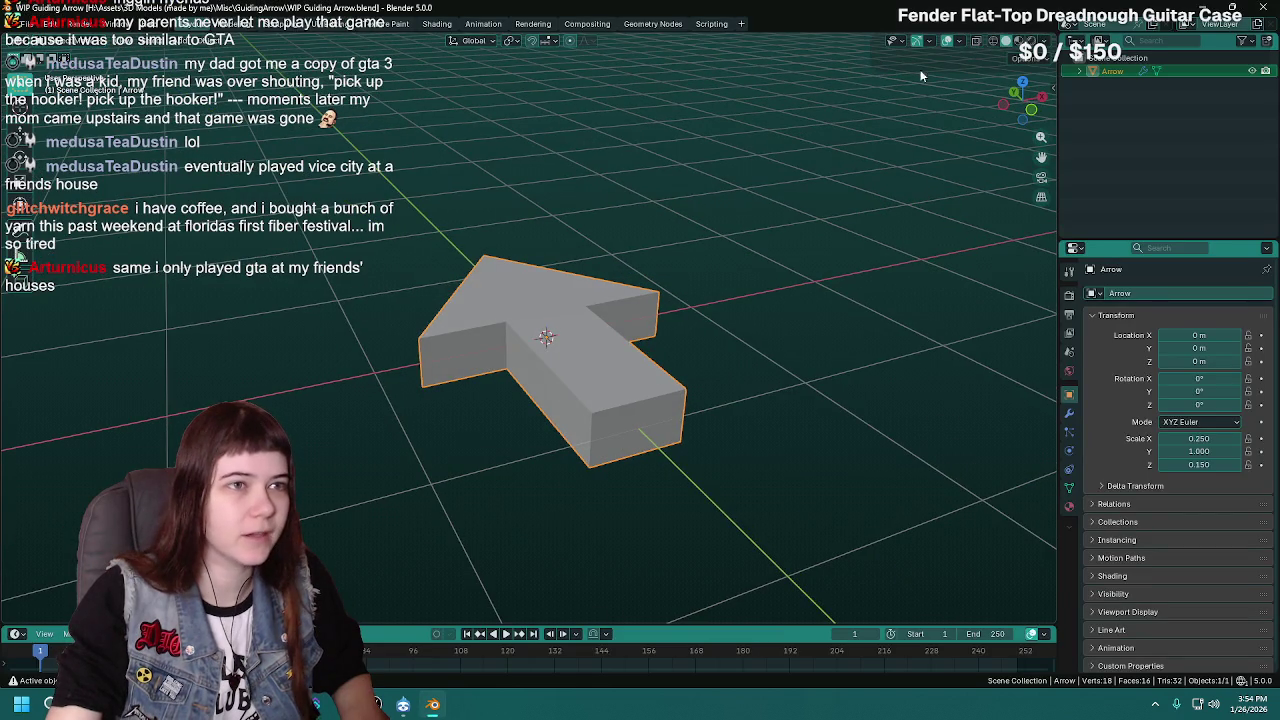
Turn on the Face Orientation overlay and recalculate the arrow's normals to point outside.
{"action": "left_click", "coordinate": [976, 41]}
{"action": "left_click", "coordinate": [870, 282]}
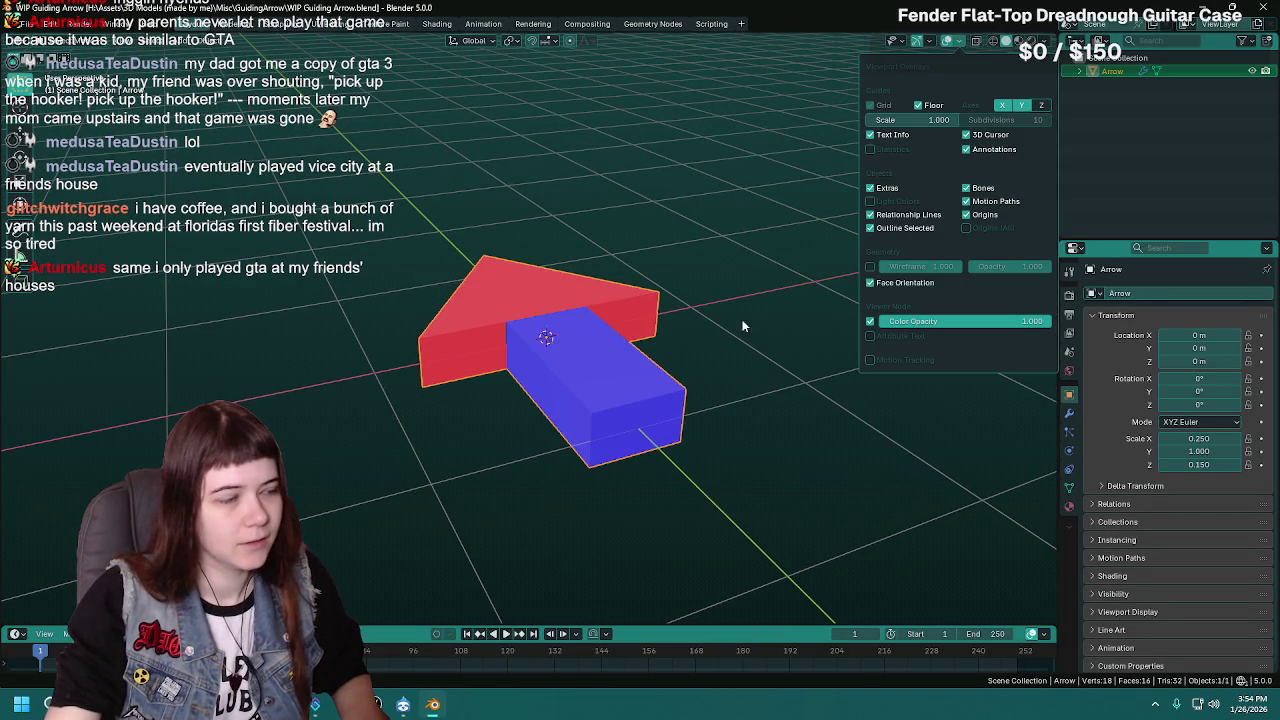
{"action": "left_click_drag", "start_coordinate": [700, 330], "coordinate": [650, 320]}
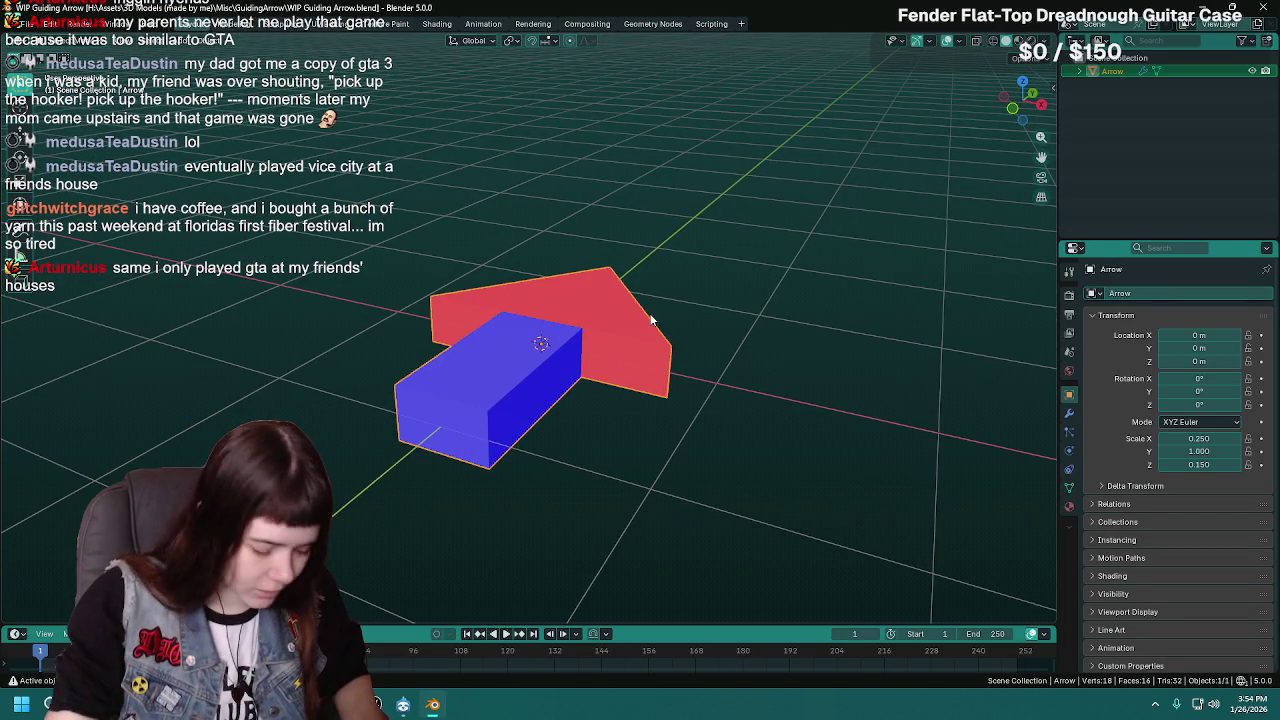
{"action": "key", "text": "Tab"}
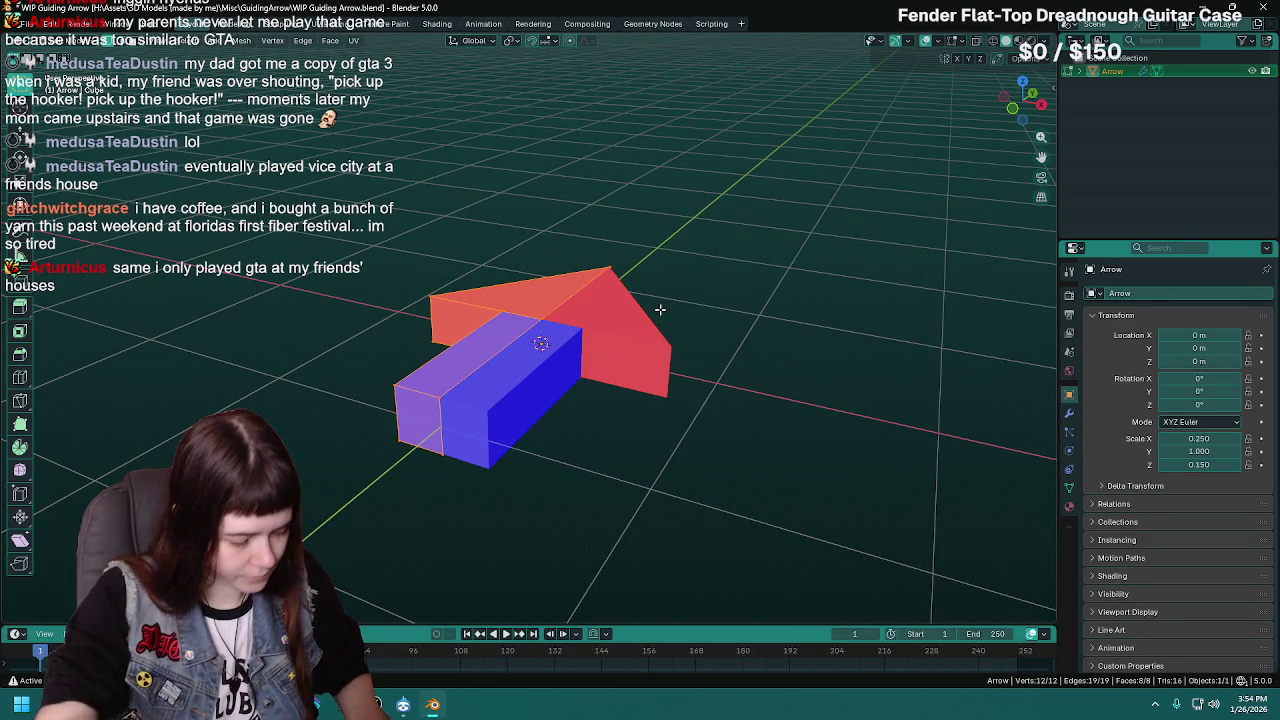
{"action": "key", "text": "F3"}
{"action": "type", "text": "recalc"}
{"action": "key", "text": "Return"}
{"action": "key", "text": "Tab"}
Save the file and re-export the arrow as Arrow.fbx with the UnrealEngine preset.
{"action": "key", "text": "ctrl+s"}
{"action": "key", "text": "F3"}
{"action": "key", "text": "Return"}
{"action": "left_click", "coordinate": [852, 137]}
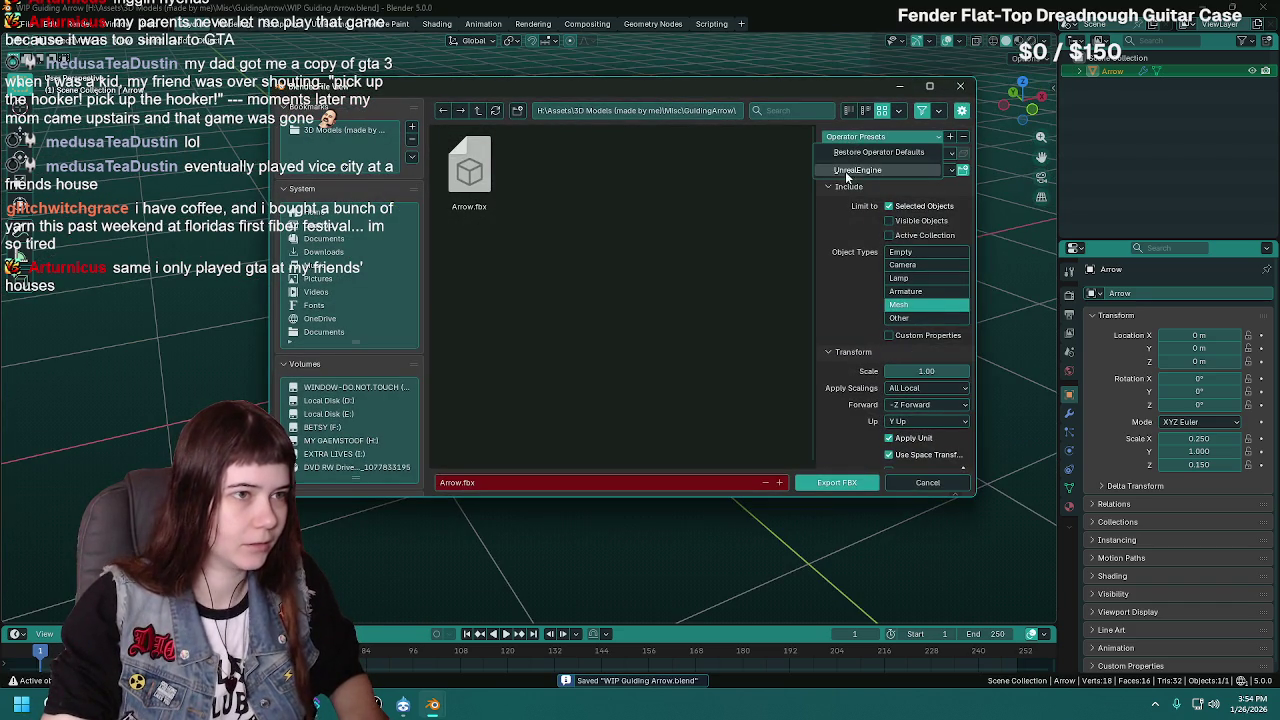
{"action": "left_click", "coordinate": [857, 170]}
{"action": "double_click", "coordinate": [470, 175]}
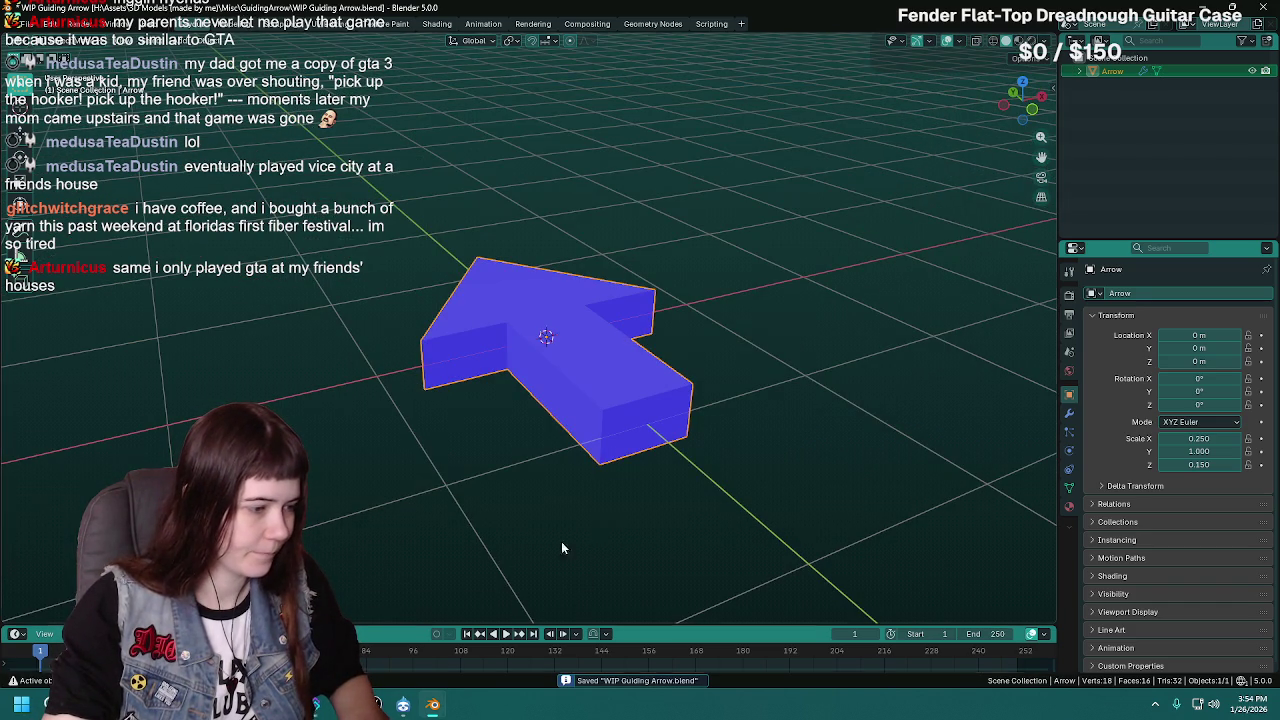
Reimport the Arrow mesh from the updated FBX, check the preview, and save it.
{"action": "key", "text": "alt+Tab"}
{"action": "key", "text": "ctrl+space"}
{"action": "left_click", "coordinate": [662, 532]}
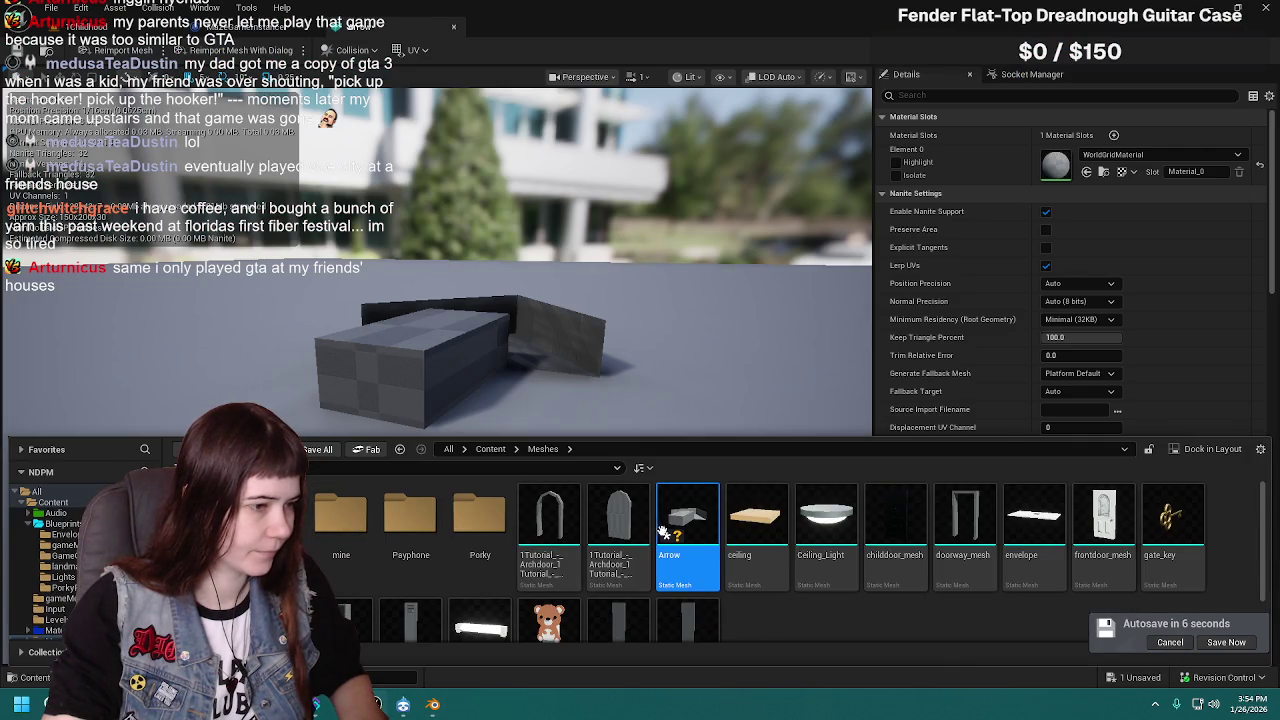
{"action": "right_click", "coordinate": [662, 532]}
{"action": "left_click", "coordinate": [730, 276]}
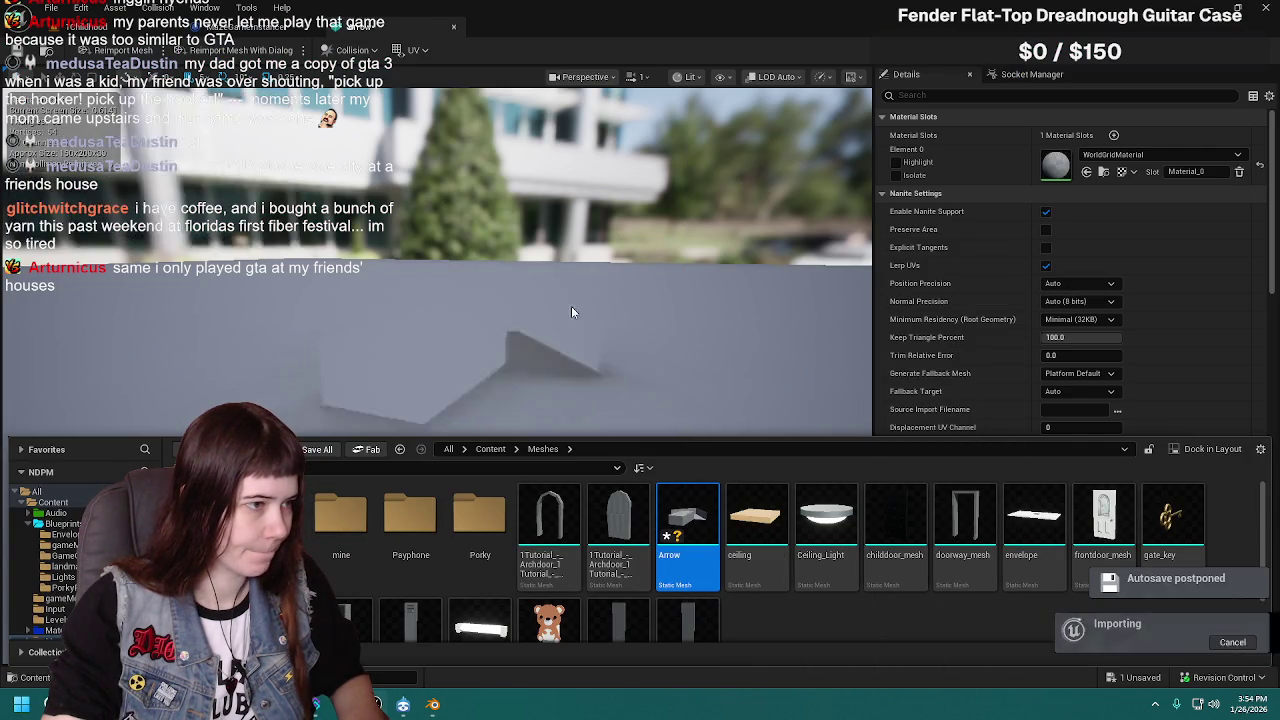
{"action": "left_click_drag", "start_coordinate": [572, 312], "coordinate": [572, 312]}
{"action": "key", "text": "ctrl+s"}
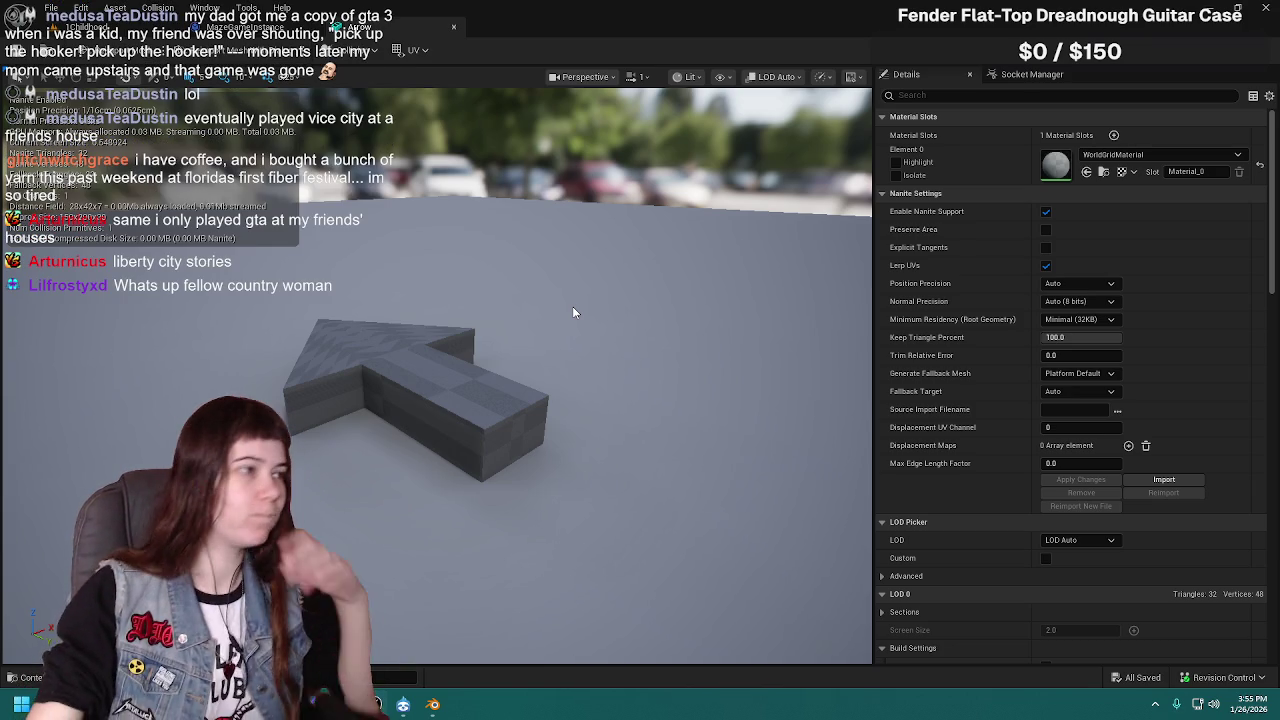
Cycle through the open editor tabs, then go to the Content root in the Content Drawer.
{"action": "left_click", "coordinate": [250, 27]}
{"action": "left_click", "coordinate": [340, 36]}
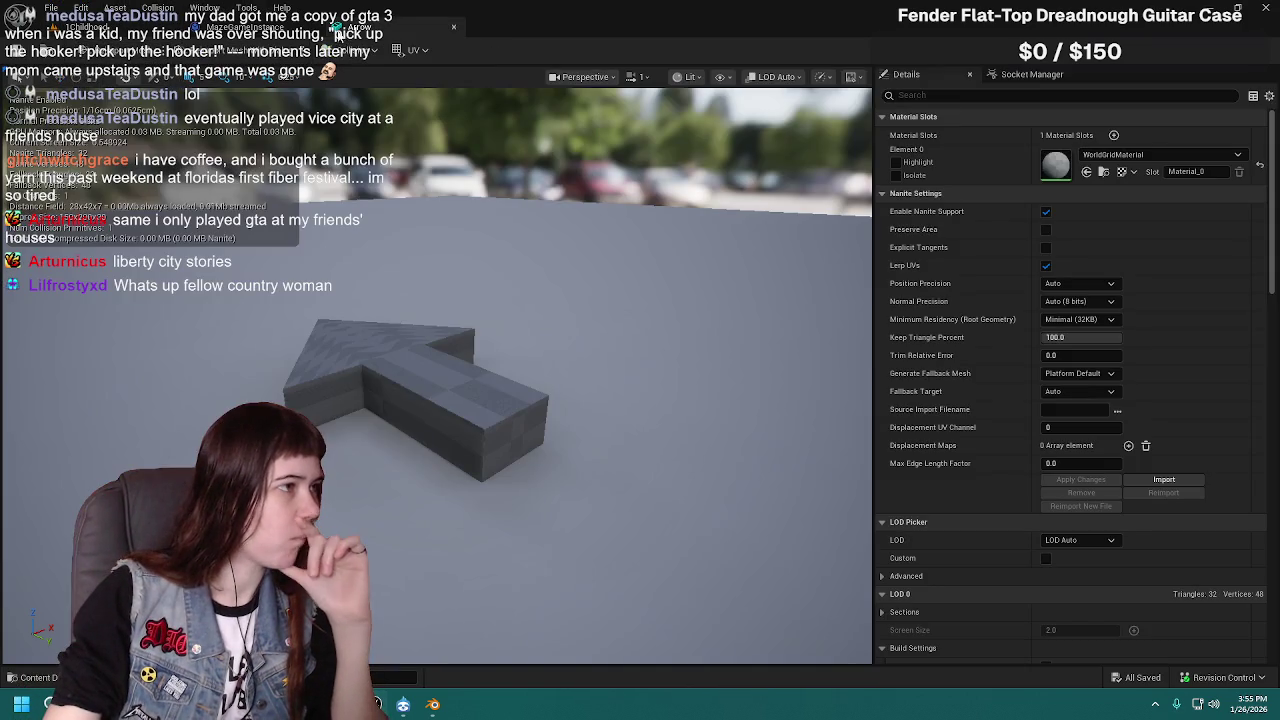
{"action": "left_click", "coordinate": [230, 30]}
{"action": "left_click", "coordinate": [80, 27]}
{"action": "left_click", "coordinate": [378, 36]}
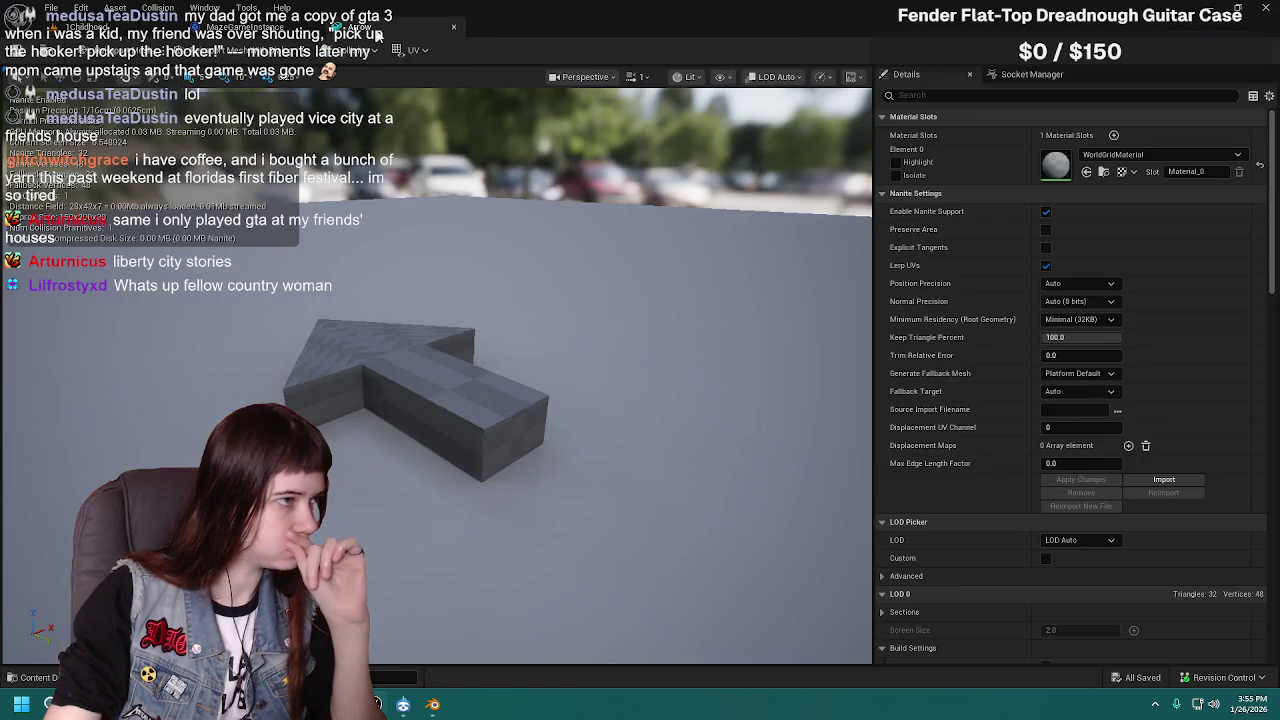
{"action": "key", "text": "ctrl+space"}
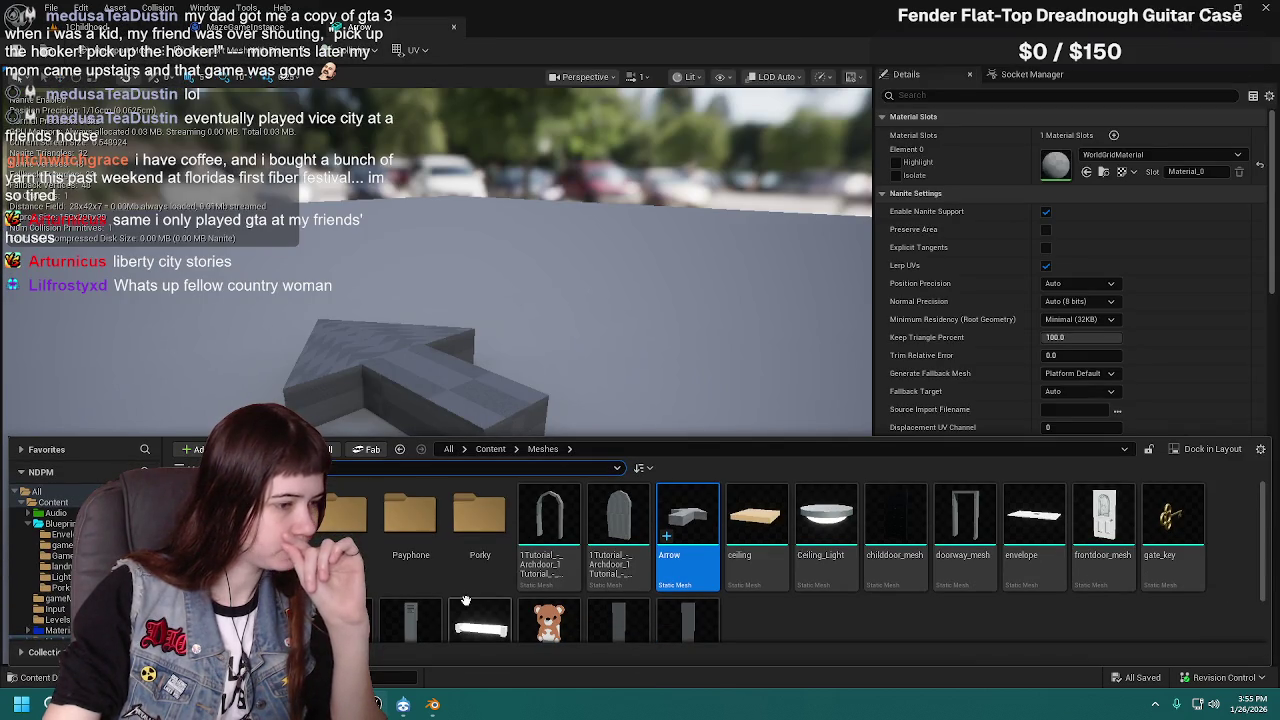
{"action": "scroll", "coordinate": [465, 600], "scroll_direction": "down", "scroll_amount": 2}
{"action": "left_click", "coordinate": [492, 450]}
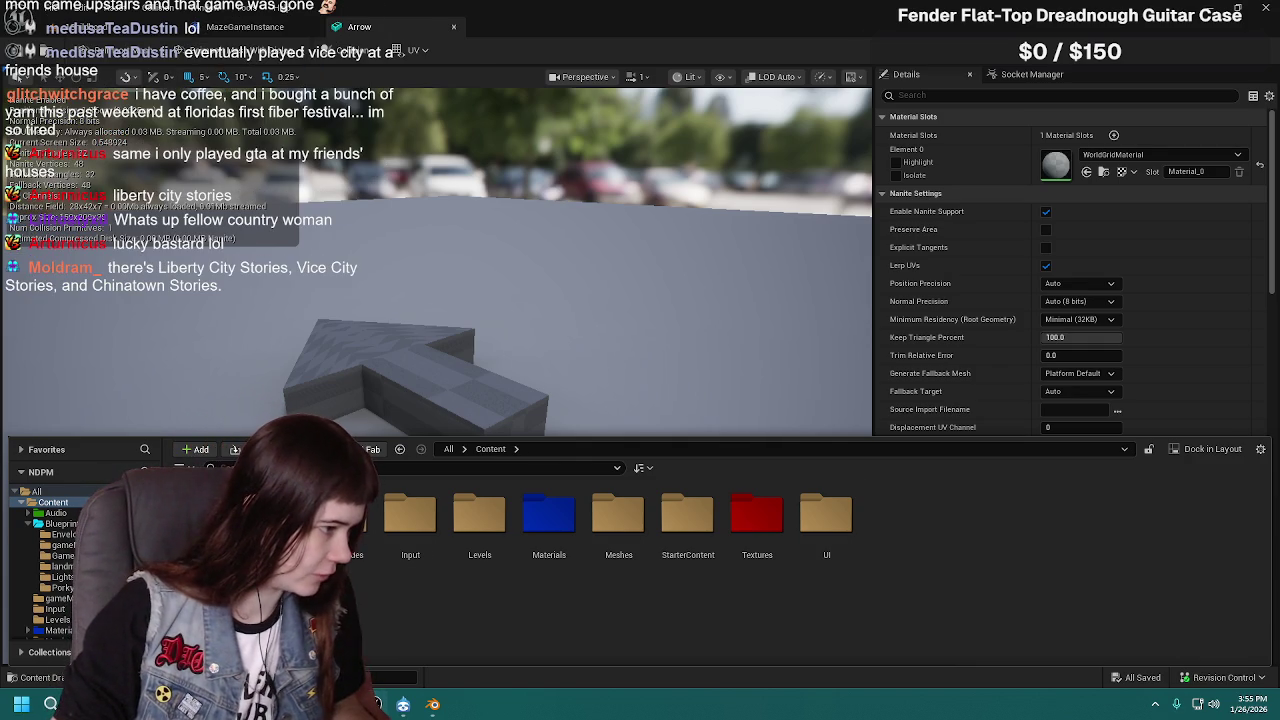
Open the Marcy_PlayerChar blueprint from the Blueprints folder.
{"action": "double_click", "coordinate": [272, 515]}
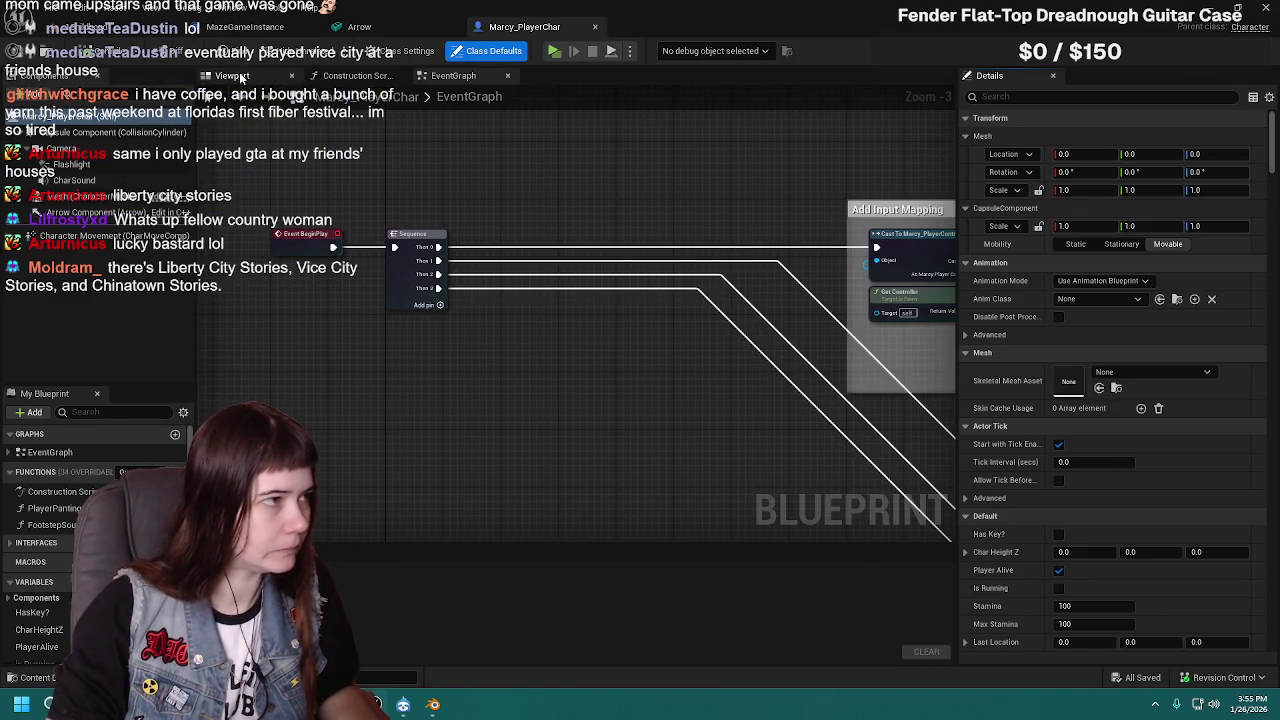
{"action": "left_click", "coordinate": [232, 75]}
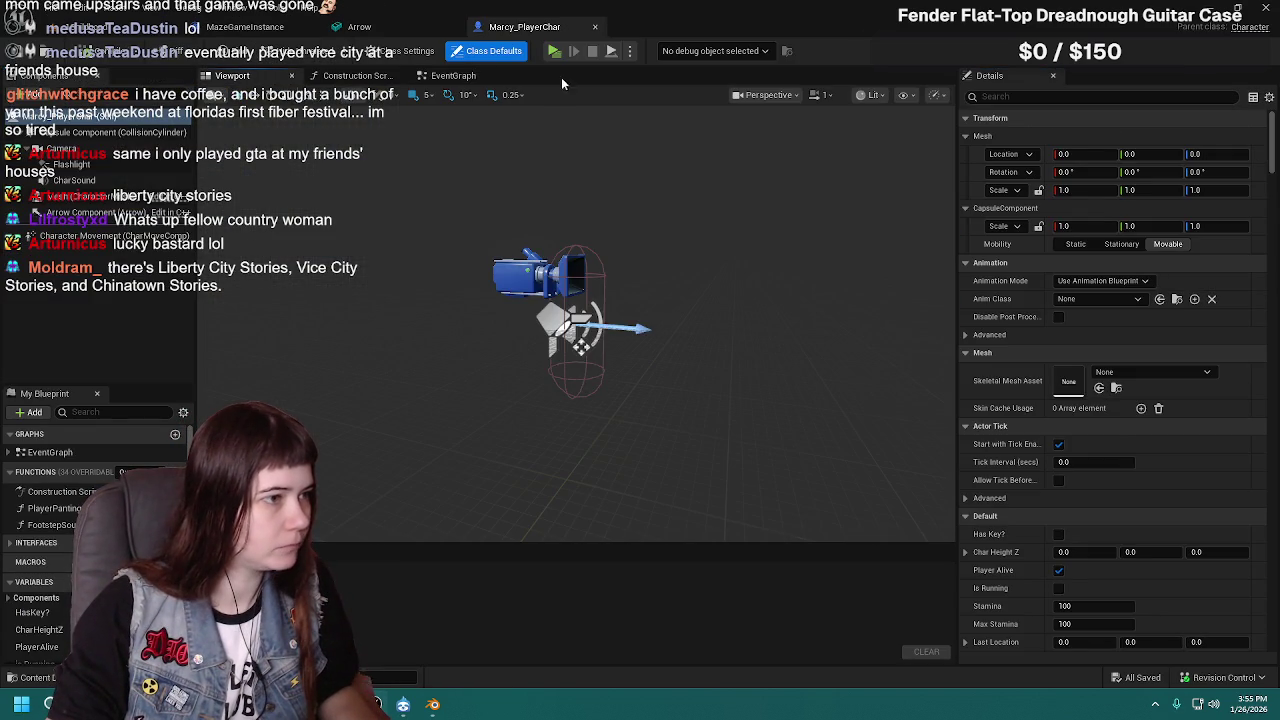
{"action": "left_click", "coordinate": [359, 26]}
{"action": "left_click", "coordinate": [524, 26]}
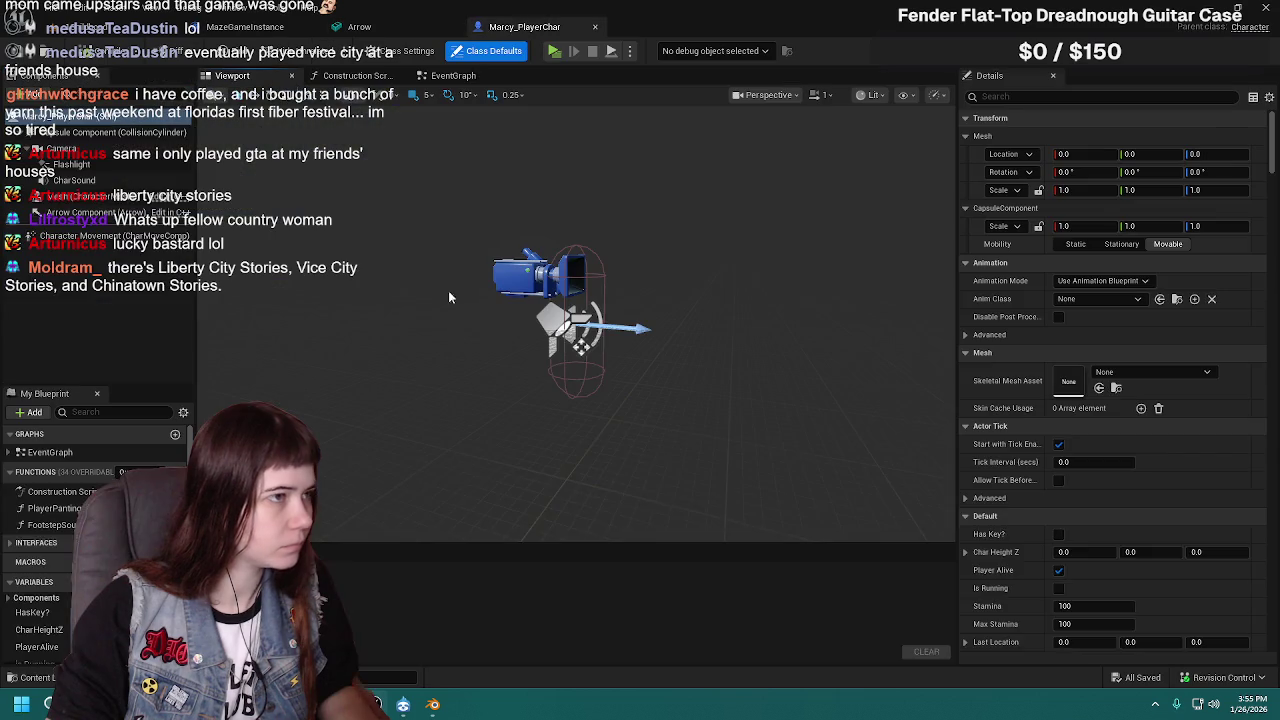
Add the Arrow mesh from the Meshes folder as a component of the player character.
{"action": "key", "text": "ctrl+space"}
{"action": "left_click", "coordinate": [486, 450]}
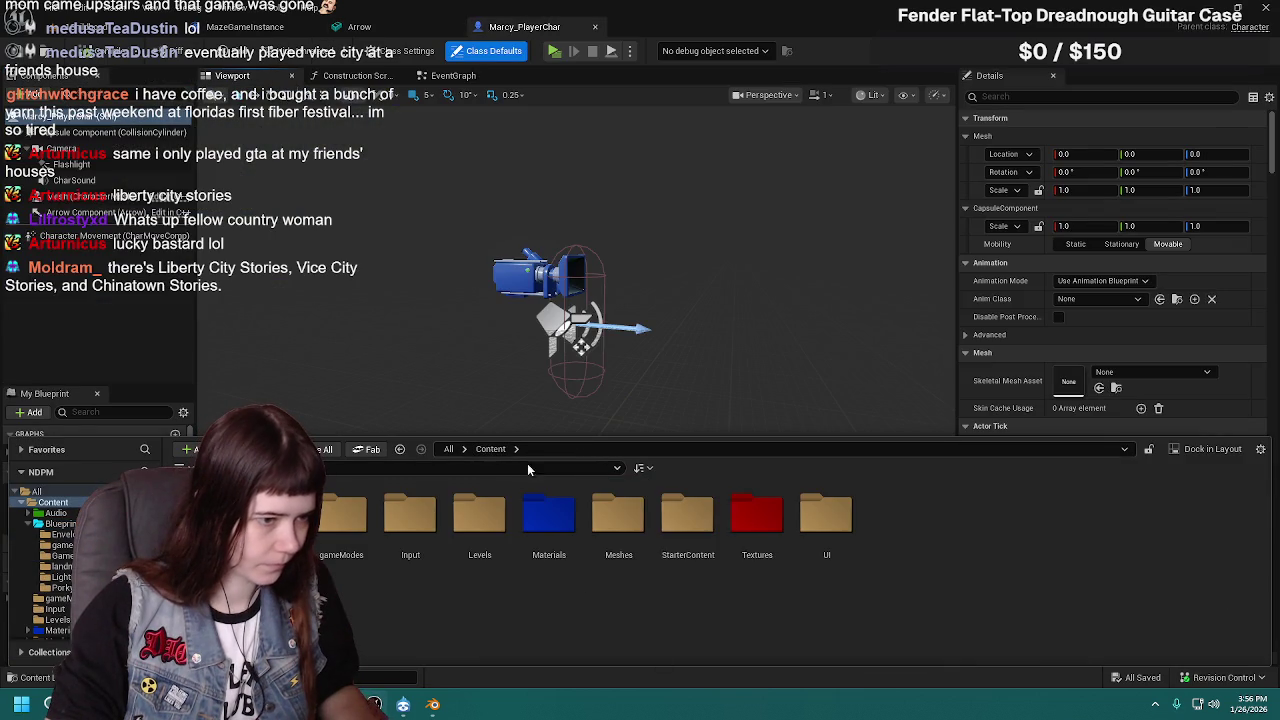
{"action": "double_click", "coordinate": [618, 515]}
{"action": "mouse_move", "coordinate": [743, 557]}
{"action": "left_mouse_down"}
{"action": "mouse_move", "coordinate": [380, 410]}
{"action": "mouse_move", "coordinate": [93, 182]}
{"action": "left_mouse_up"}
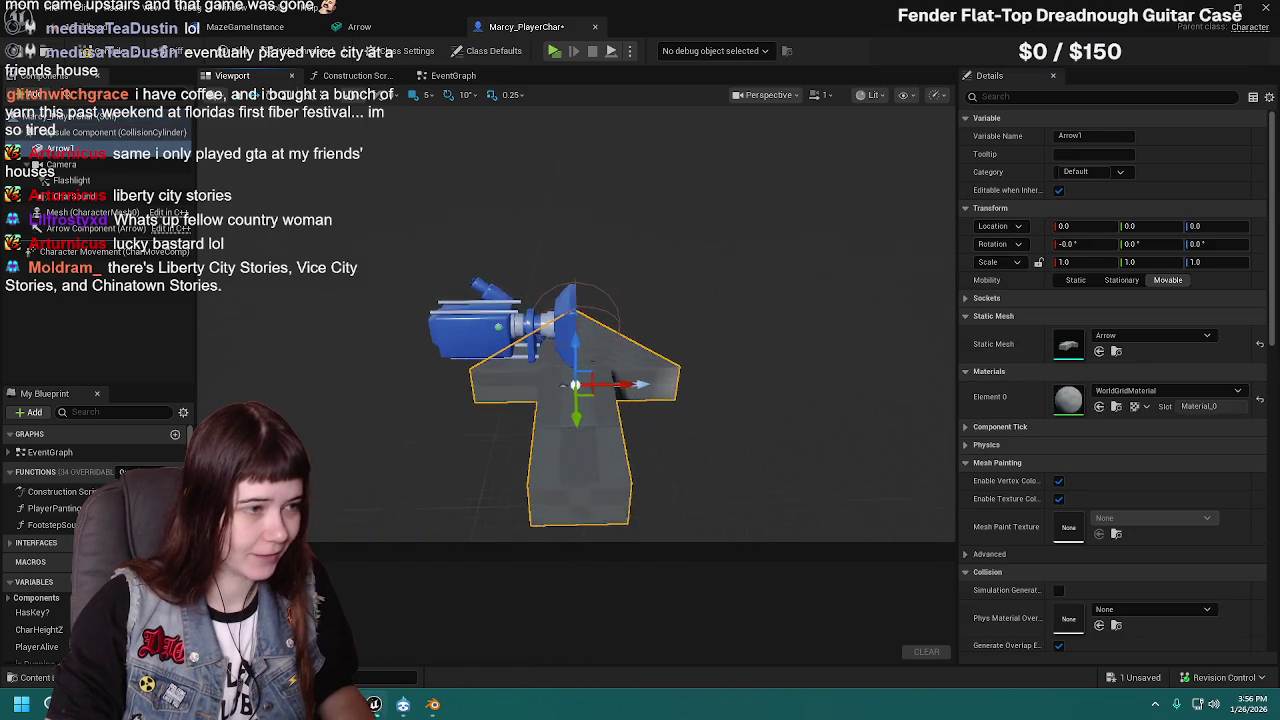
{"action": "double_click", "coordinate": [66, 150]}
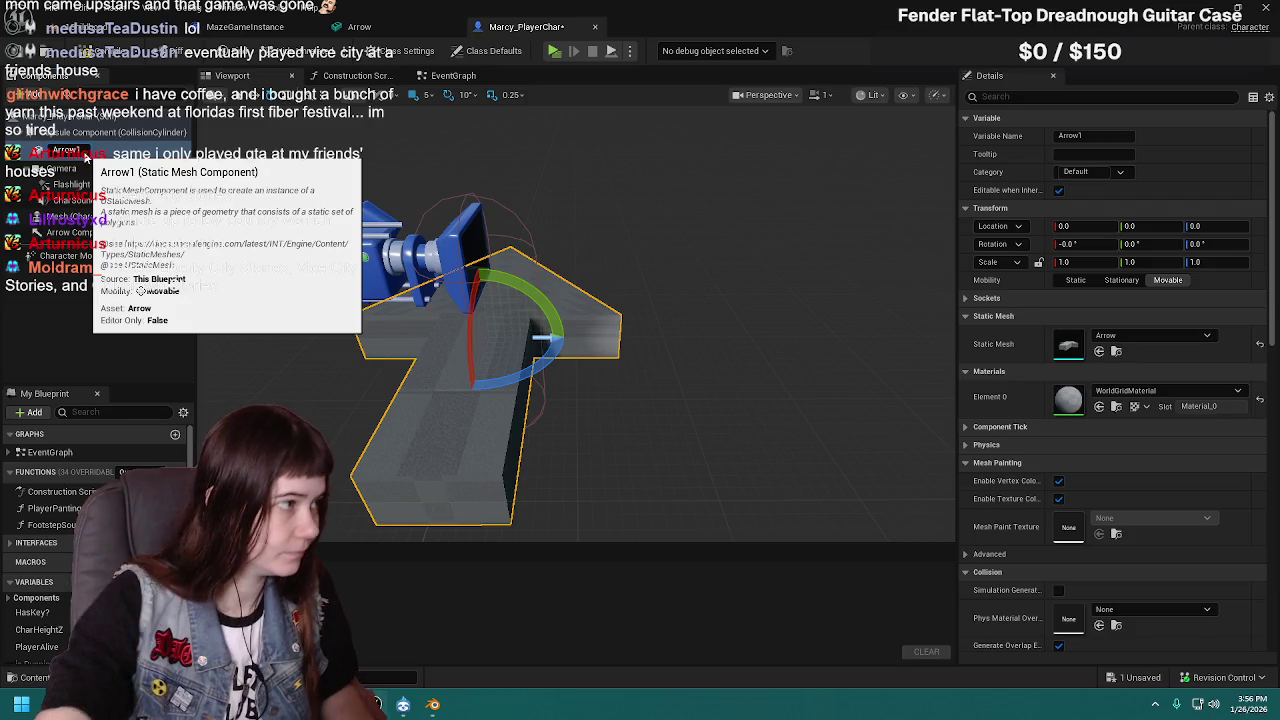
Rename the Arrow1 component to GuidingArrow.
{"action": "key", "text": "BackSpace"}
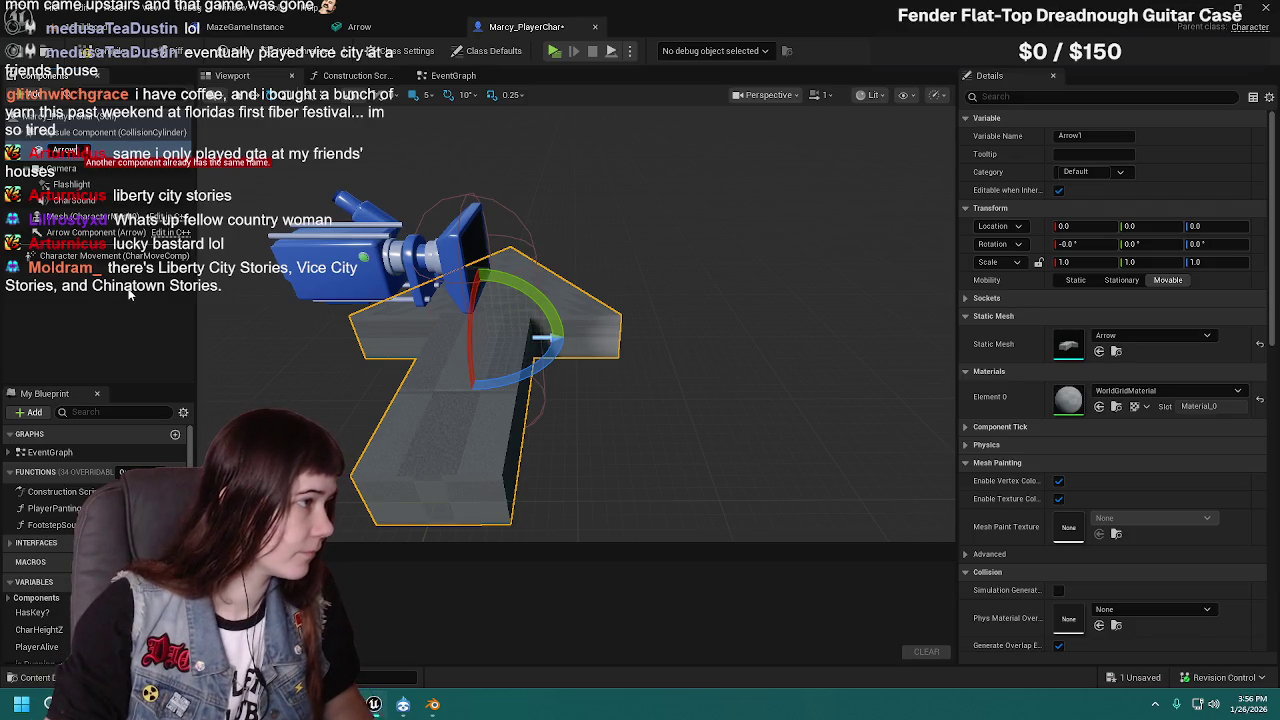
{"action": "left_click", "coordinate": [100, 229]}
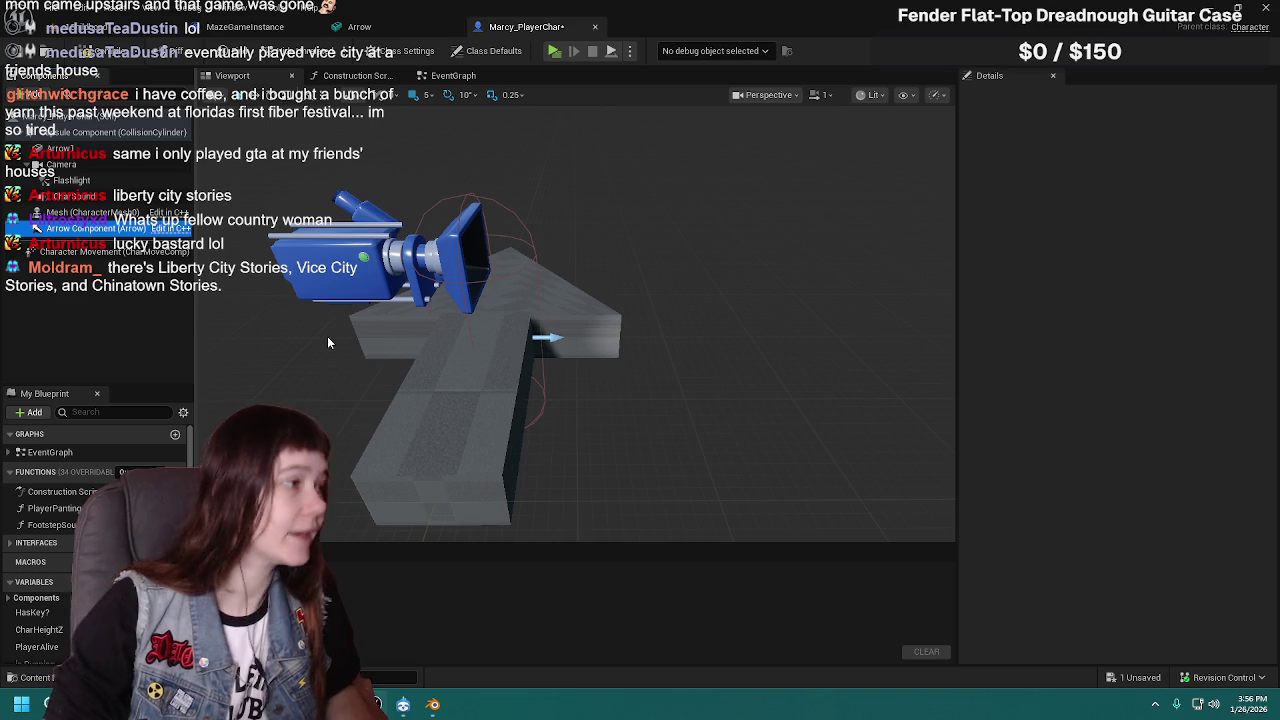
{"action": "left_click", "coordinate": [81, 148]}
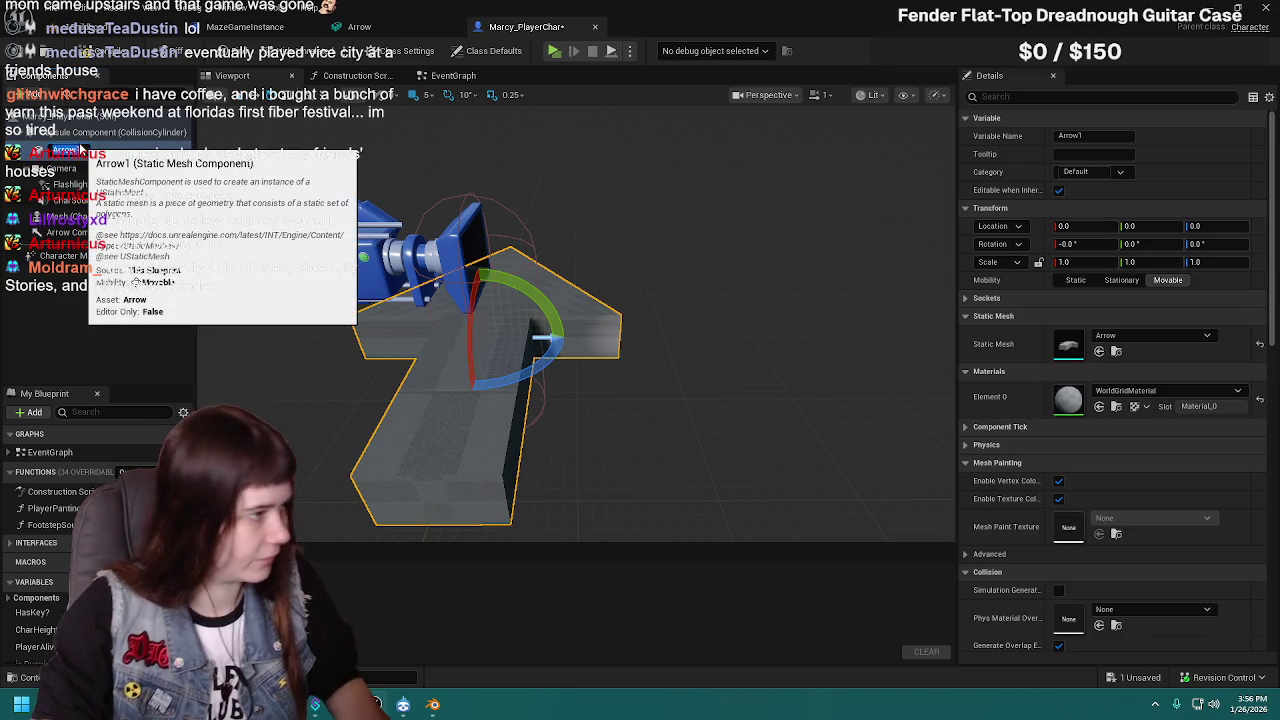
{"action": "key", "text": "F2"}
{"action": "type", "text": "OutGuide"}
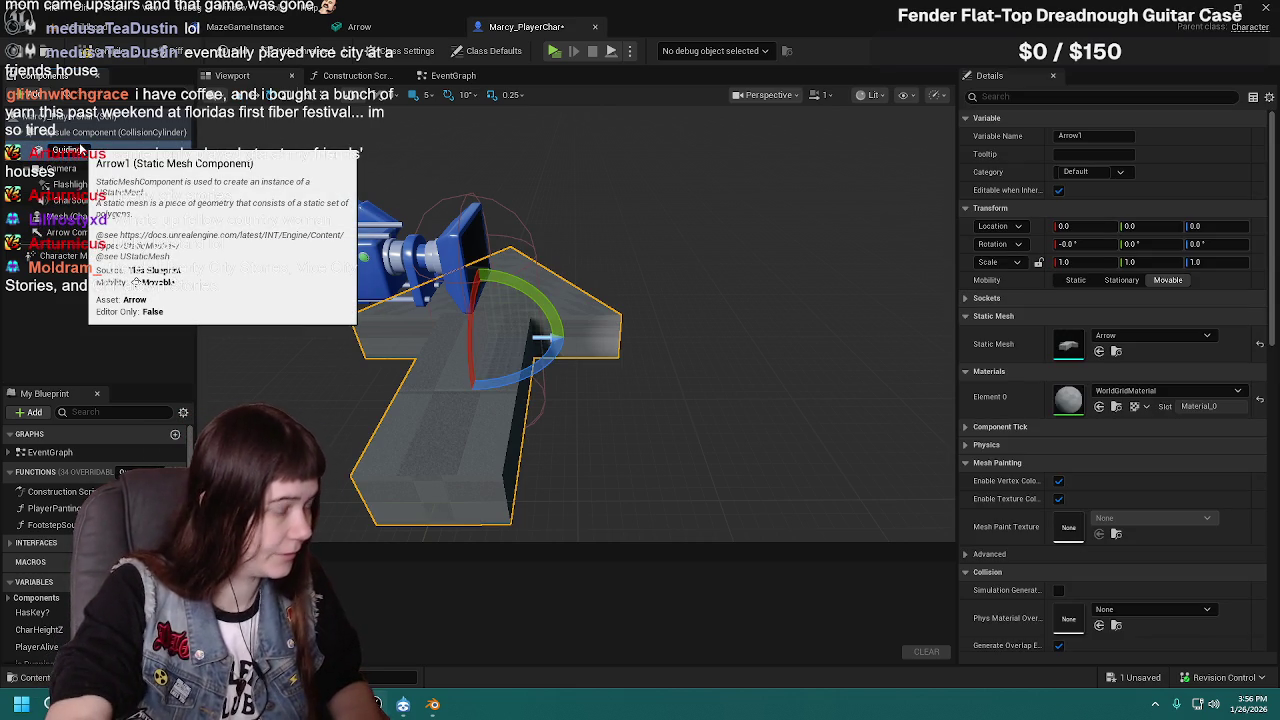
{"action": "type", "text": "Direct"}
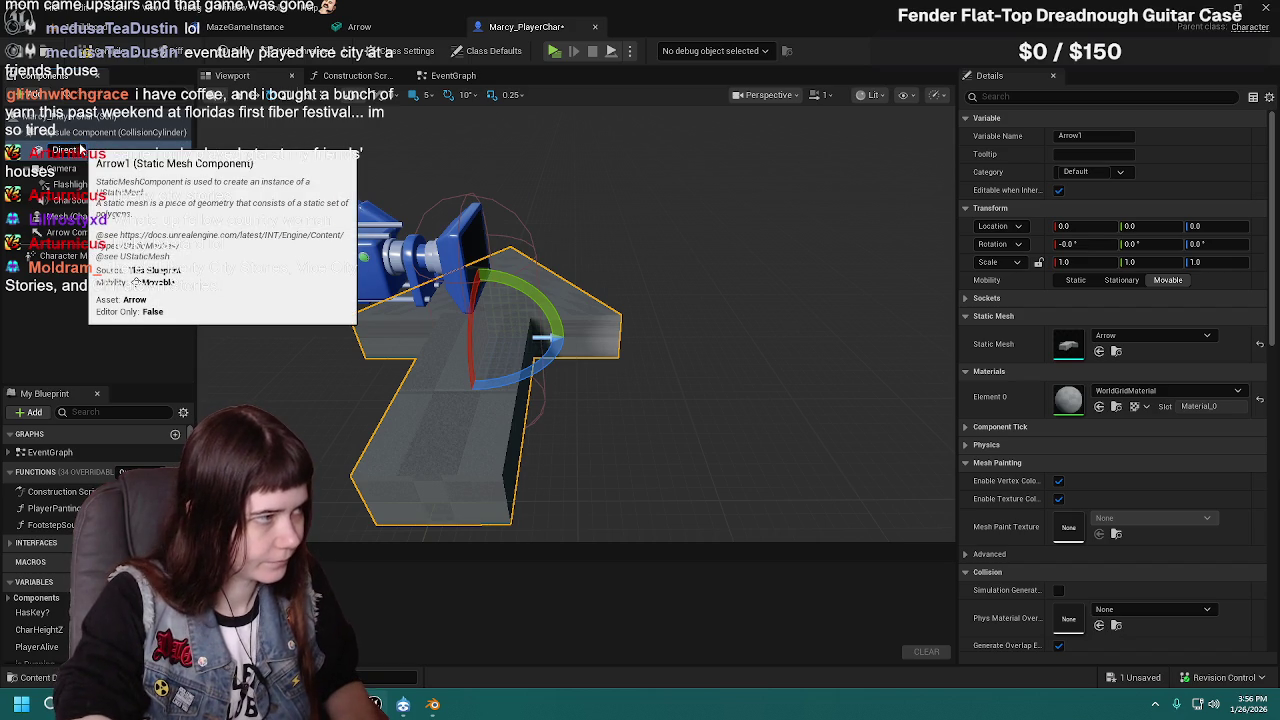
{"action": "key", "text": "BackSpace"}
{"action": "key", "text": "BackSpace"}
{"action": "key", "text": "BackSpace"}
{"action": "type", "text": "Guiding"}
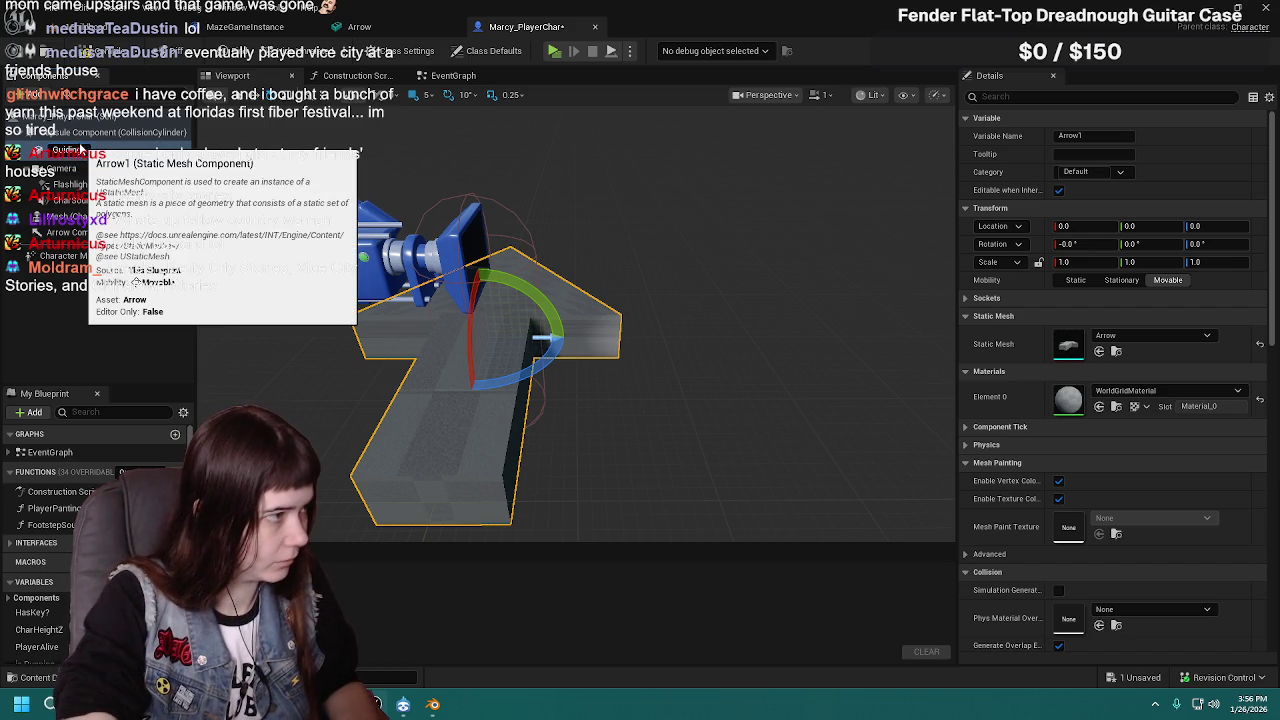
{"action": "key", "text": "Return"}
Compare with the built-in arrow component, reselect GuidingArrow, and save all changes.
{"action": "left_click", "coordinate": [115, 231]}
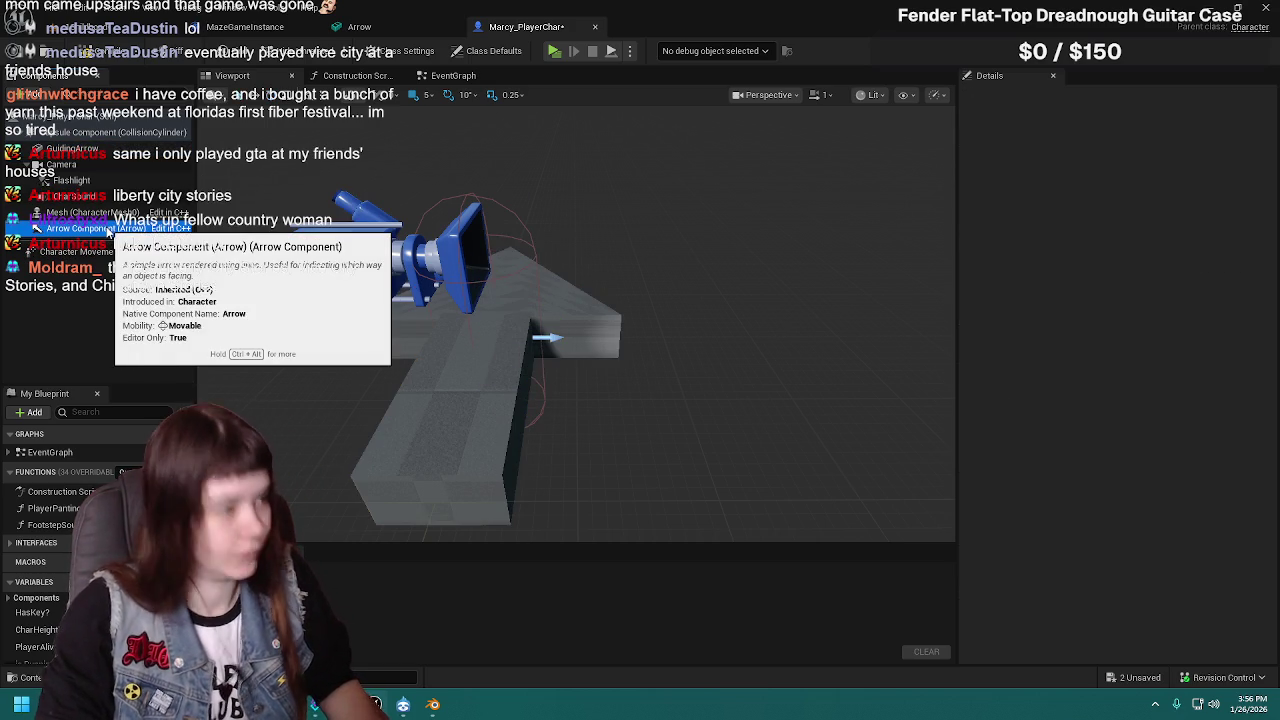
{"action": "left_click", "coordinate": [72, 149]}
{"action": "left_click", "coordinate": [88, 51]}
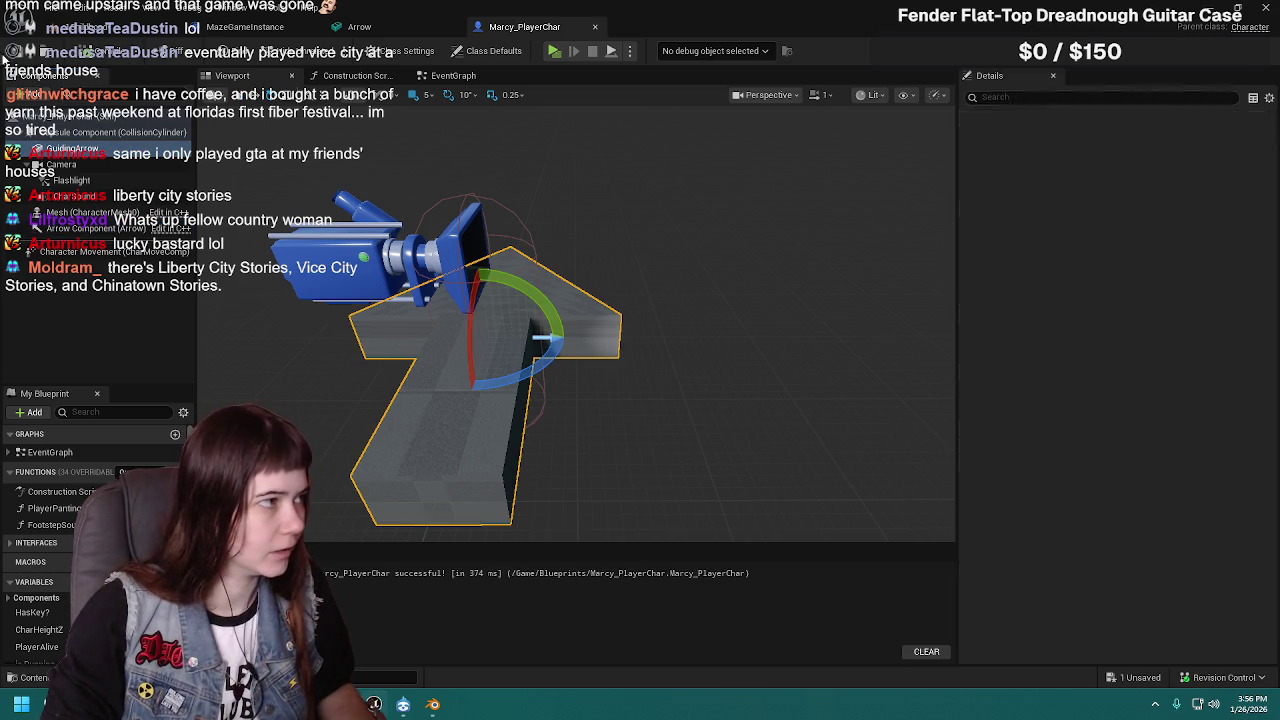
{"action": "left_click", "coordinate": [133, 30]}
{"action": "key", "text": "ctrl+s"}
{"action": "left_click", "coordinate": [547, 27]}
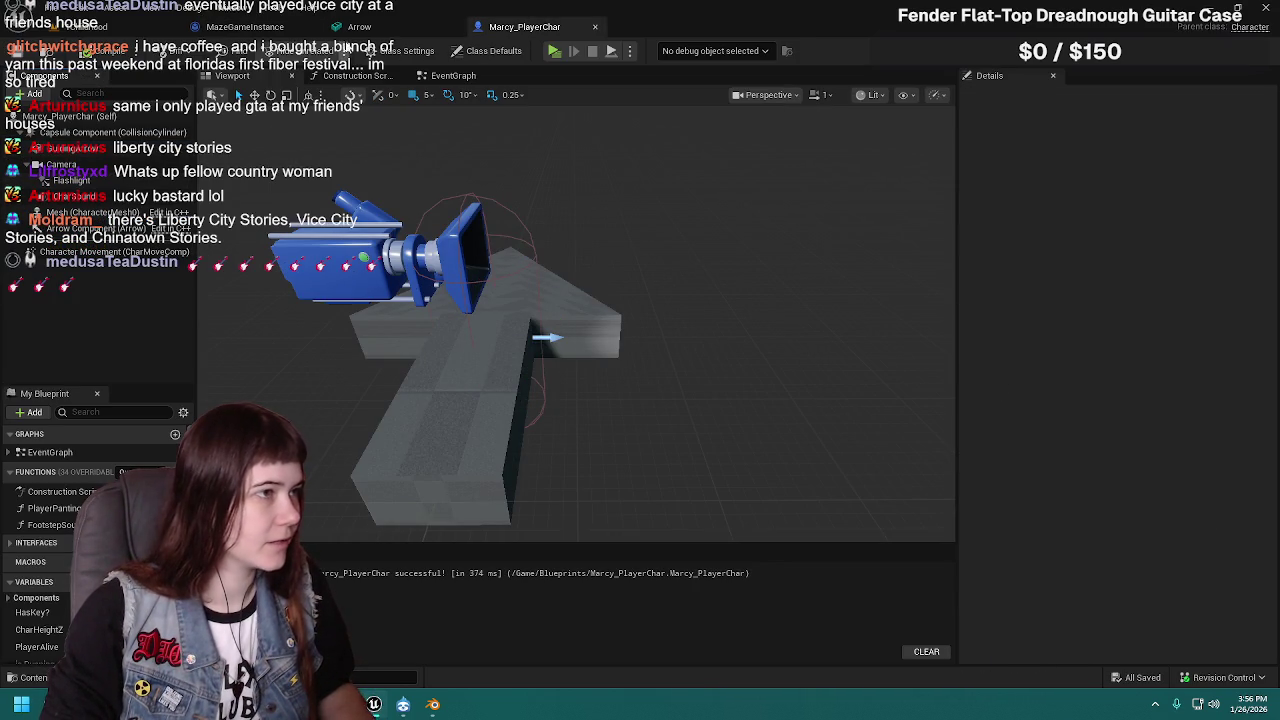
Rotate GuidingArrow 90° around Z and move it forward to Location X 150.
{"action": "left_click", "coordinate": [489, 412]}
{"action": "mouse_move", "coordinate": [690, 326]}
{"action": "left_mouse_down"}
{"action": "mouse_move", "coordinate": [670, 328]}
{"action": "mouse_move", "coordinate": [697, 327]}
{"action": "left_mouse_up"}
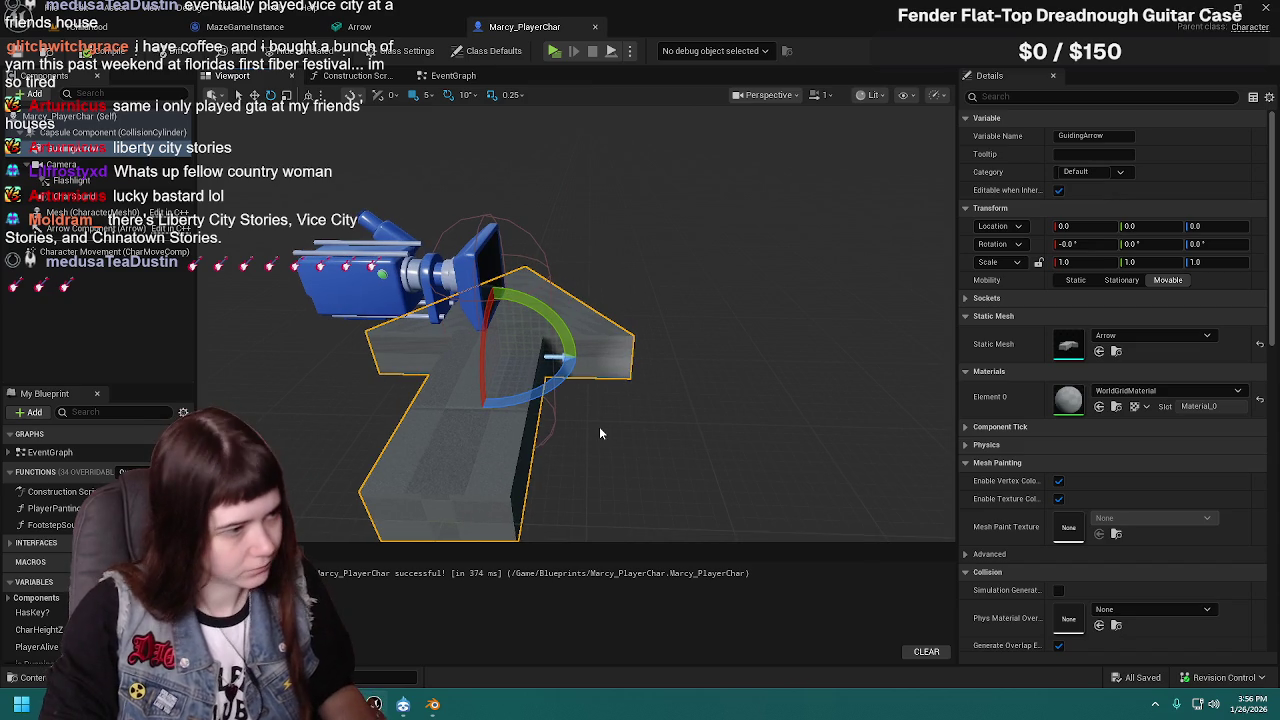
{"action": "left_click_drag", "start_coordinate": [540, 393], "coordinate": [478, 412]}
{"action": "key", "text": "w"}
{"action": "mouse_move", "coordinate": [452, 358]}
{"action": "left_mouse_down"}
{"action": "mouse_move", "coordinate": [857, 357]}
{"action": "mouse_move", "coordinate": [808, 286]}
{"action": "left_mouse_up"}
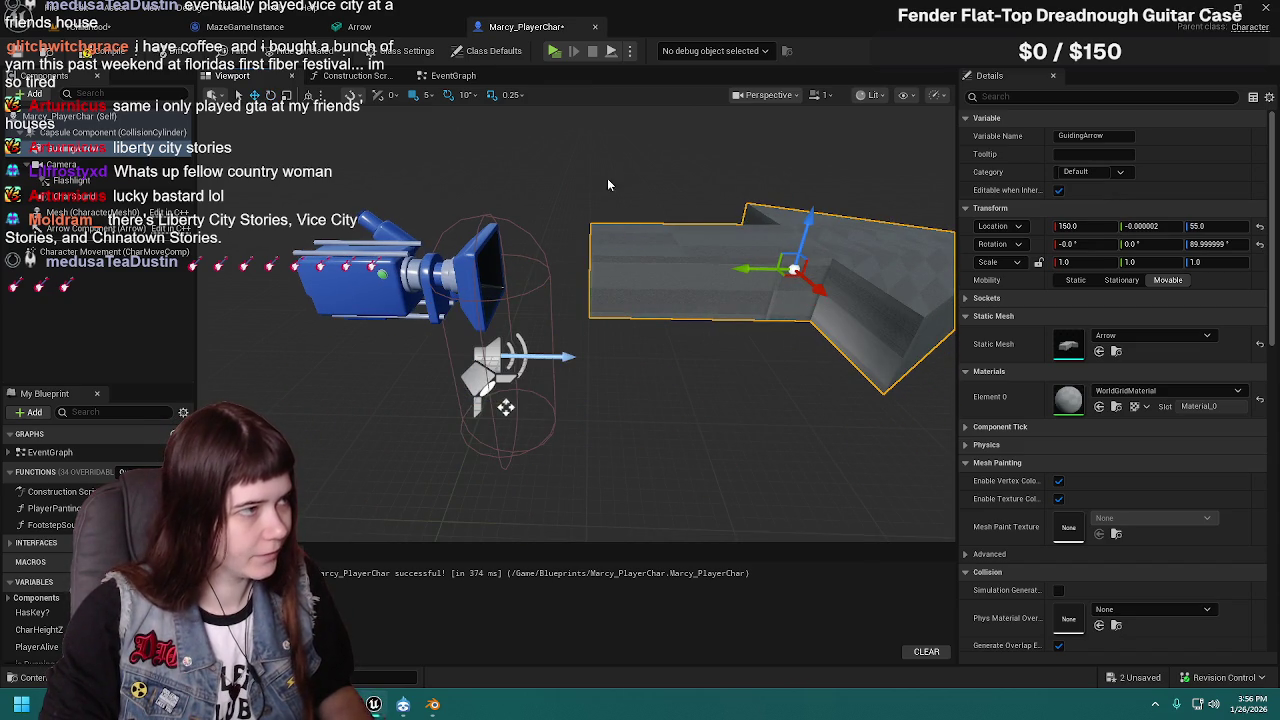
Select PlayerCharacter in the level Outliner, then bring up the Arrow static mesh editor.
{"action": "left_click", "coordinate": [100, 27]}
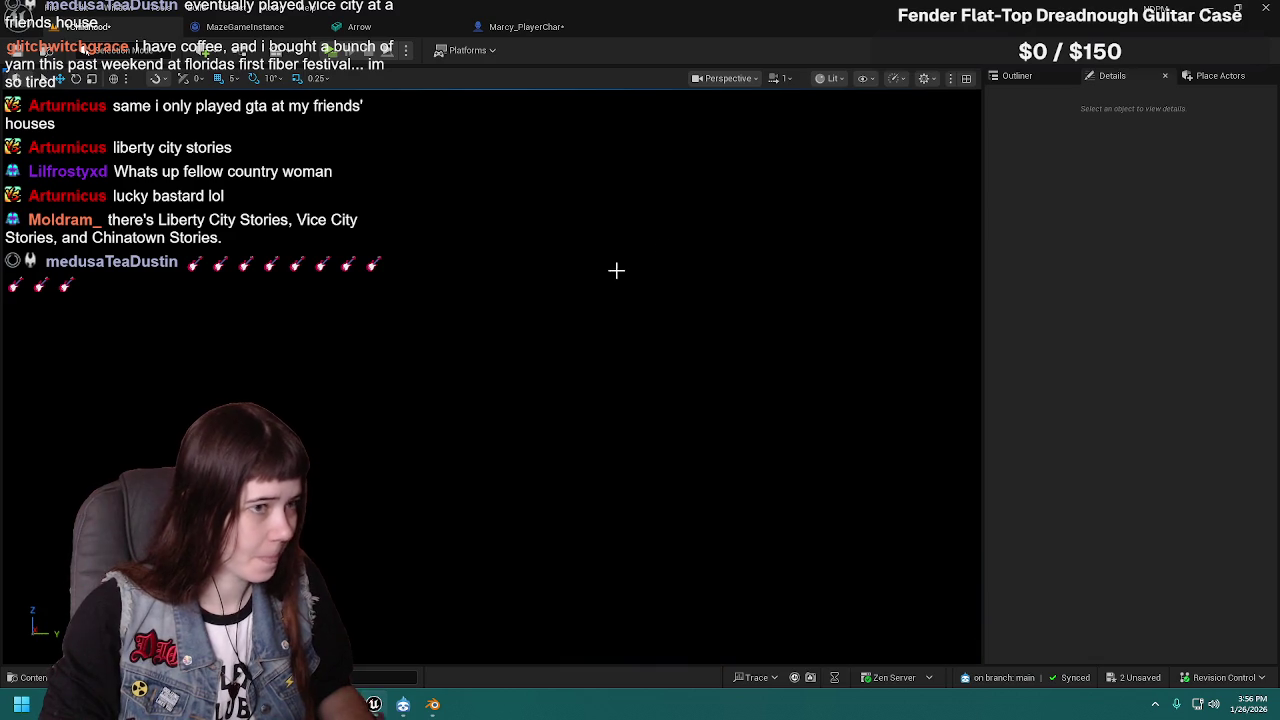
{"action": "left_click", "coordinate": [1017, 76]}
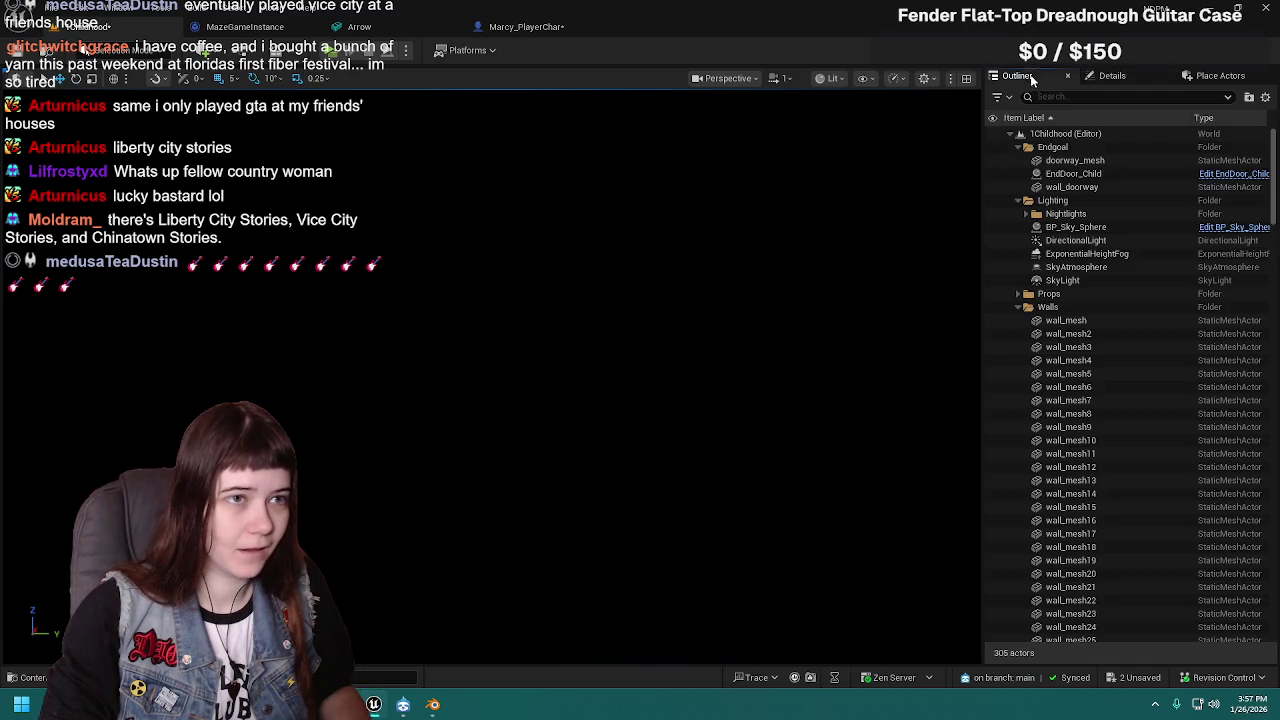
{"action": "left_click", "coordinate": [1018, 201]}
{"action": "left_click", "coordinate": [1018, 148]}
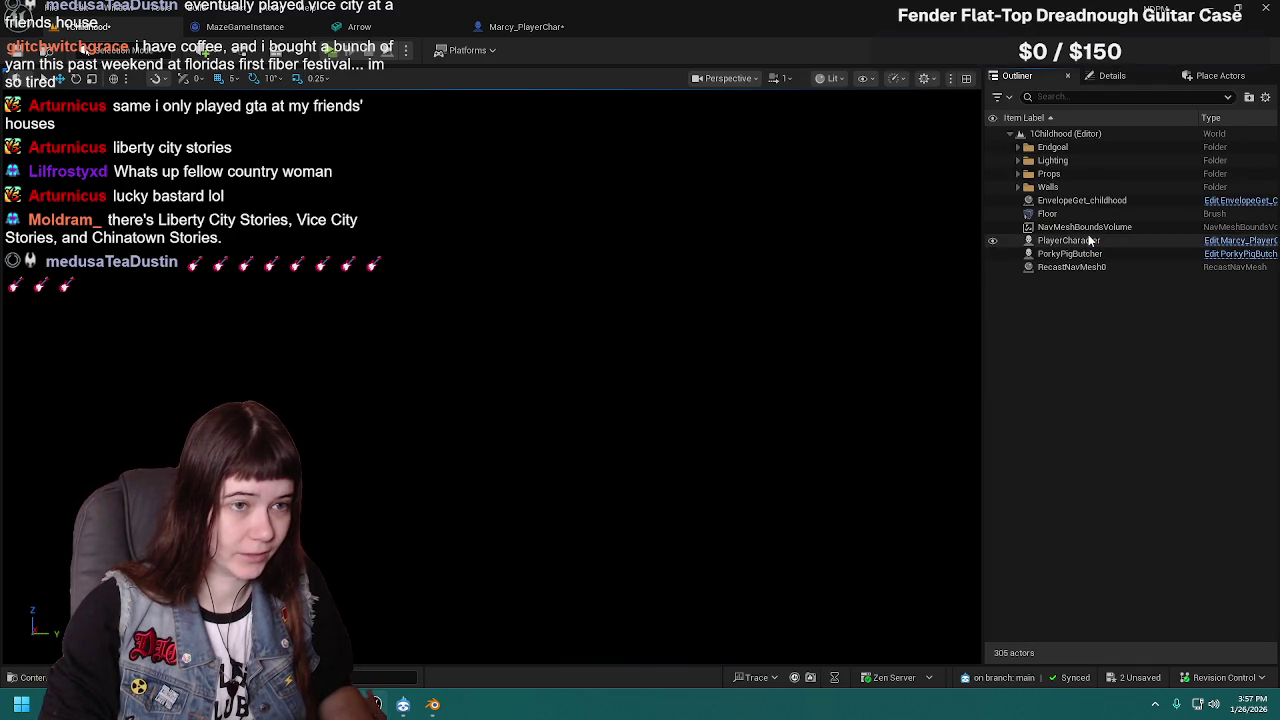
{"action": "left_click", "coordinate": [1080, 240]}
{"action": "mouse_move", "coordinate": [741, 317]}
{"action": "left_mouse_down"}
{"action": "mouse_move", "coordinate": [746, 300]}
{"action": "mouse_move", "coordinate": [703, 326]}
{"action": "mouse_move", "coordinate": [676, 614]}
{"action": "left_mouse_up"}
{"action": "left_click", "coordinate": [522, 26]}
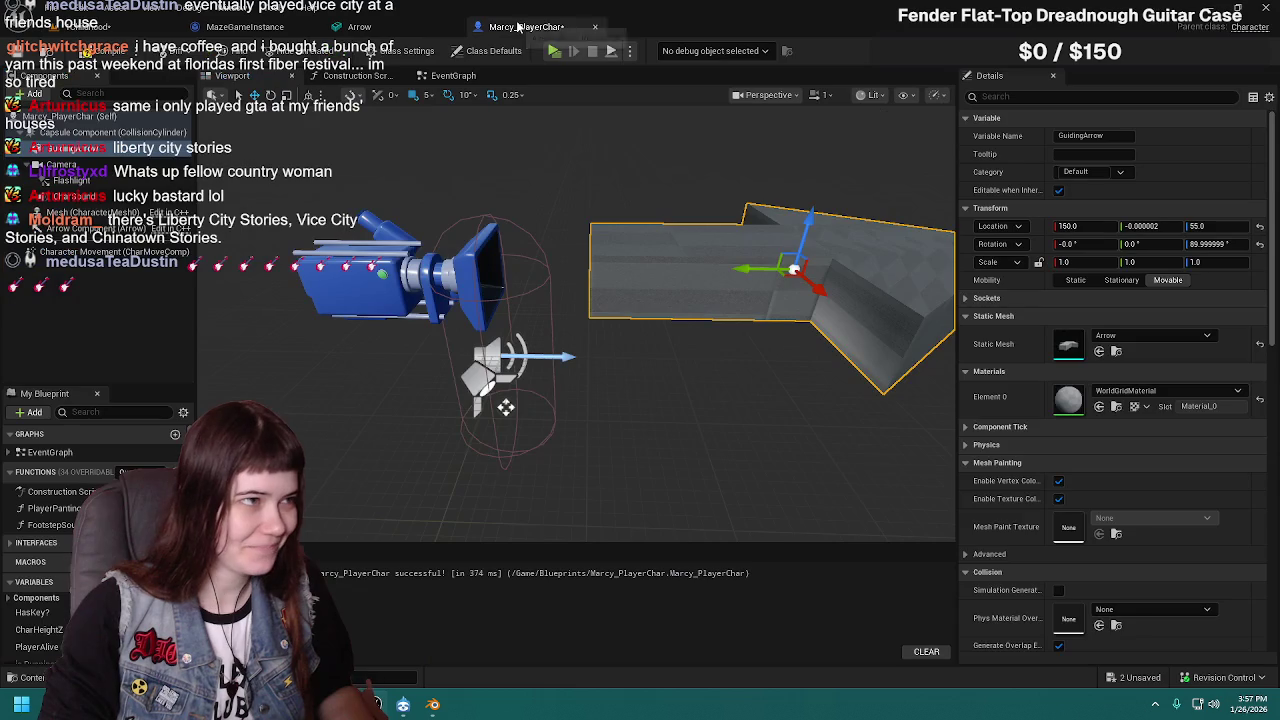
{"action": "left_click", "coordinate": [595, 27]}
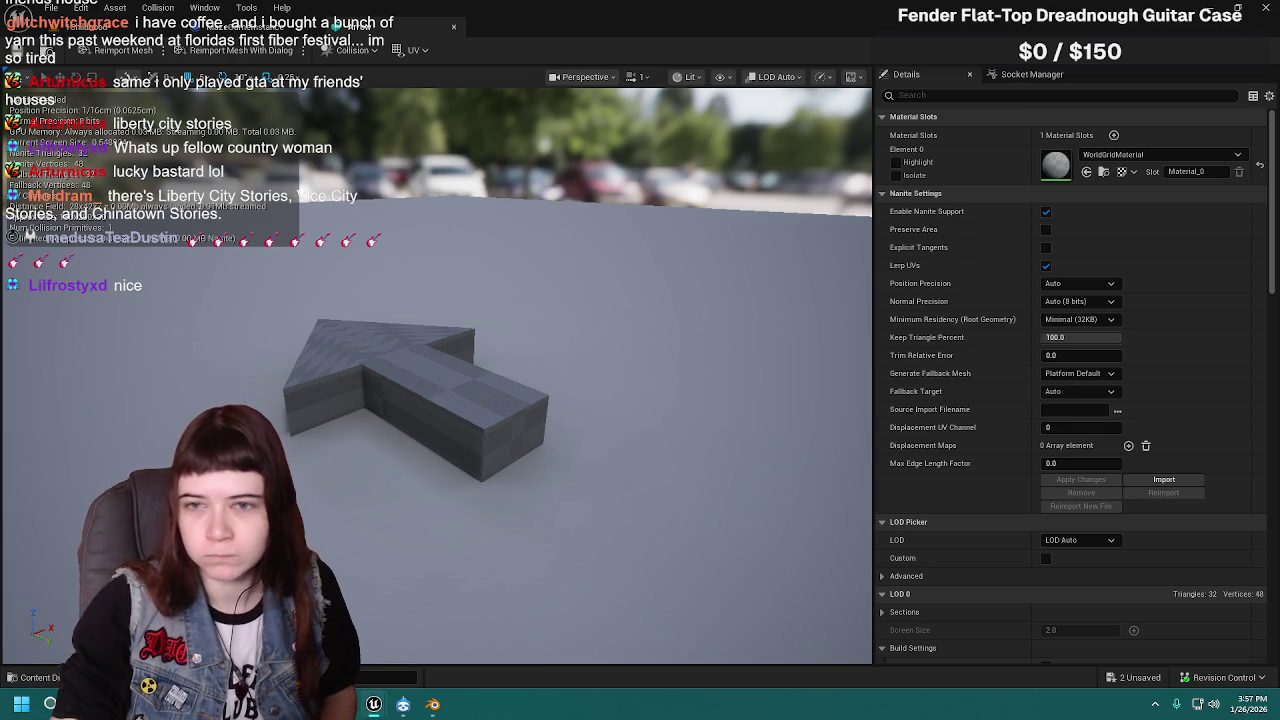
Save the 1Childhood level and fly the camera toward the PlayerCharacter.
{"action": "left_click", "coordinate": [273, 42]}
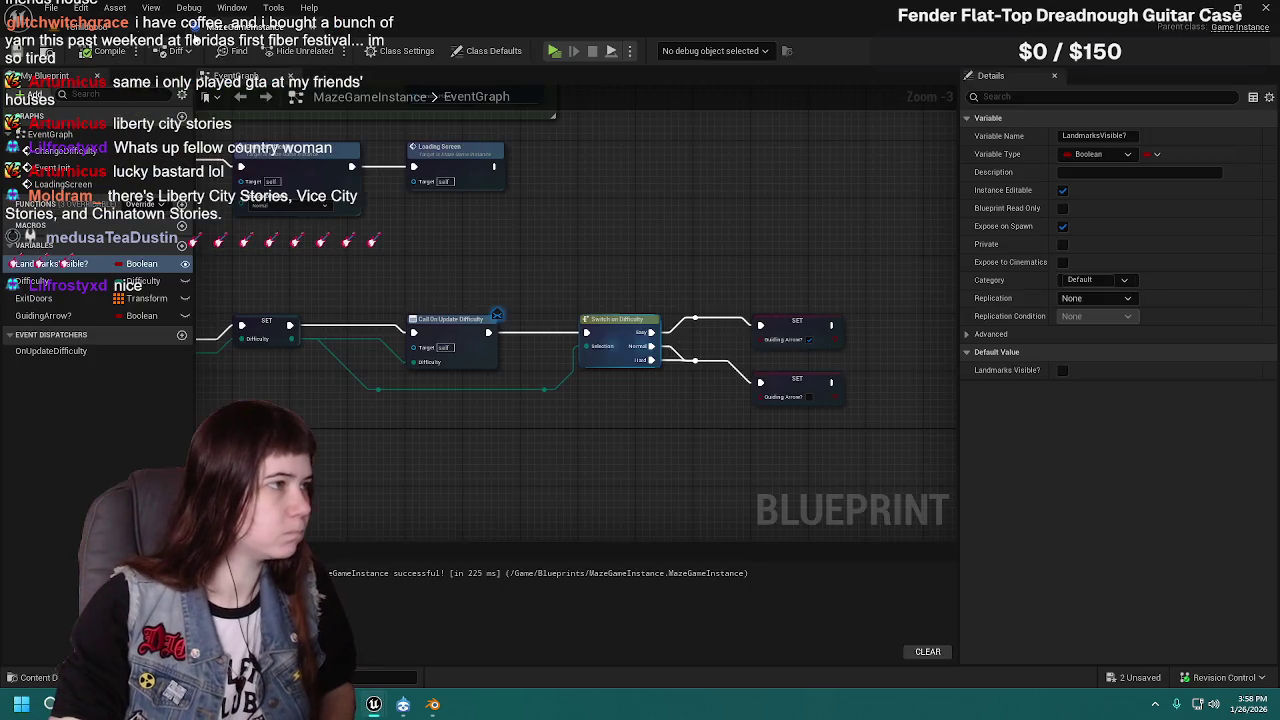
{"action": "left_click", "coordinate": [87, 33]}
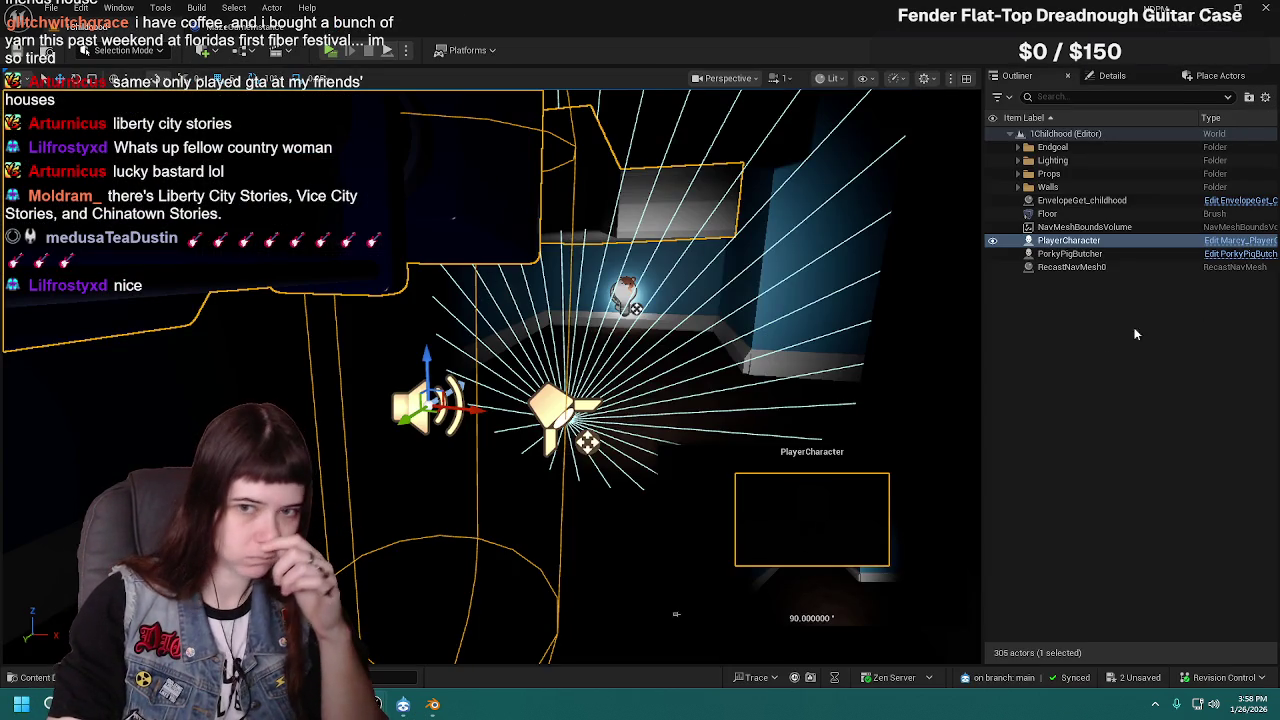
{"action": "key", "text": "ctrl+s"}
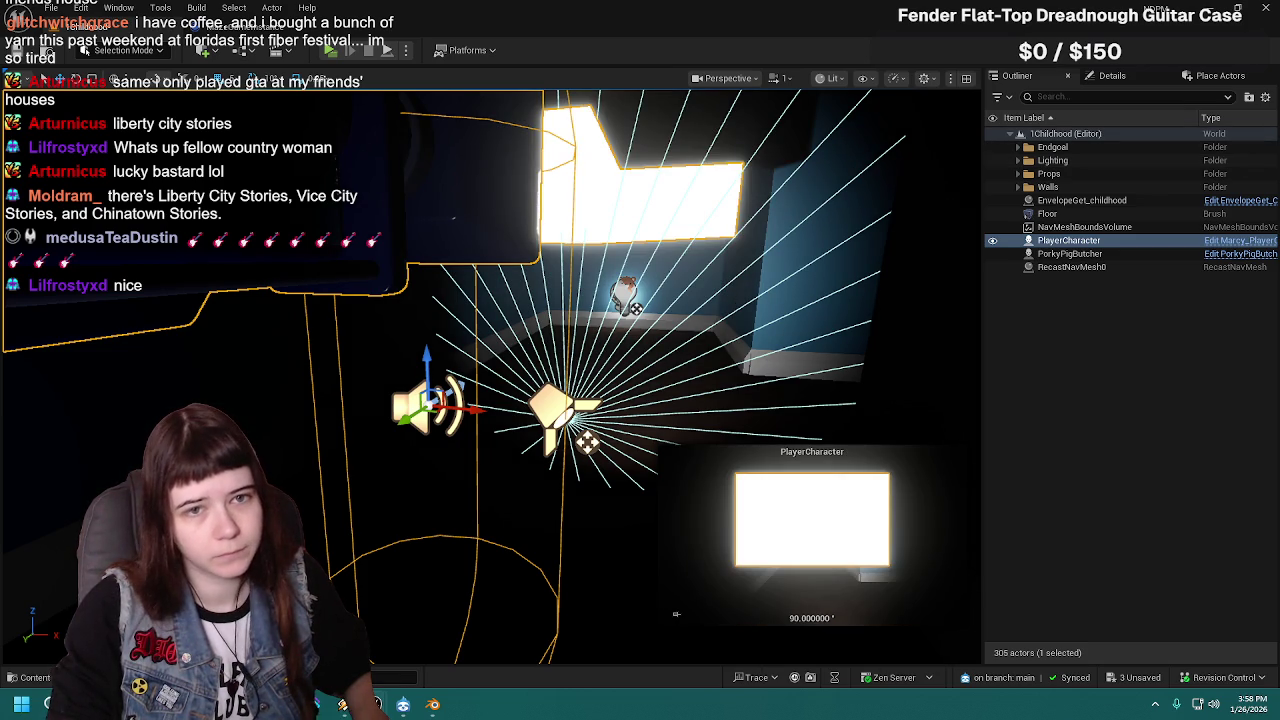
{"action": "mouse_move", "coordinate": [498, 340]}
{"action": "left_mouse_down"}
{"action": "mouse_move", "coordinate": [600, 395]}
{"action": "mouse_move", "coordinate": [966, 317]}
{"action": "left_mouse_up"}
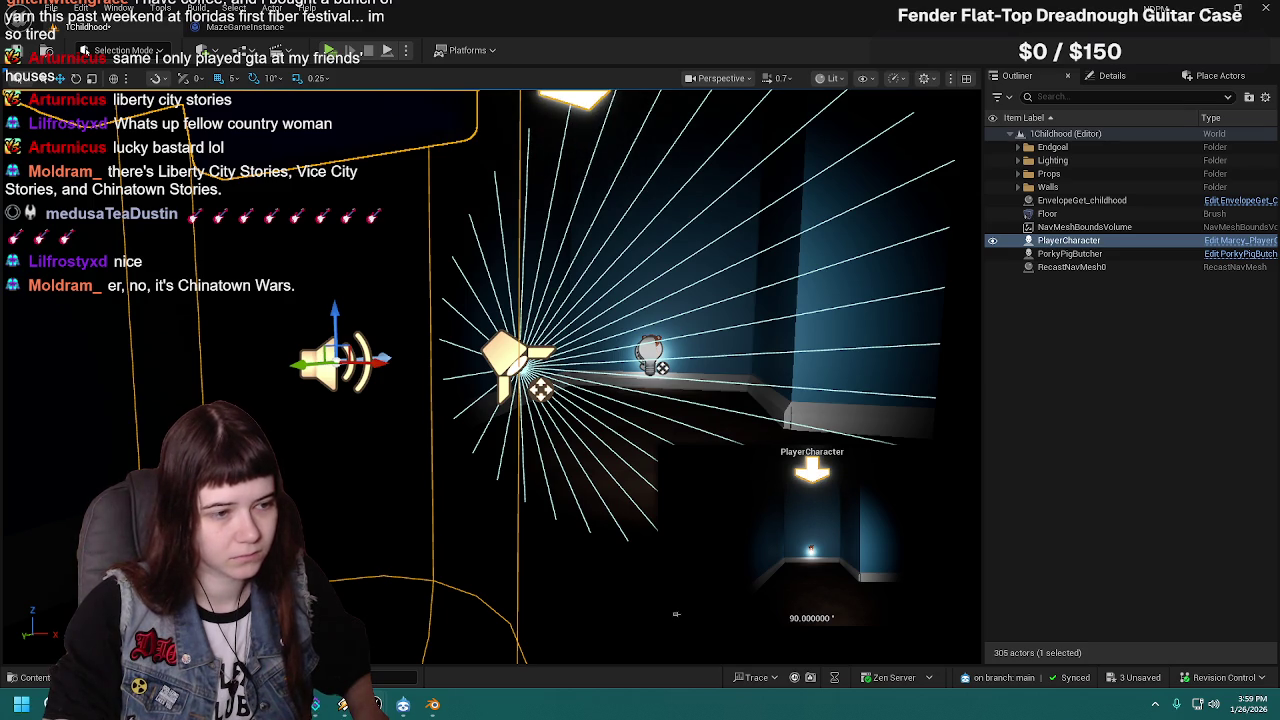
Save the level and check the Marcy_PlayerChar and MazeGameInstance tabs.
{"action": "key", "text": "ctrl+s"}
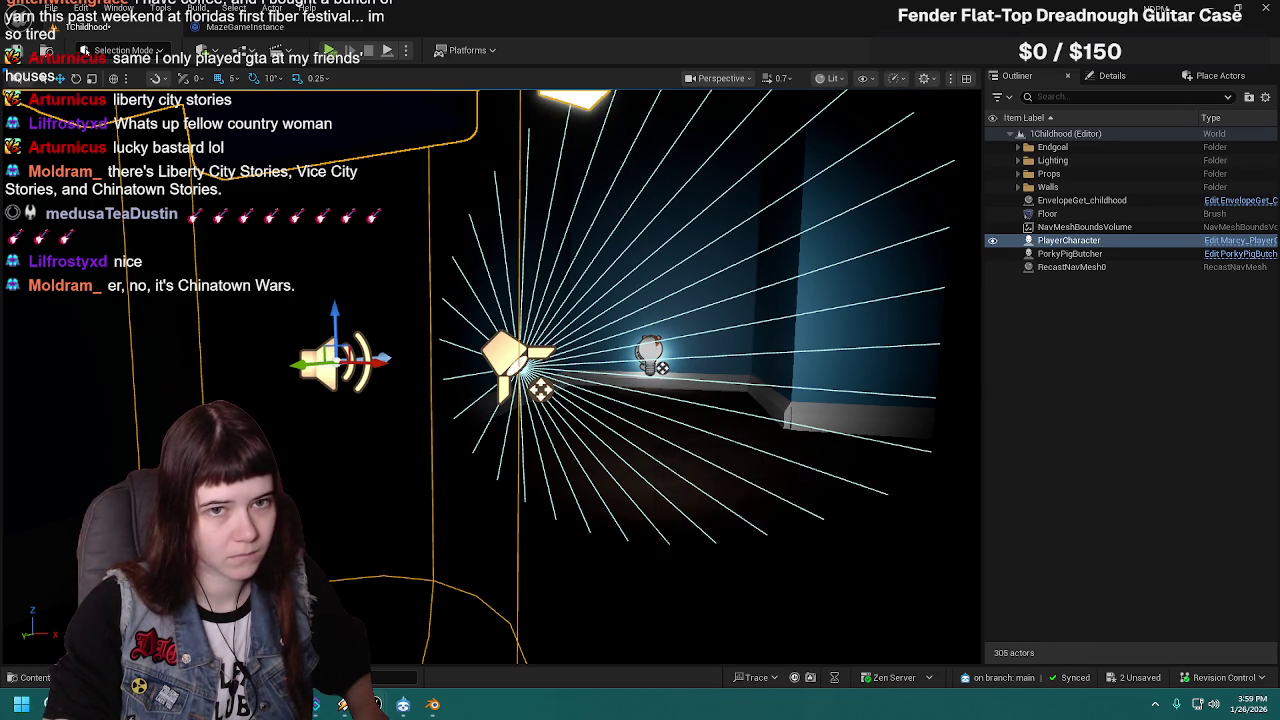
{"action": "key", "text": "ctrl+Tab"}
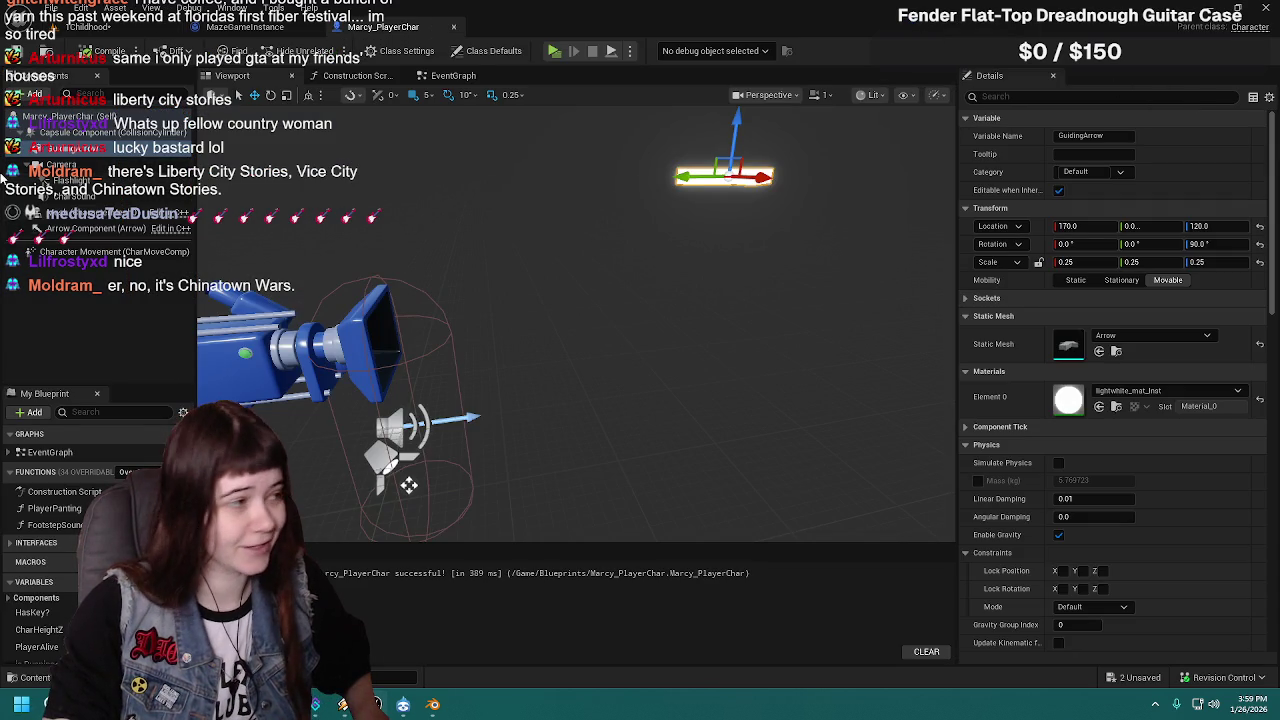
{"action": "left_click", "coordinate": [80, 28]}
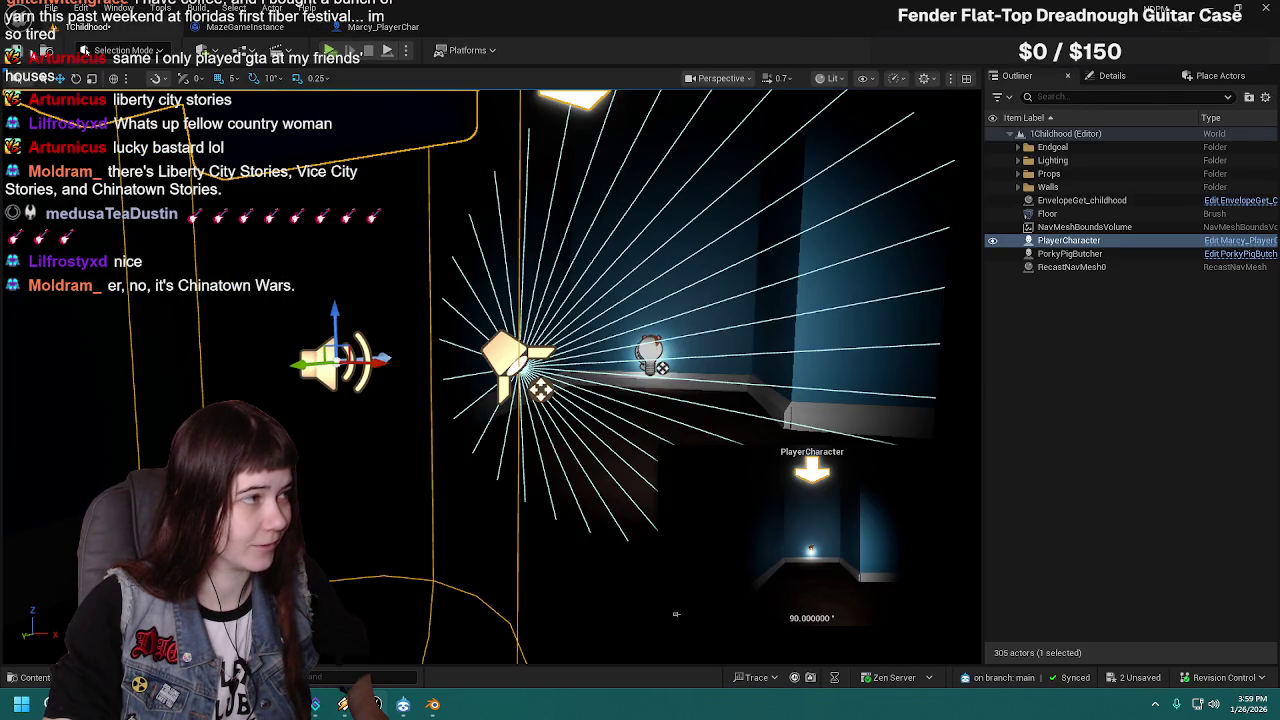
{"action": "left_click", "coordinate": [240, 28]}
{"action": "left_click", "coordinate": [378, 28]}
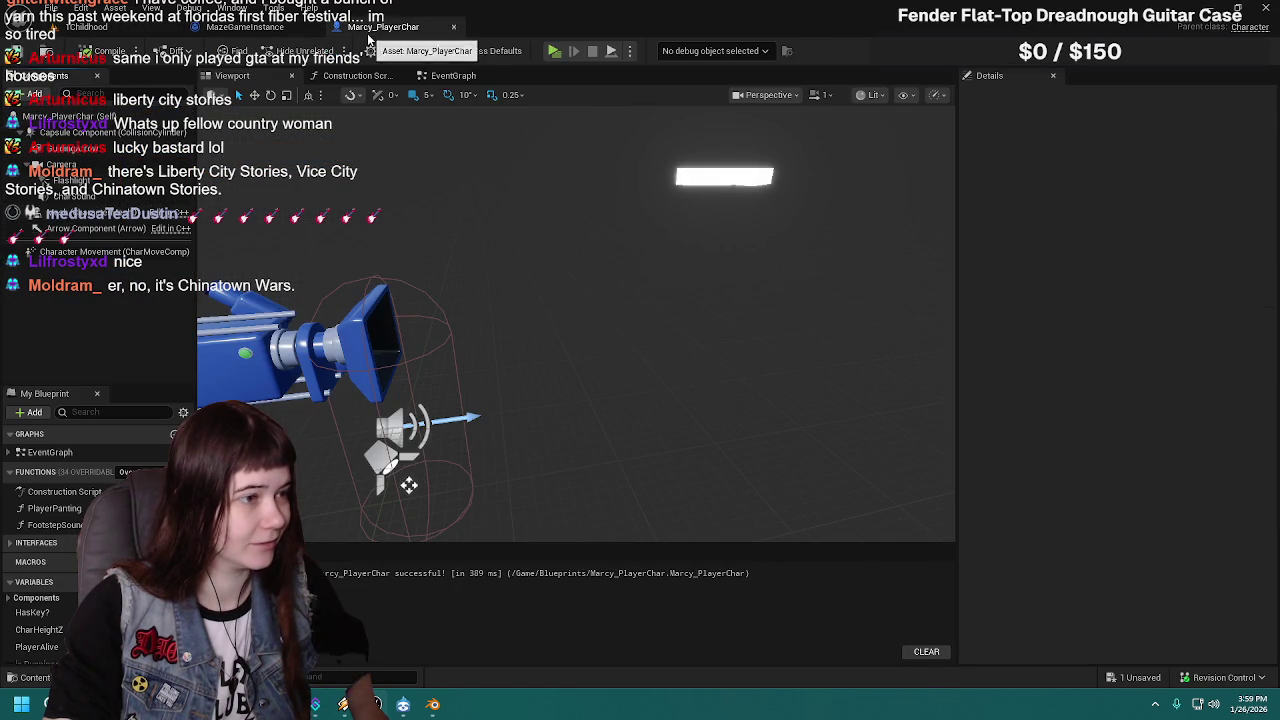
{"action": "left_click", "coordinate": [245, 28]}
{"action": "left_click", "coordinate": [85, 27]}
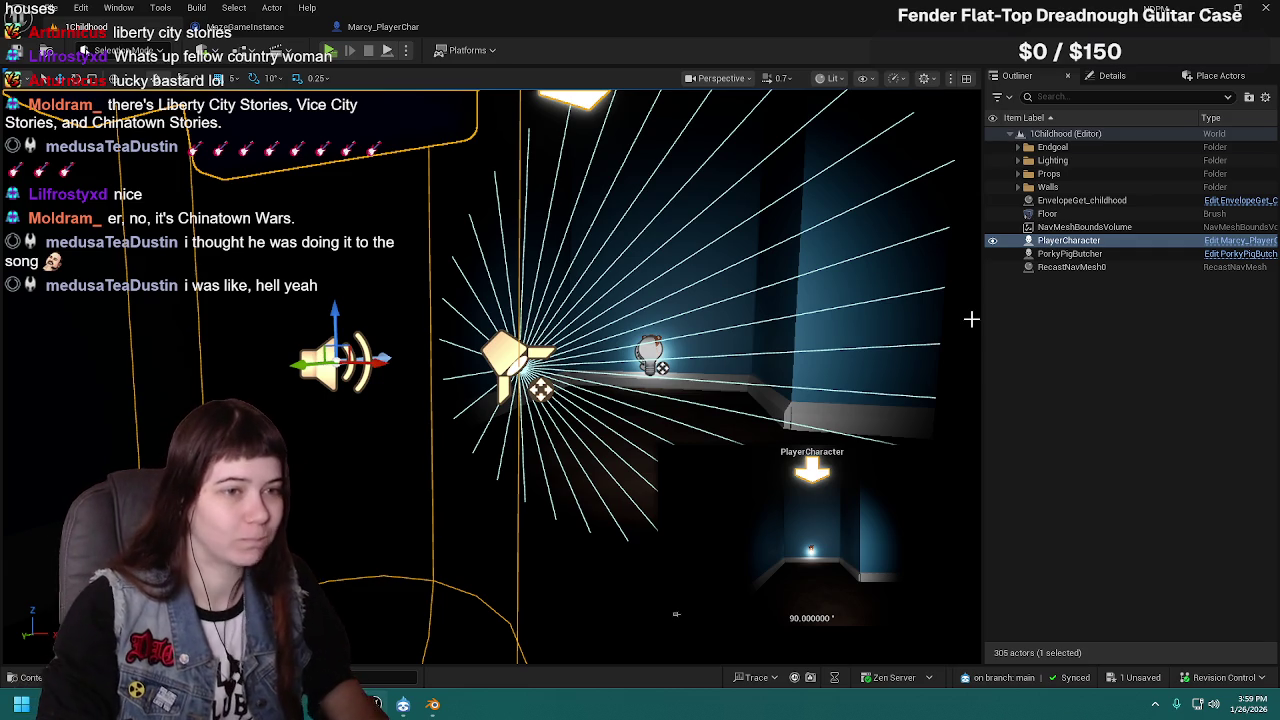
Reselect the PlayerCharacter in the level, then bring up the MazeGameInstance EventGraph.
{"action": "left_click", "coordinate": [953, 326]}
{"action": "mouse_move", "coordinate": [953, 326]}
{"action": "left_mouse_down"}
{"action": "mouse_move", "coordinate": [945, 280]}
{"action": "mouse_move", "coordinate": [930, 280]}
{"action": "mouse_move", "coordinate": [960, 295]}
{"action": "left_mouse_up"}
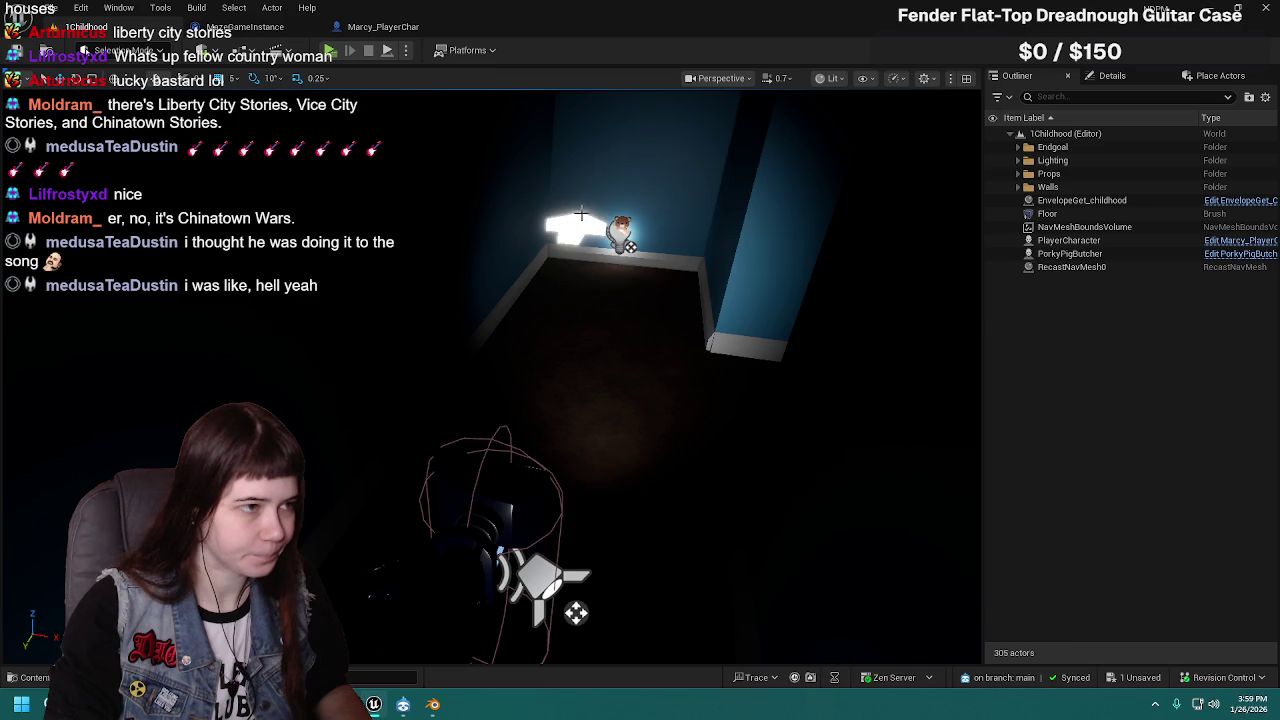
{"action": "left_click", "coordinate": [535, 575]}
{"action": "left_click", "coordinate": [250, 27]}
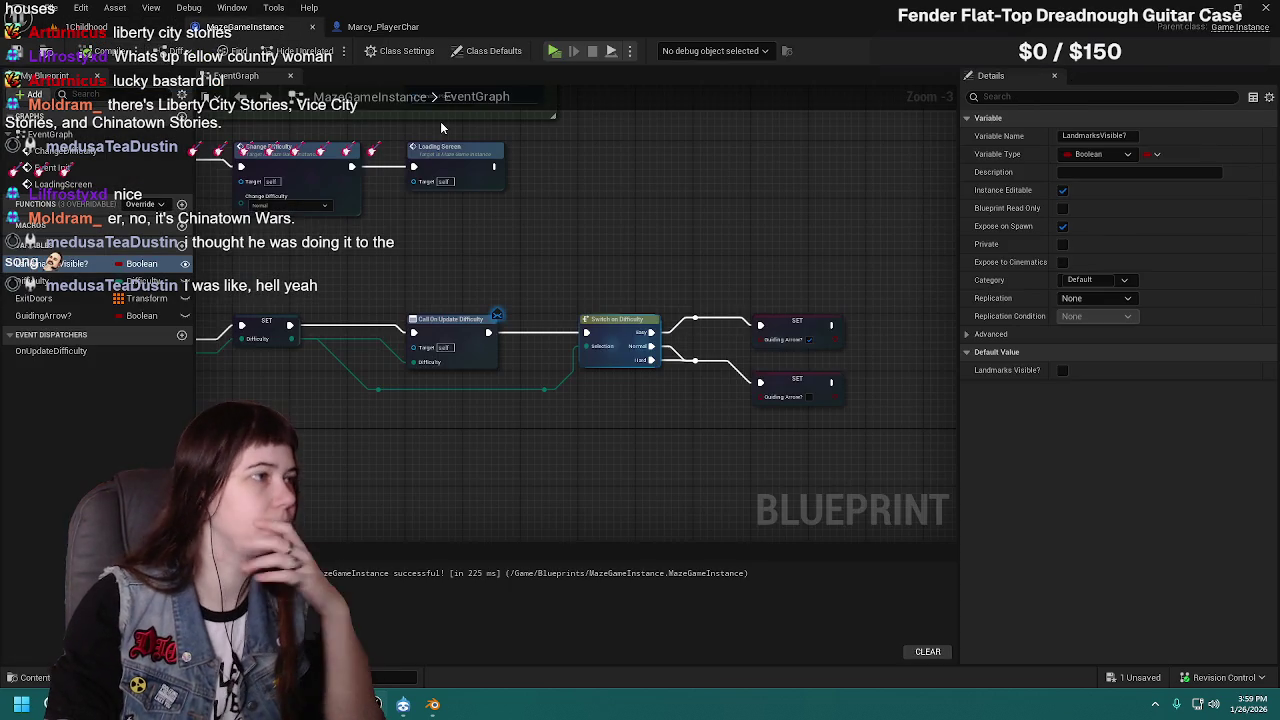
{"action": "scroll", "coordinate": [386, 287], "scroll_direction": "down", "scroll_amount": 2}
{"action": "scroll", "coordinate": [532, 340], "scroll_direction": "up", "scroll_amount": 2}
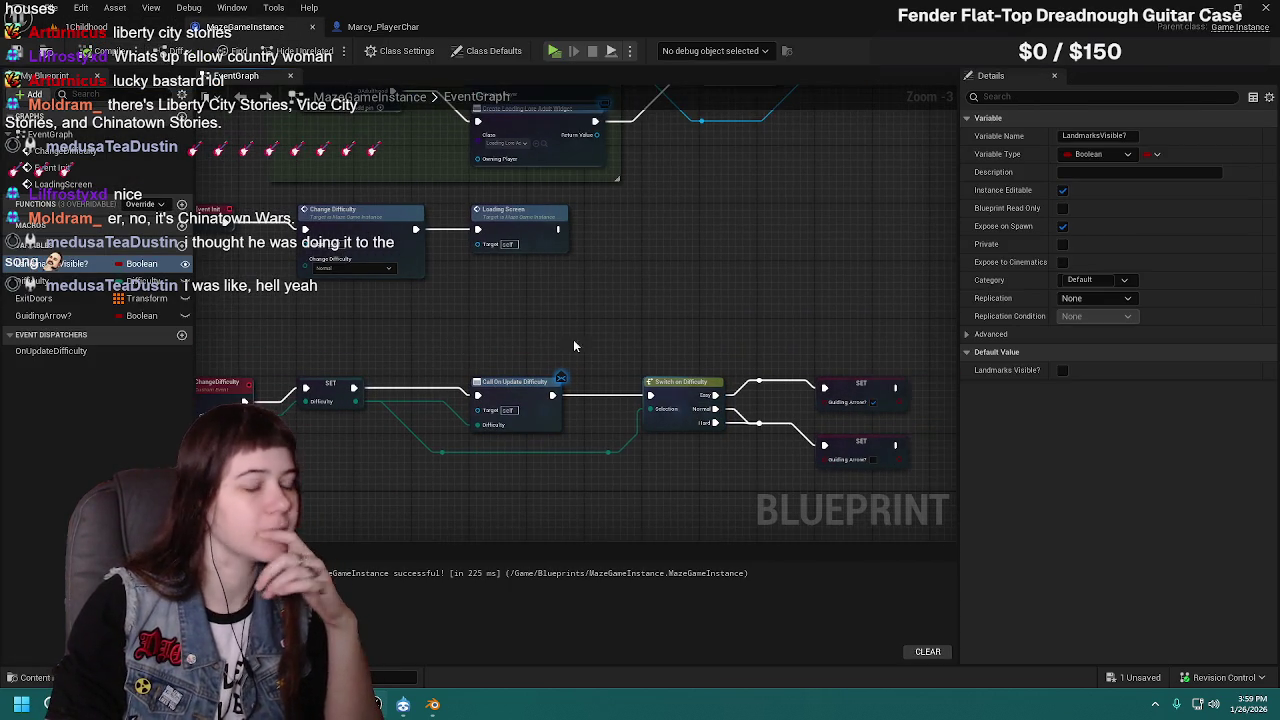
{"action": "scroll", "coordinate": [580, 264], "scroll_direction": "down", "scroll_amount": 3}
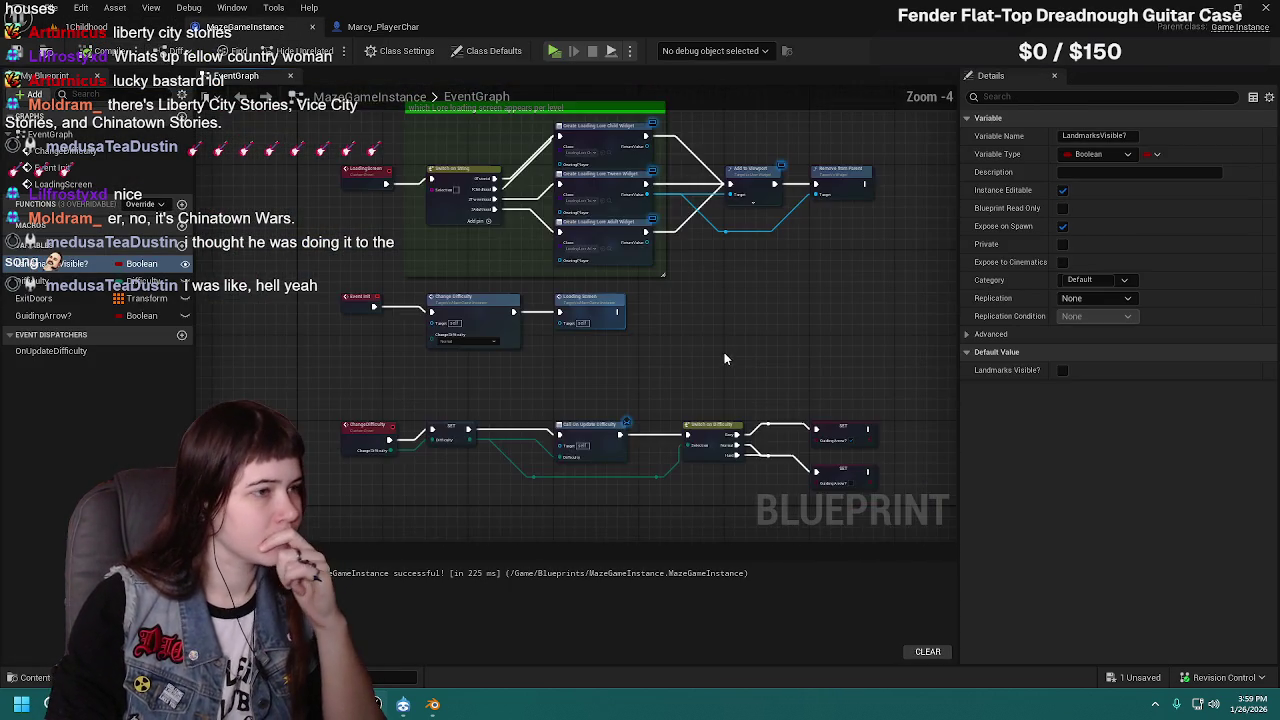
{"action": "scroll", "coordinate": [686, 331], "scroll_direction": "up", "scroll_amount": 2}
{"action": "left_click", "coordinate": [383, 27]}
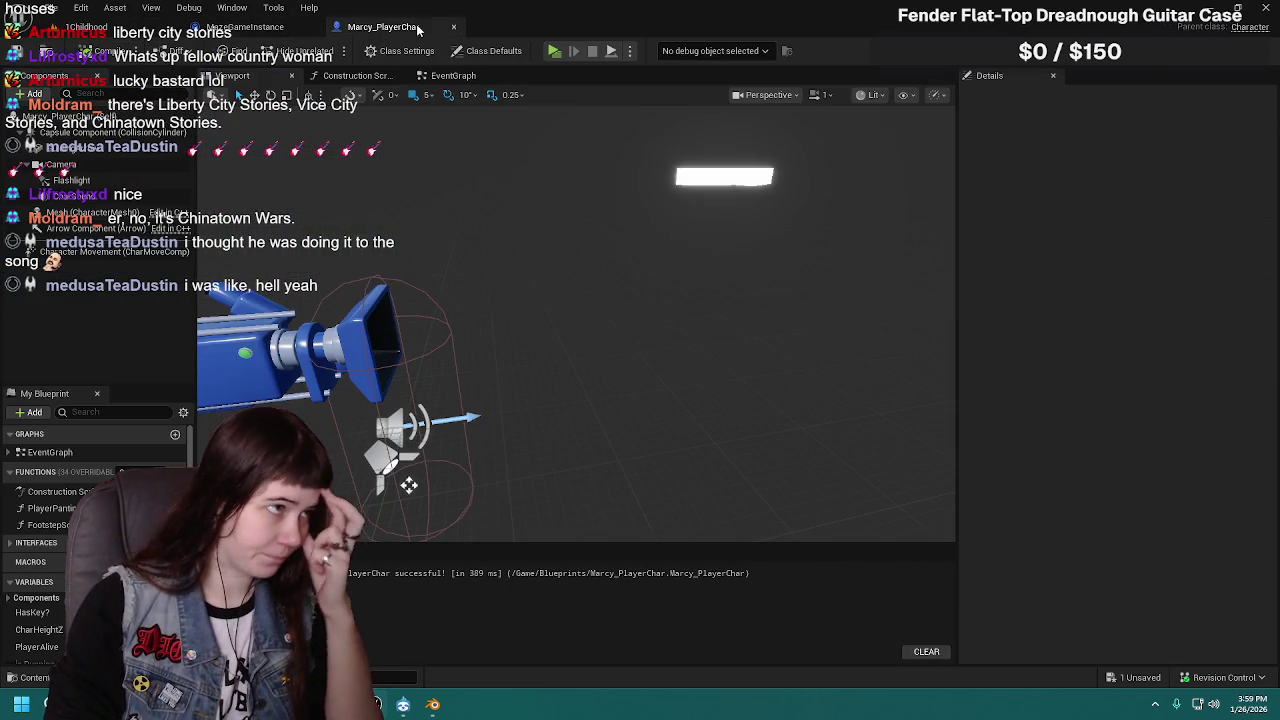
{"action": "left_click", "coordinate": [453, 75]}
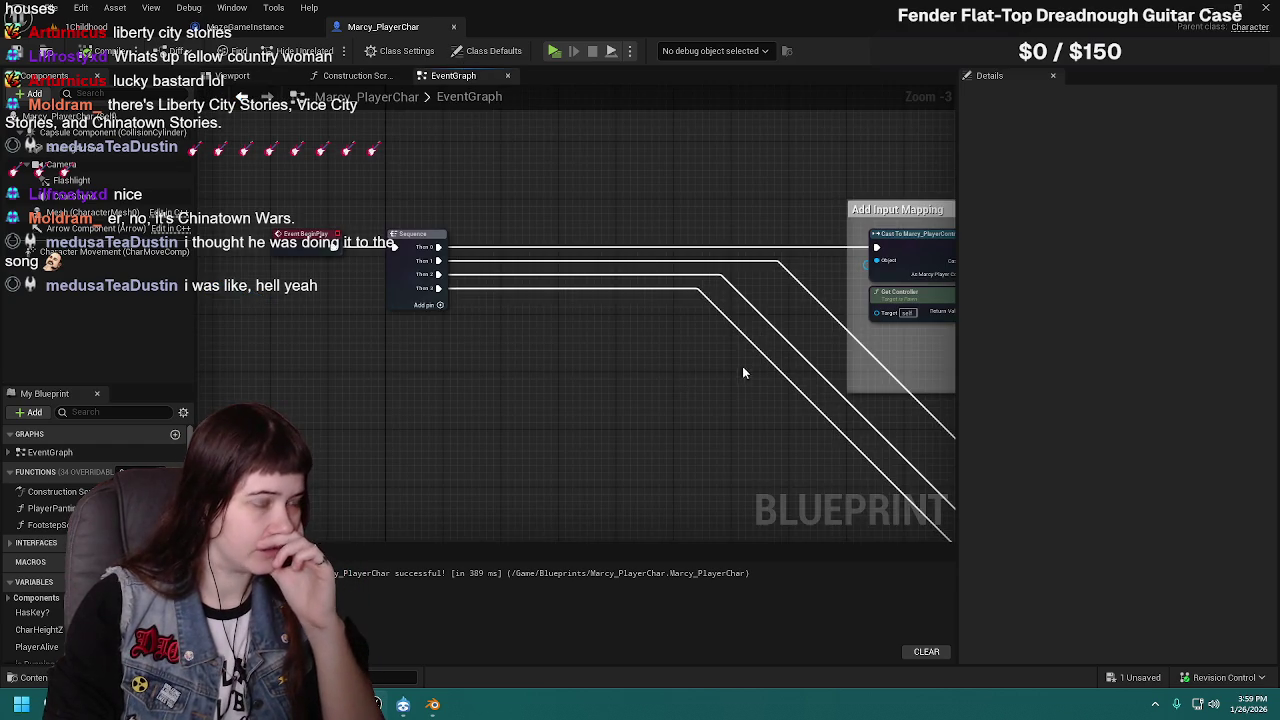
{"action": "scroll", "coordinate": [754, 376], "scroll_direction": "down", "scroll_amount": 3}
{"action": "scroll", "coordinate": [545, 284], "scroll_direction": "up", "scroll_amount": 3}
{"action": "scroll", "coordinate": [508, 272], "scroll_direction": "down", "scroll_amount": 2}
{"action": "scroll", "coordinate": [631, 330], "scroll_direction": "up", "scroll_amount": 2}
{"action": "scroll", "coordinate": [478, 315], "scroll_direction": "down", "scroll_amount": 2}
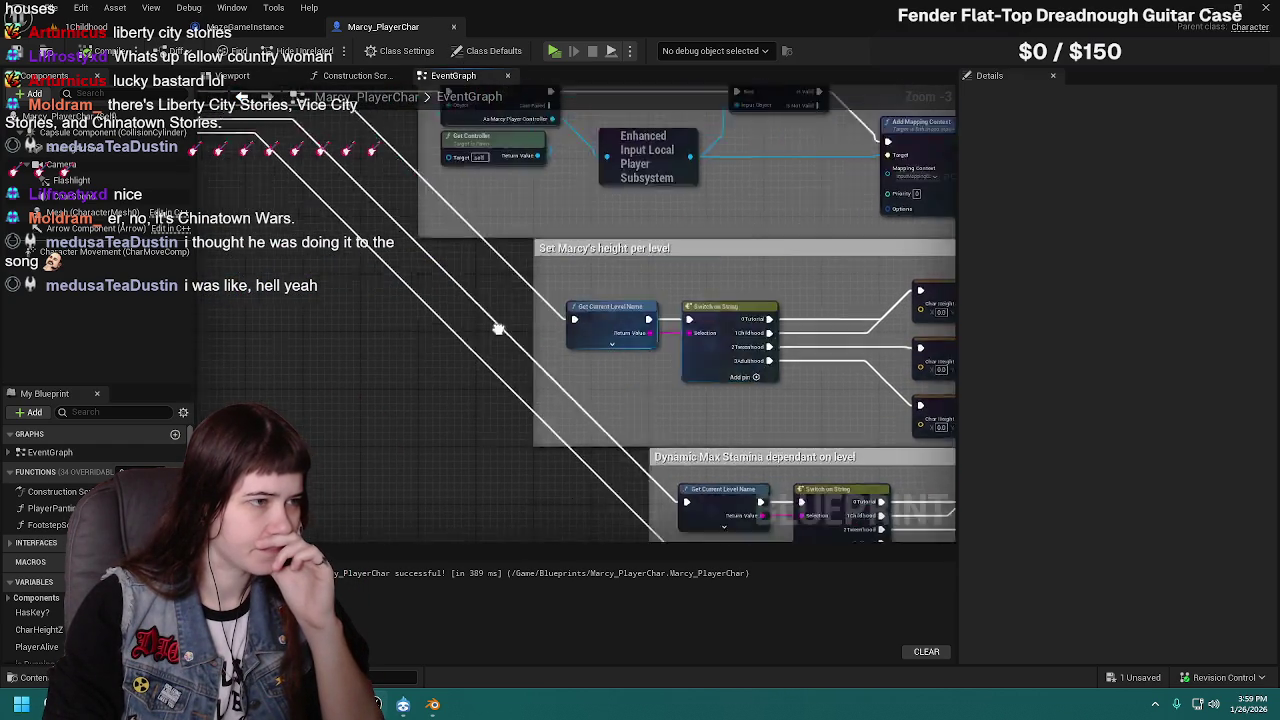
{"action": "scroll", "coordinate": [532, 347], "scroll_direction": "up", "scroll_amount": 2}
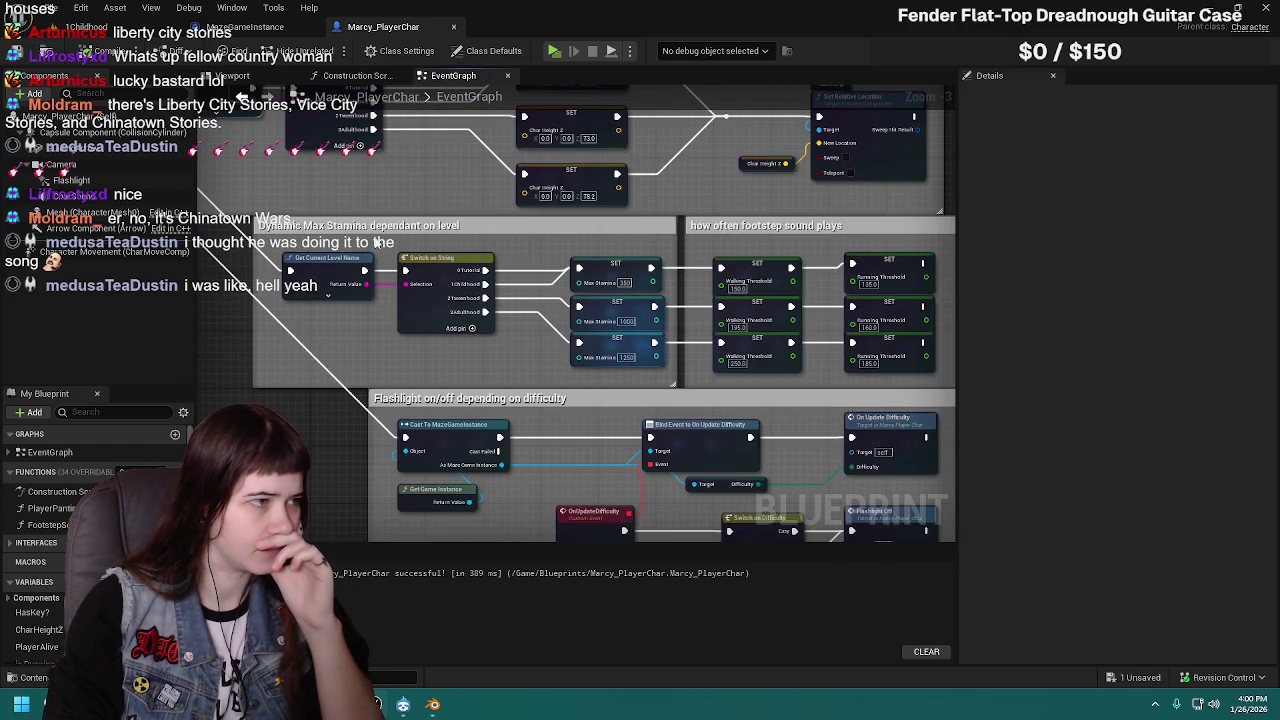
{"action": "scroll", "coordinate": [677, 268], "scroll_direction": "down", "scroll_amount": 2}
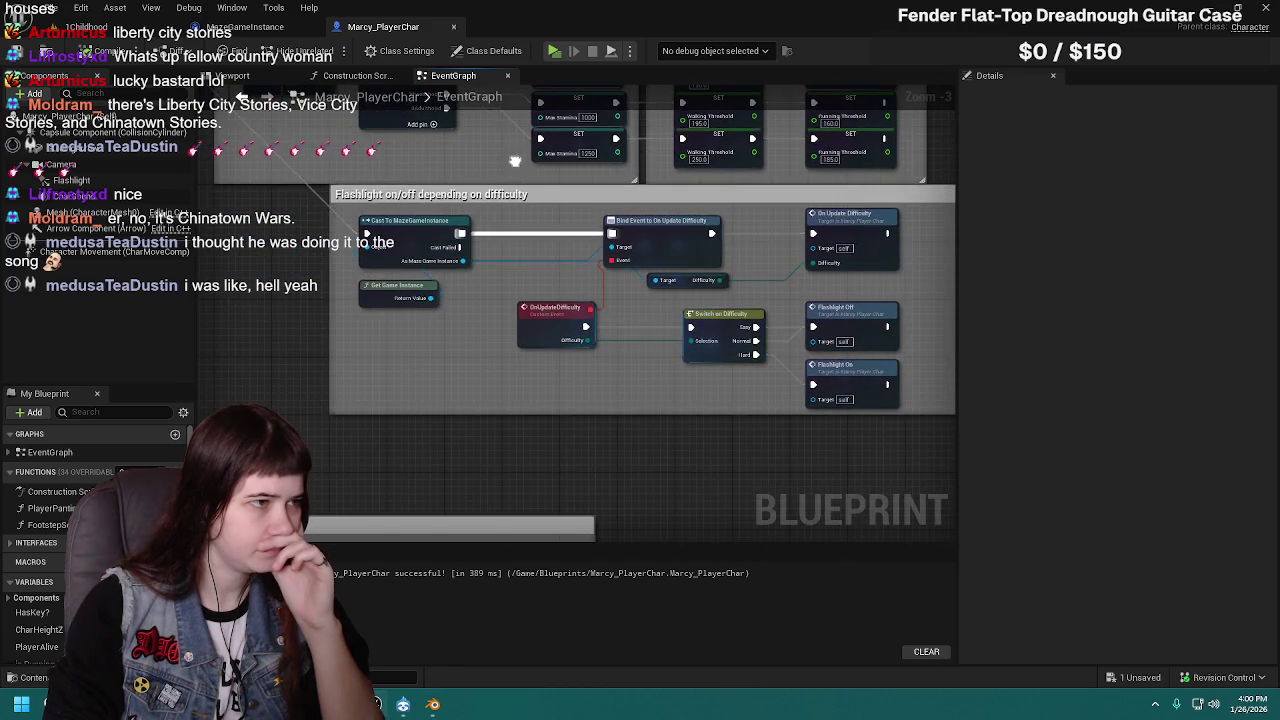
{"action": "scroll", "coordinate": [432, 154], "scroll_direction": "up", "scroll_amount": 2}
{"action": "scroll", "coordinate": [432, 154], "scroll_direction": "down", "scroll_amount": 1}
{"action": "scroll", "coordinate": [550, 280], "scroll_direction": "up", "scroll_amount": 1}
{"action": "right_click", "coordinate": [672, 311]}
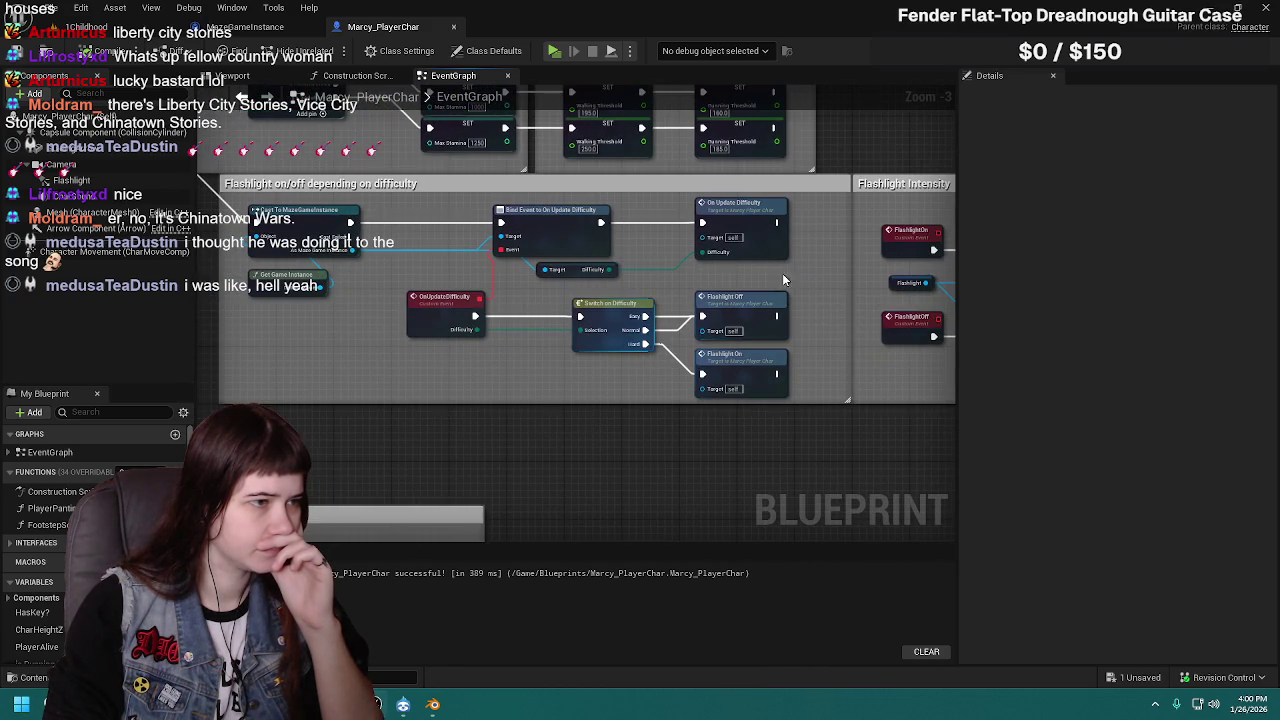
{"action": "right_click", "coordinate": [485, 400]}
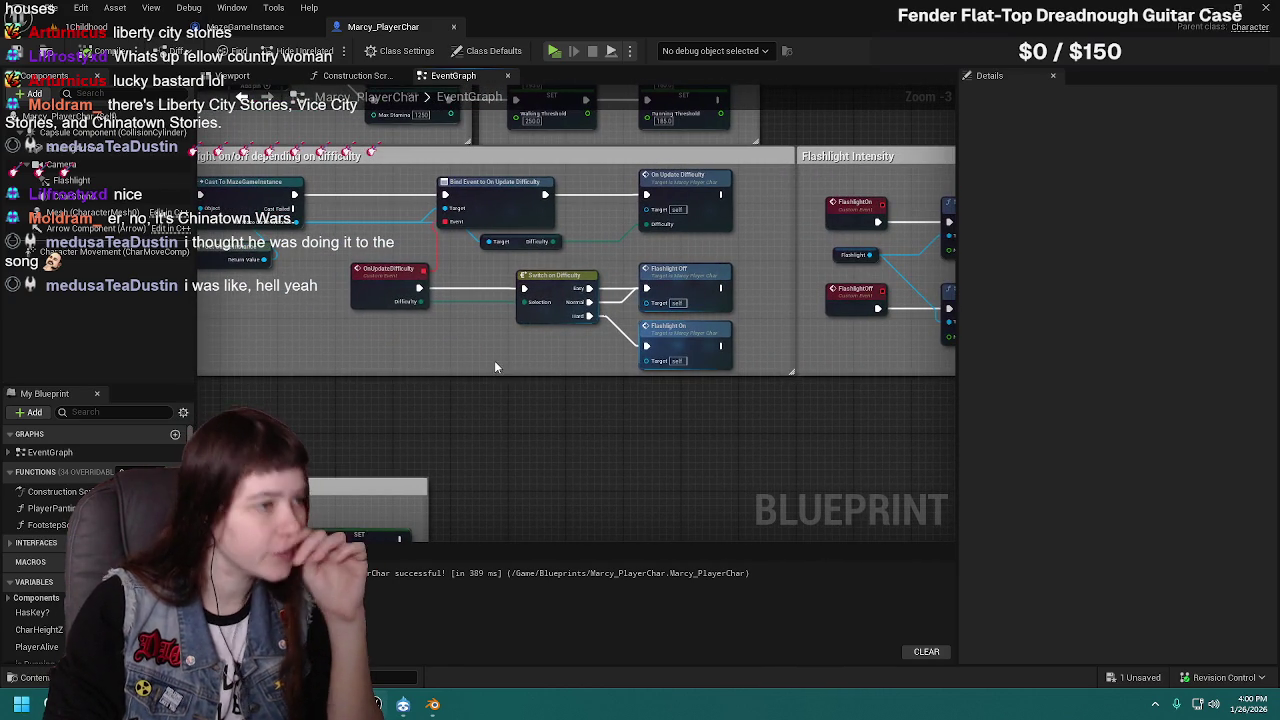
{"action": "right_click", "coordinate": [469, 357]}
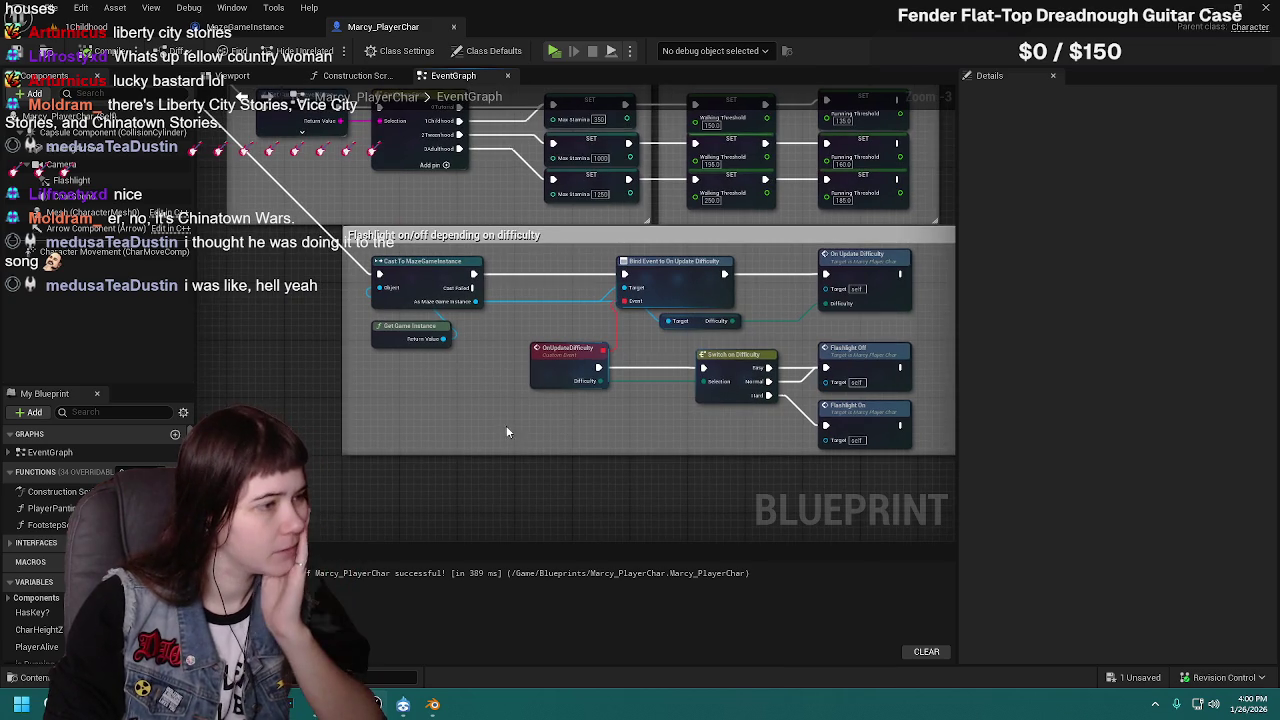
{"action": "right_click", "coordinate": [507, 426]}
{"action": "right_click", "coordinate": [470, 357]}
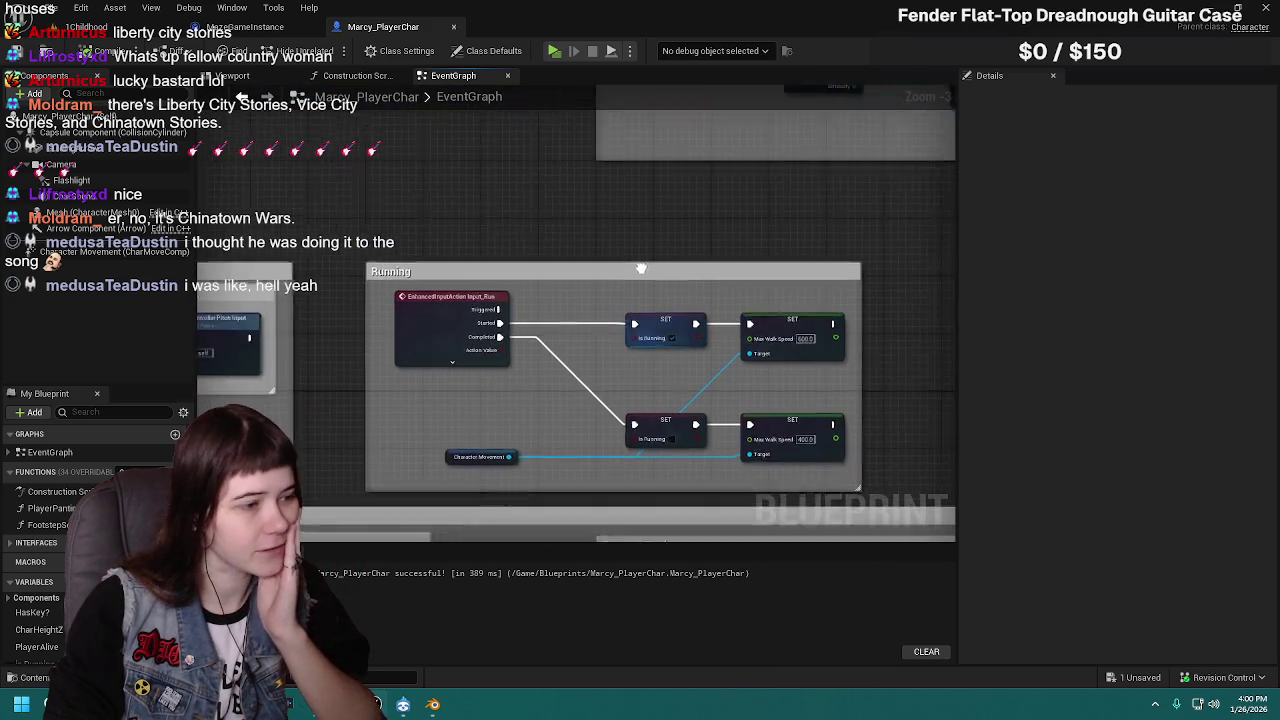
{"action": "scroll", "coordinate": [645, 267], "scroll_direction": "down", "scroll_amount": 2}
{"action": "right_click", "coordinate": [691, 334]}
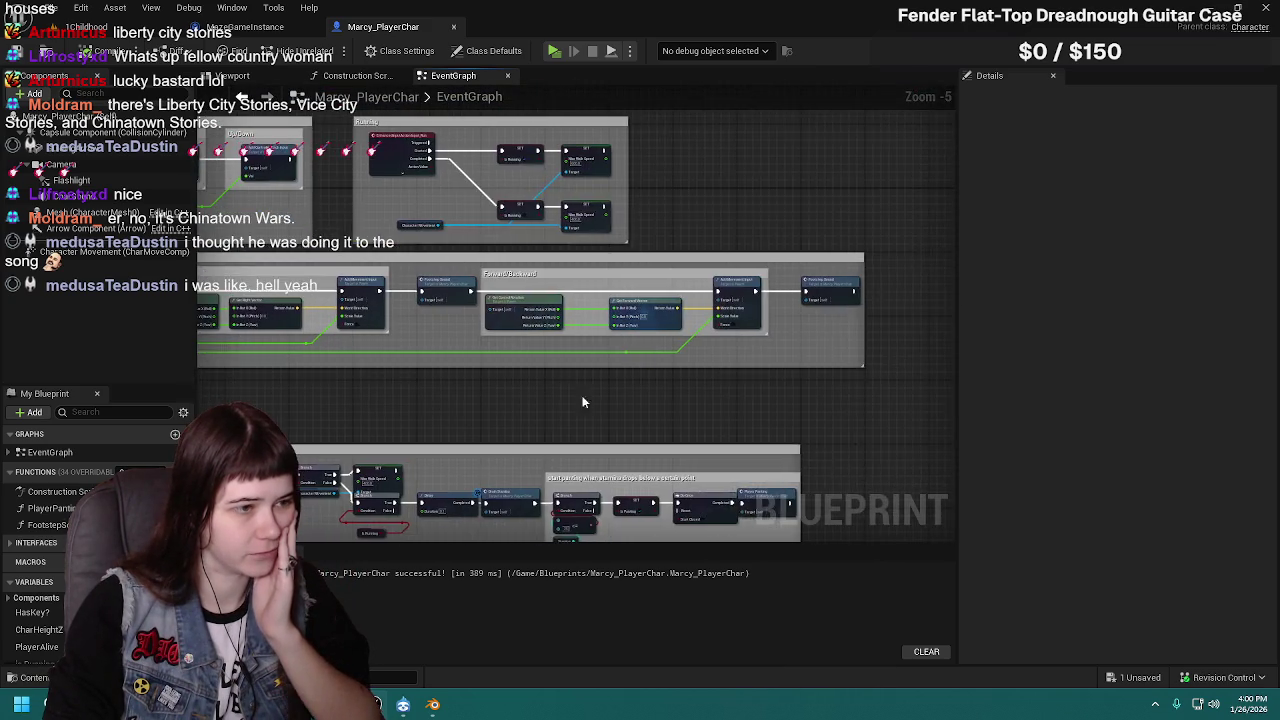
{"action": "scroll", "coordinate": [618, 289], "scroll_direction": "up", "scroll_amount": 3}
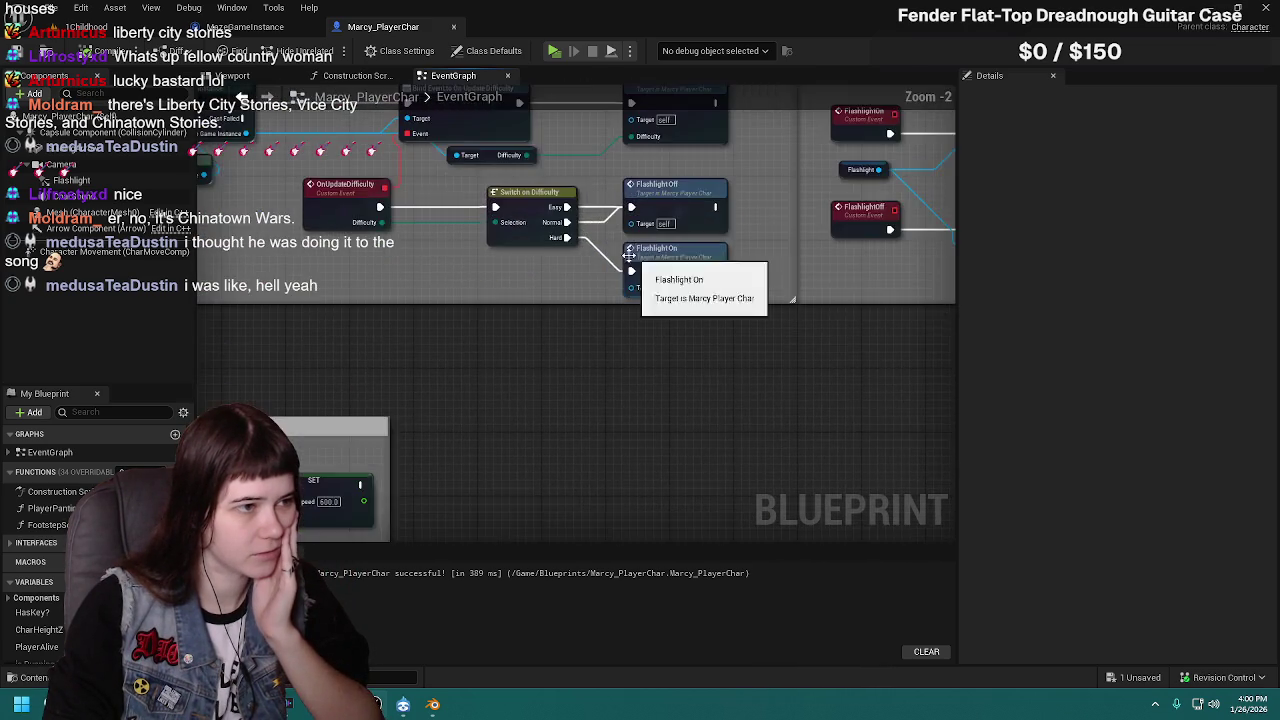
{"action": "right_click", "coordinate": [640, 437]}
{"action": "left_click_drag", "start_coordinate": [586, 416], "coordinate": [587, 387]}
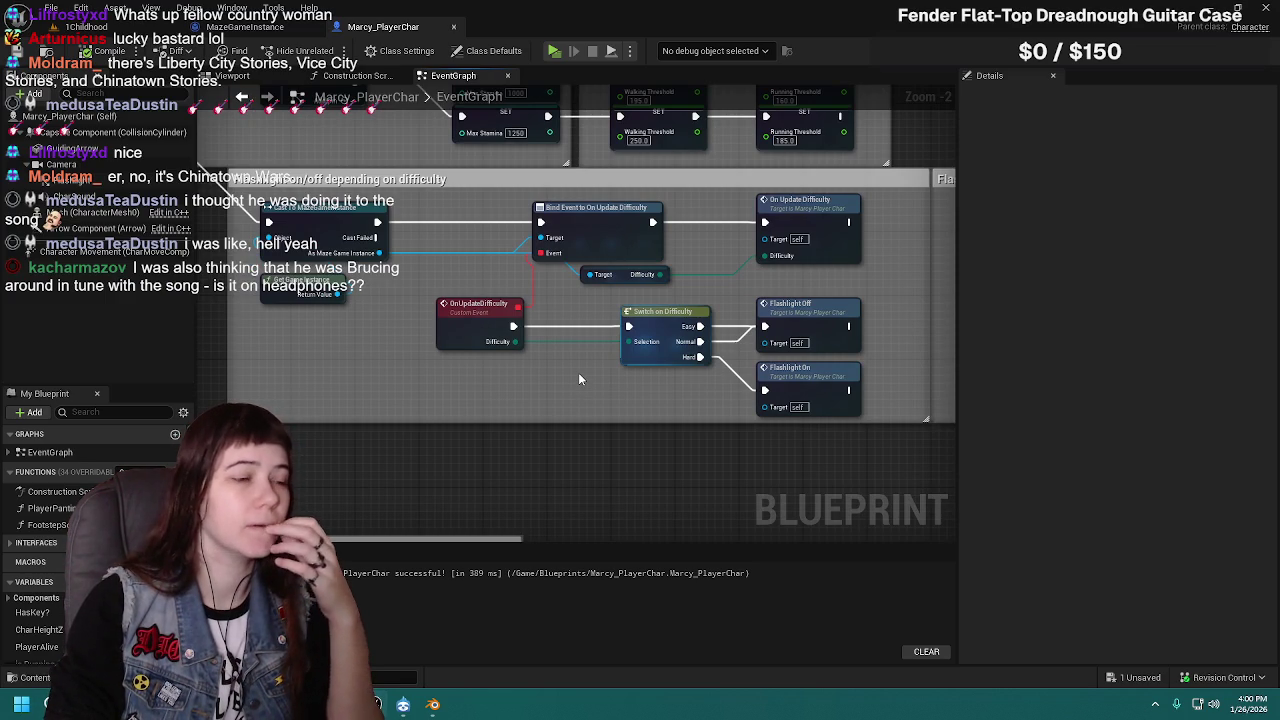
{"action": "left_click_drag", "start_coordinate": [584, 377], "coordinate": [508, 372]}
{"action": "left_click_drag", "start_coordinate": [740, 449], "coordinate": [607, 432]}
{"action": "mouse_move", "coordinate": [687, 381]}
{"action": "left_mouse_down"}
{"action": "mouse_move", "coordinate": [497, 447]}
{"action": "mouse_move", "coordinate": [606, 455]}
{"action": "left_mouse_up"}
{"action": "scroll", "coordinate": [550, 455], "scroll_direction": "down", "scroll_amount": 1}
{"action": "mouse_move", "coordinate": [508, 462]}
{"action": "left_mouse_down"}
{"action": "mouse_move", "coordinate": [617, 434]}
{"action": "mouse_move", "coordinate": [541, 436]}
{"action": "left_mouse_up"}
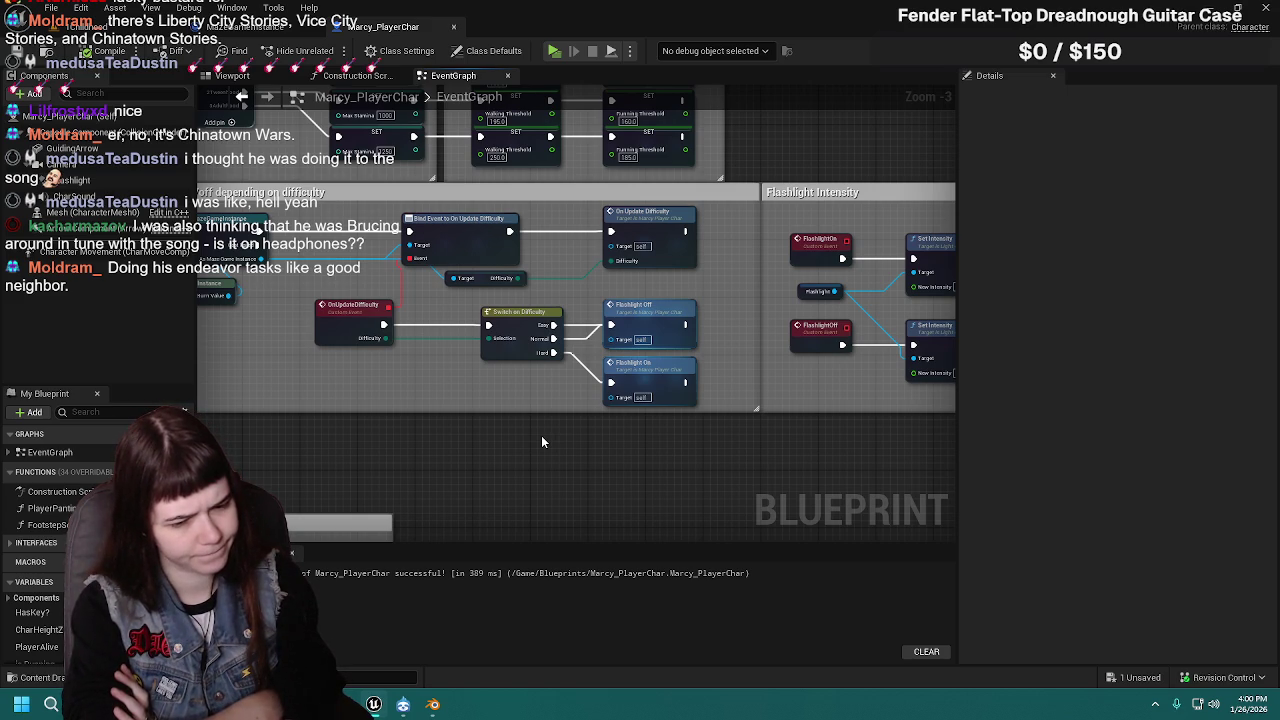
{"action": "left_click", "coordinate": [283, 27]}
Make GuidingArrow? Instance Editable in MazeGameInstance, then go back to the Marcy_PlayerChar event graph.
{"action": "scroll", "coordinate": [677, 269], "scroll_direction": "up", "scroll_amount": 2}
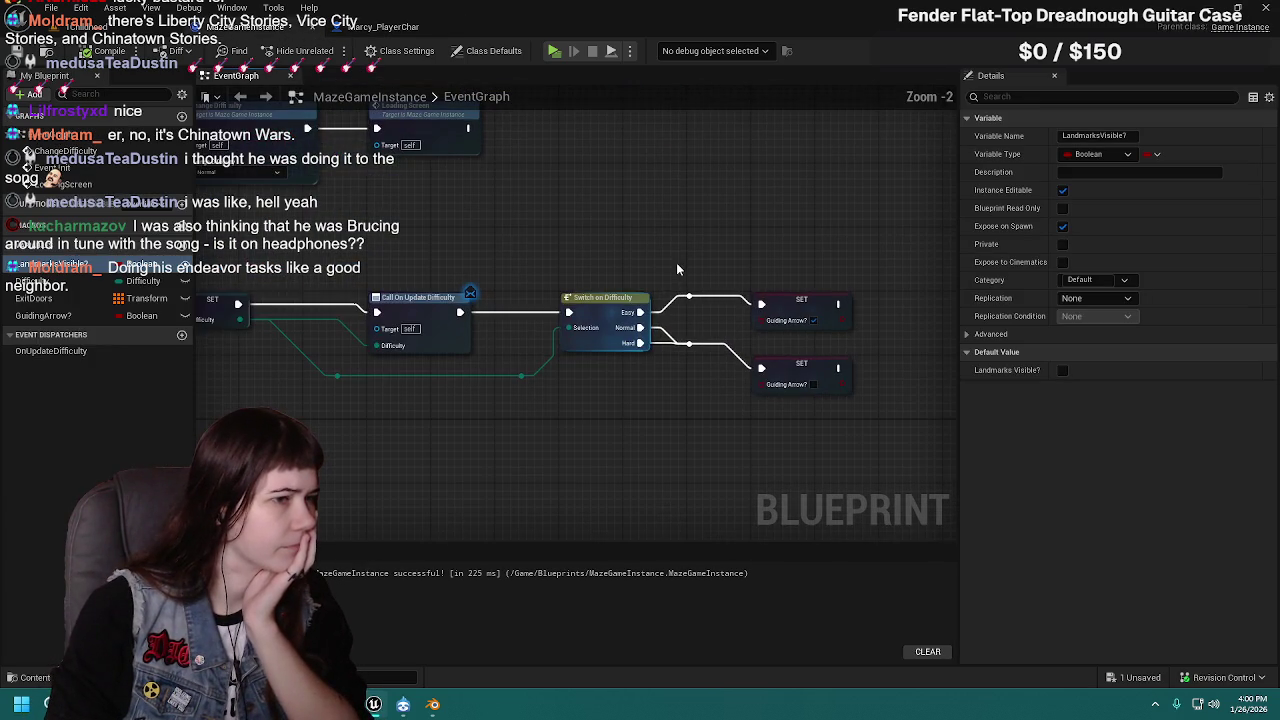
{"action": "mouse_move", "coordinate": [770, 265]}
{"action": "left_mouse_down"}
{"action": "mouse_move", "coordinate": [648, 261]}
{"action": "mouse_move", "coordinate": [608, 243]}
{"action": "left_mouse_up"}
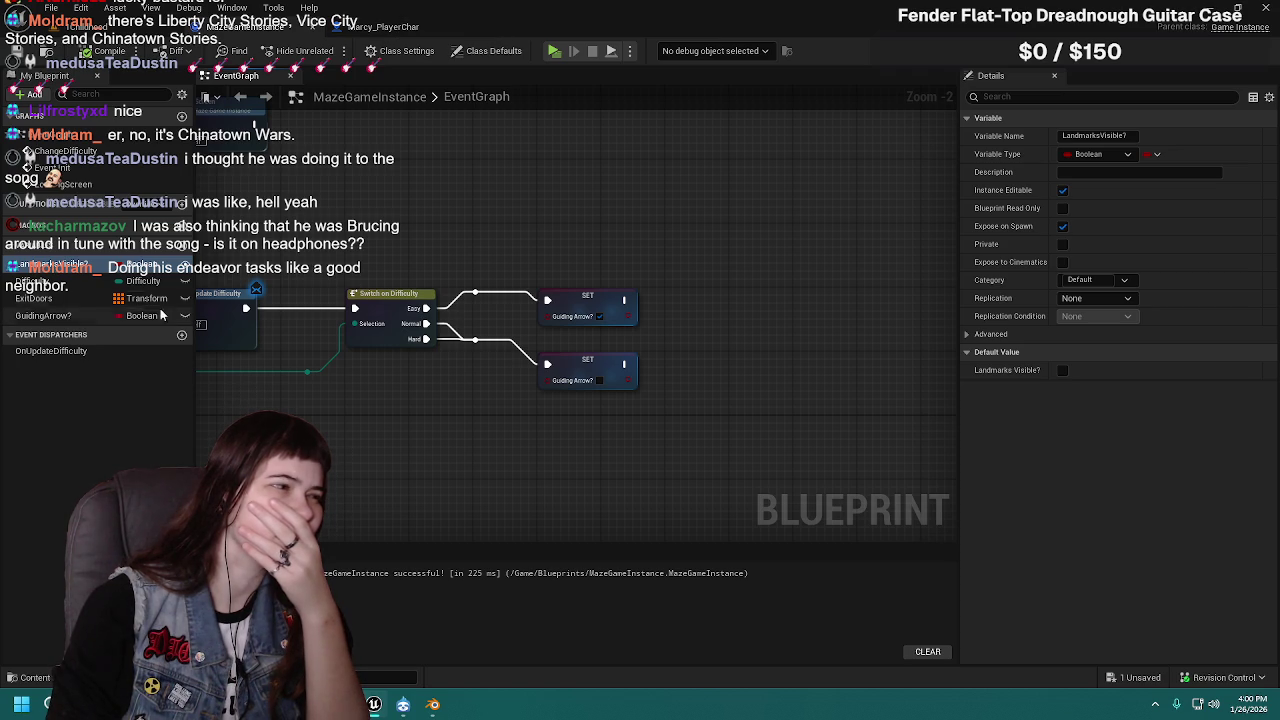
{"action": "left_click", "coordinate": [76, 316]}
{"action": "left_click", "coordinate": [185, 316]}
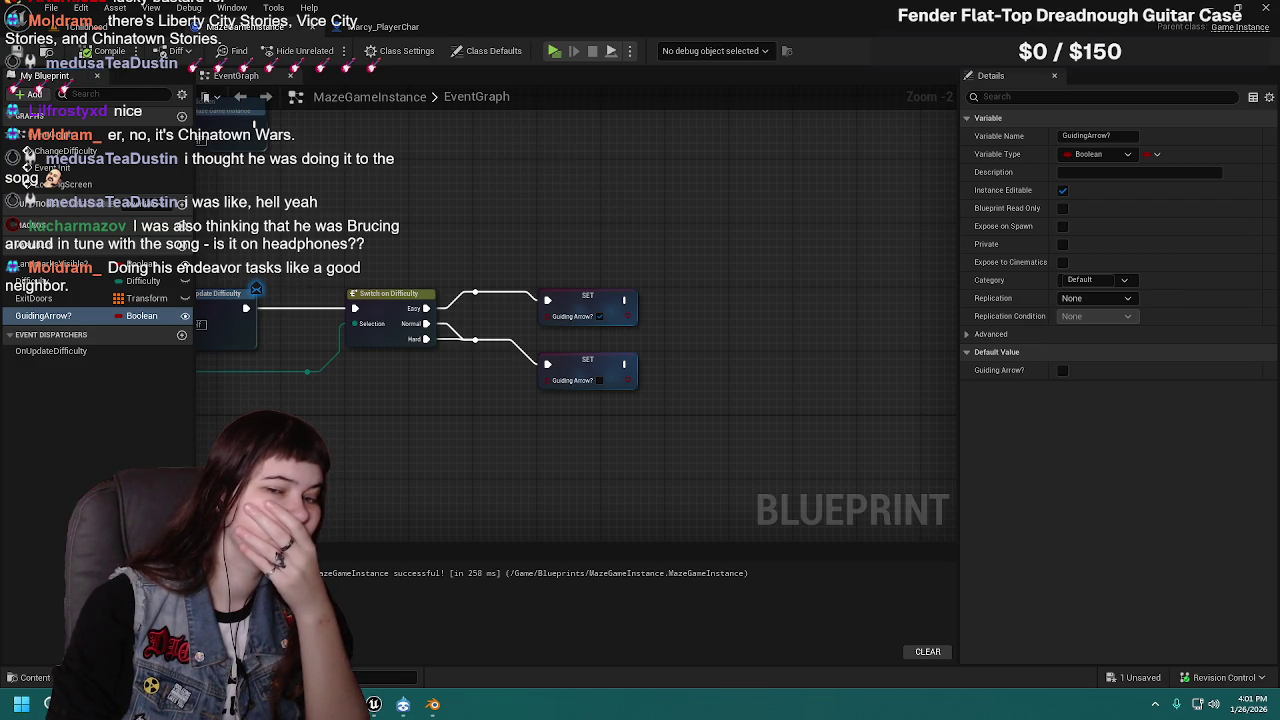
{"action": "left_click_drag", "start_coordinate": [600, 220], "coordinate": [726, 220]}
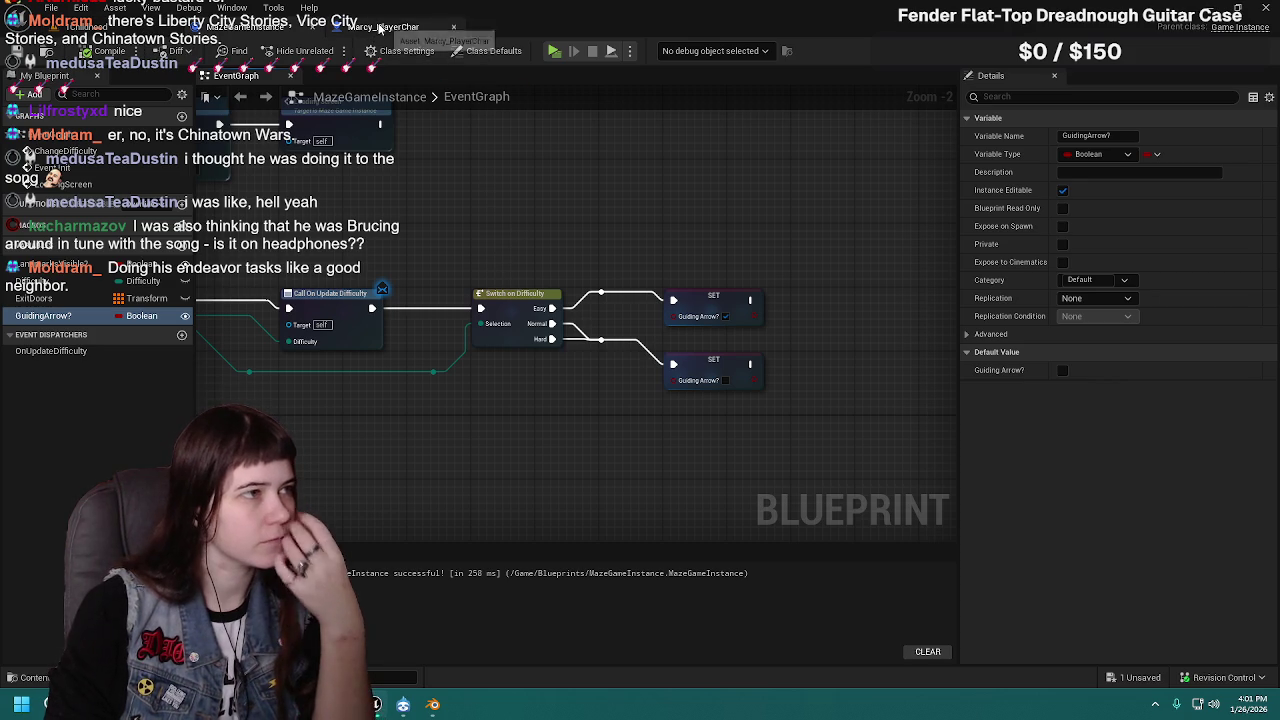
{"action": "left_click", "coordinate": [380, 27]}
{"action": "mouse_move", "coordinate": [571, 326]}
{"action": "left_mouse_down"}
{"action": "mouse_move", "coordinate": [474, 374]}
{"action": "mouse_move", "coordinate": [493, 361]}
{"action": "left_mouse_up"}
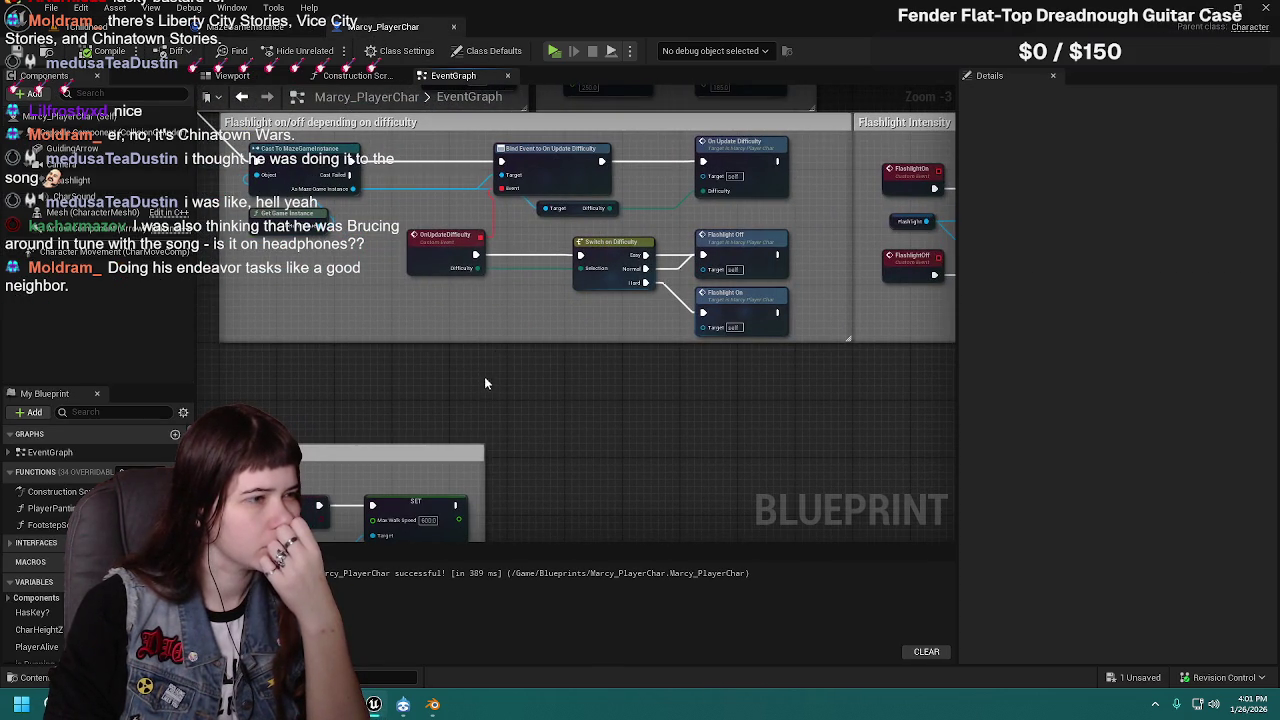
Add a Get Game Instance node below the flashlight logic.
{"action": "right_click", "coordinate": [480, 390]}
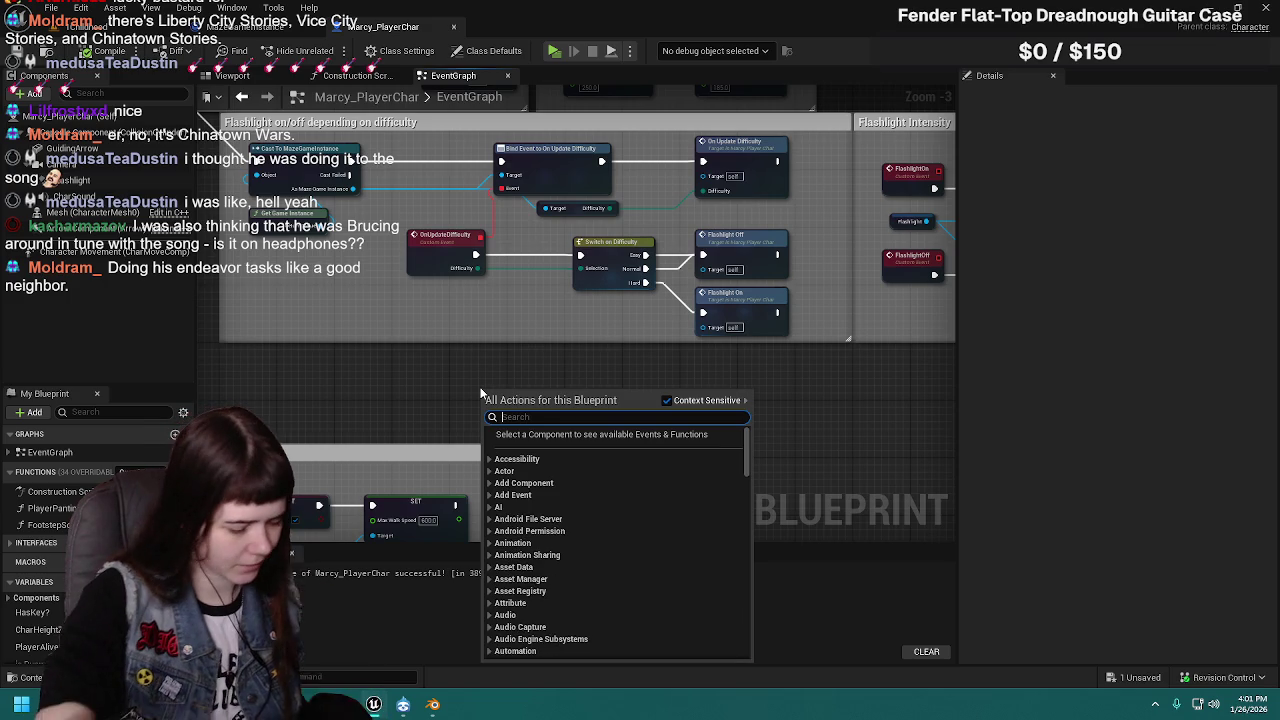
{"action": "type", "text": "get game ins"}
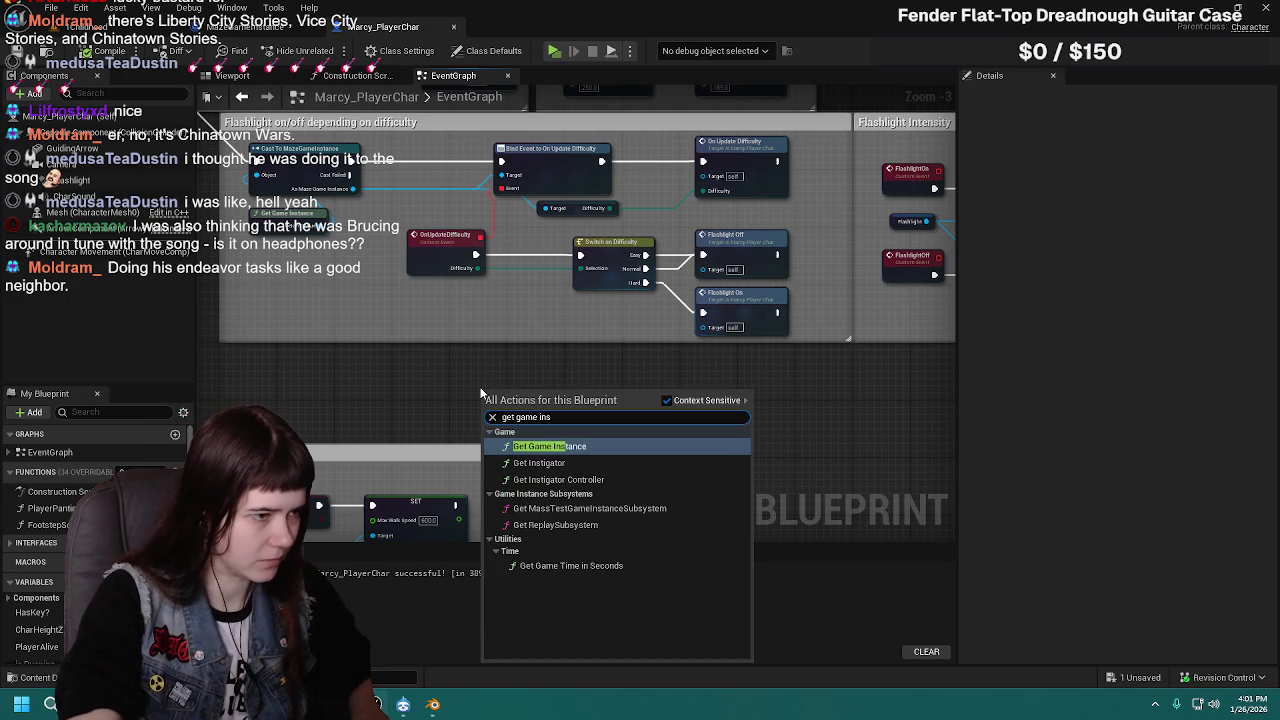
{"action": "key", "text": "Return"}
{"action": "mouse_move", "coordinate": [482, 388]}
{"action": "left_mouse_down"}
{"action": "mouse_move", "coordinate": [568, 438]}
{"action": "mouse_move", "coordinate": [366, 424]}
{"action": "left_mouse_up"}
{"action": "mouse_move", "coordinate": [479, 413]}
{"action": "left_mouse_down"}
{"action": "mouse_move", "coordinate": [549, 387]}
{"action": "mouse_move", "coordinate": [430, 407]}
{"action": "mouse_move", "coordinate": [475, 413]}
{"action": "left_mouse_up"}
Search the node list for a guiding arrow getter, then cancel without adding anything.
{"action": "scroll", "coordinate": [549, 387], "scroll_direction": "up", "scroll_amount": 2}
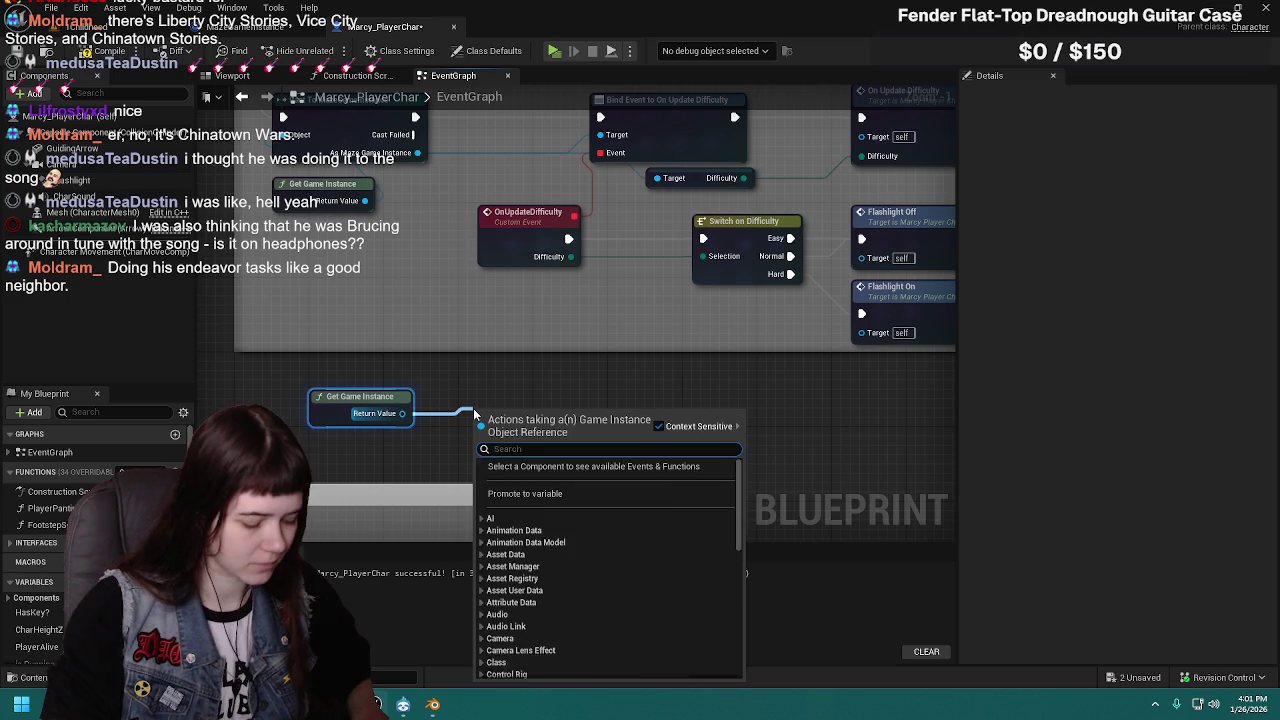
{"action": "type", "text": "get"}
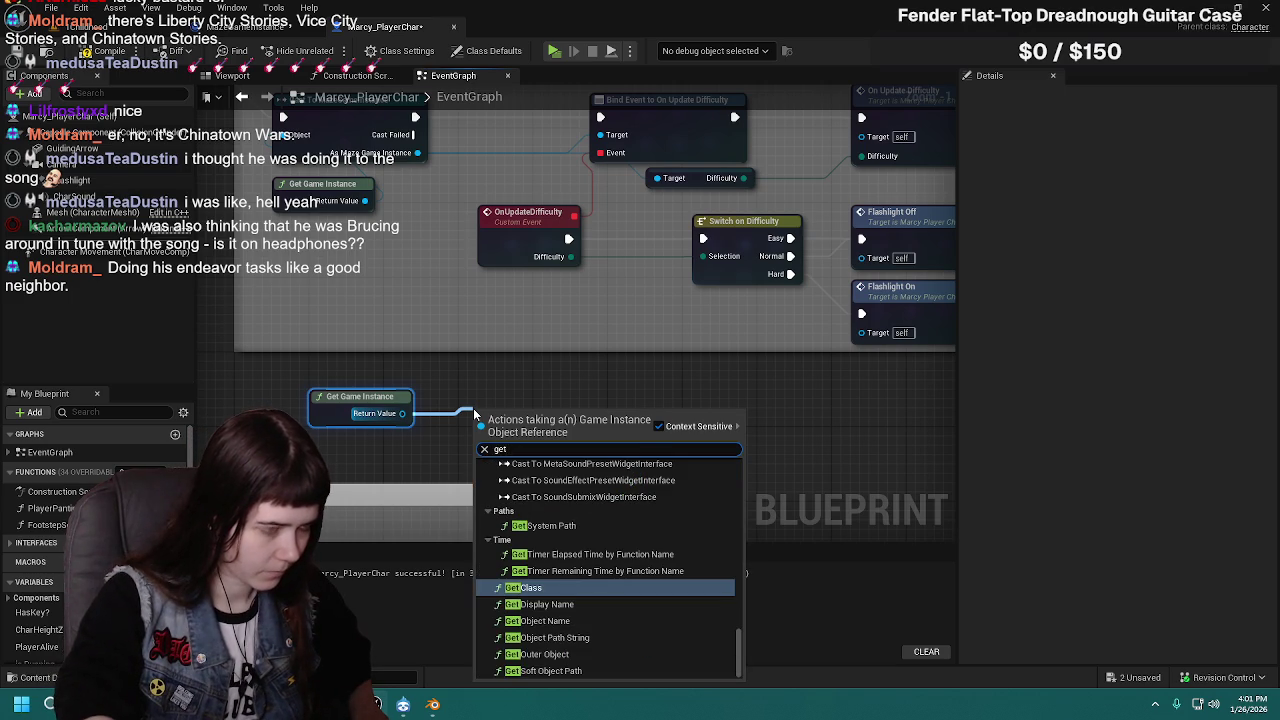
{"action": "type", "text": " arrow"}
{"action": "key", "text": "BackSpace"}
{"action": "key", "text": "BackSpace"}
{"action": "key", "text": "BackSpace"}
{"action": "type", "text": "ga"}
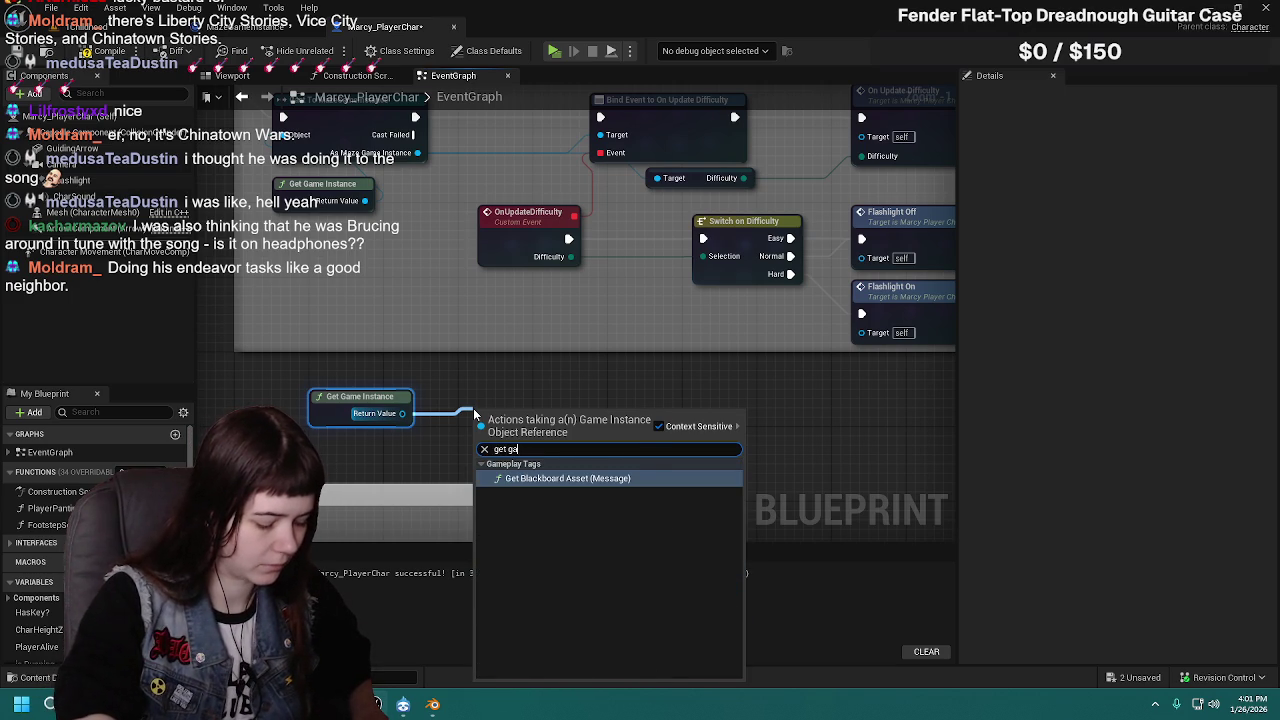
{"action": "key", "text": "BackSpace"}
{"action": "type", "text": "u"}
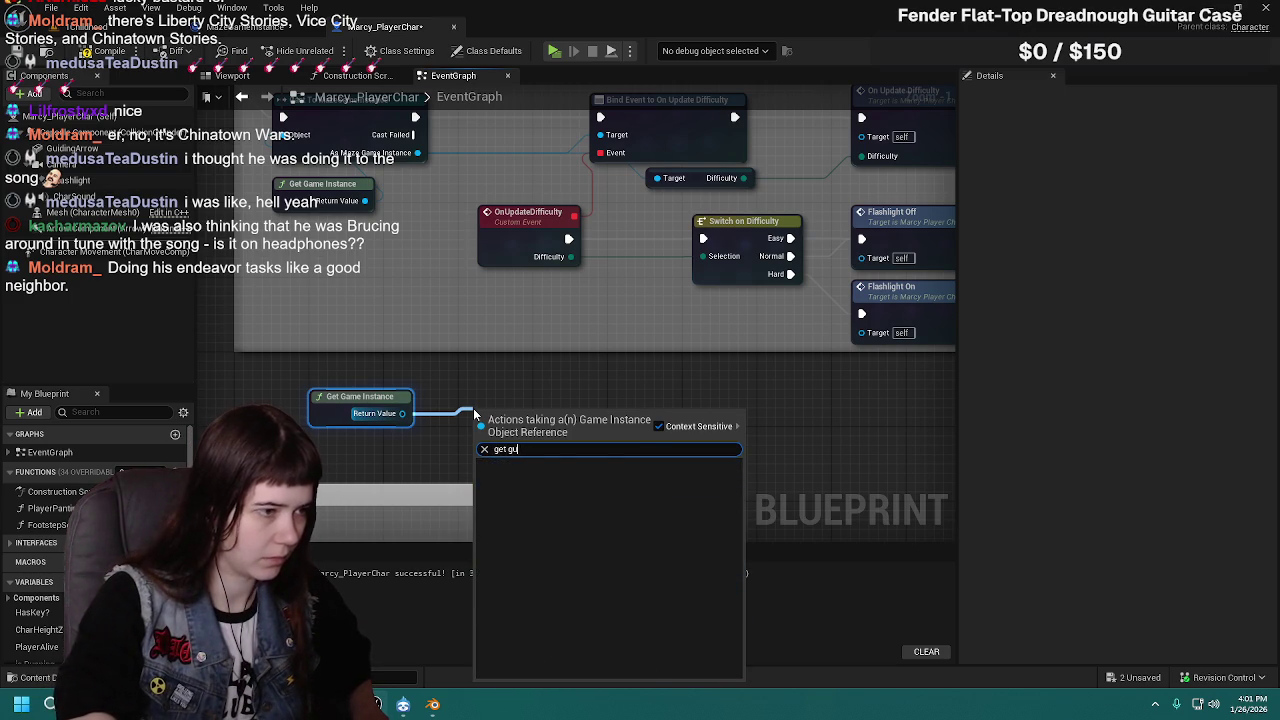
{"action": "key", "text": "BackSpace"}
{"action": "key", "text": "BackSpace"}
{"action": "key", "text": "Escape"}
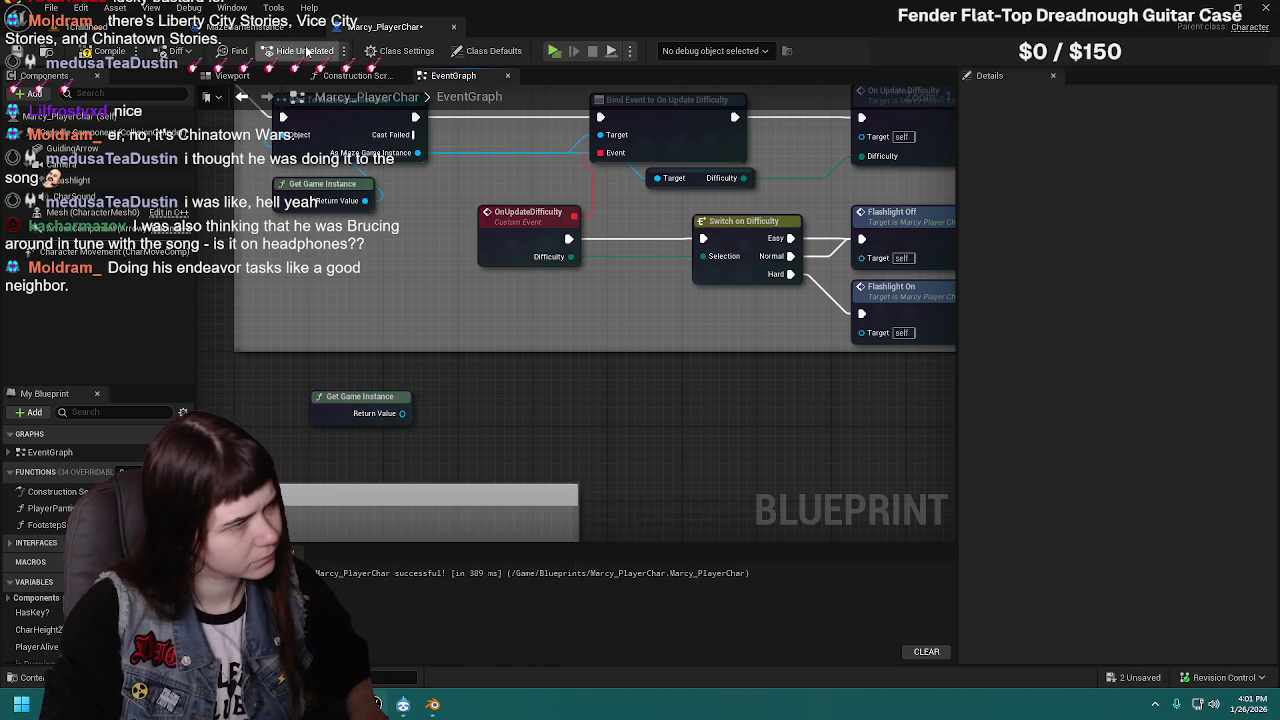
Tick Expose on Spawn for GuidingArrow? in MazeGameInstance and save the blueprint.
{"action": "left_click", "coordinate": [290, 26]}
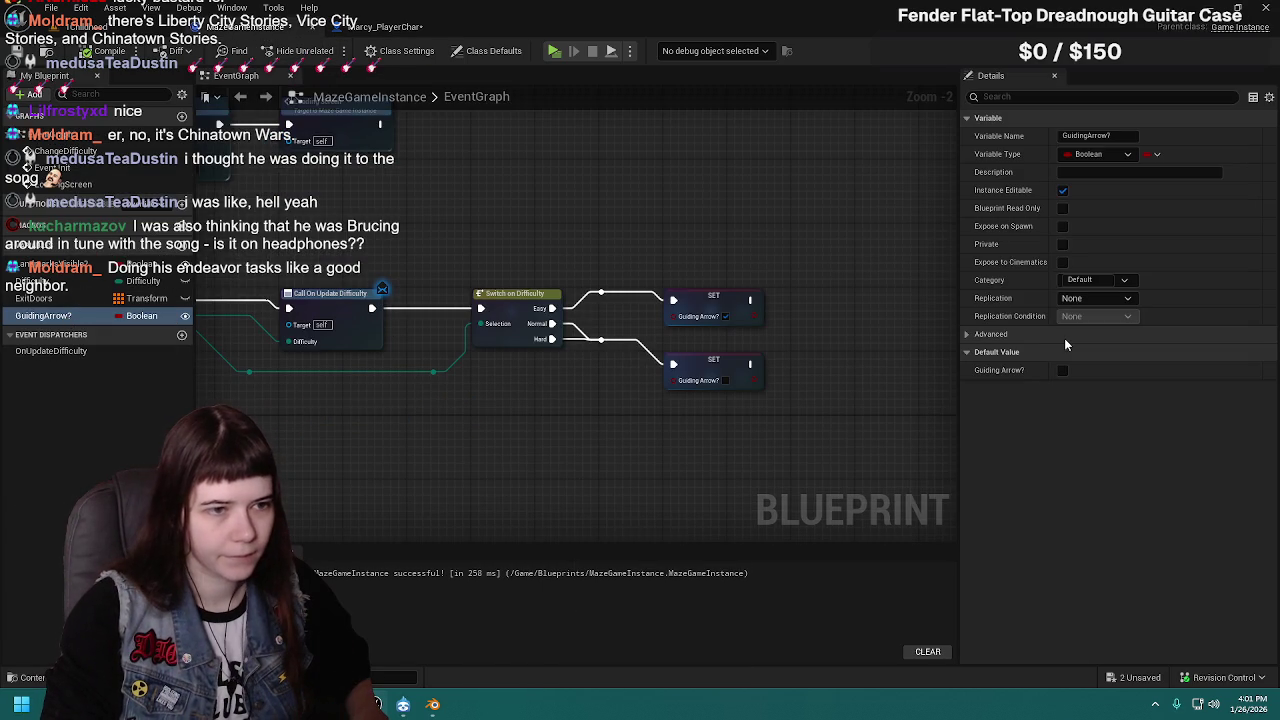
{"action": "left_click", "coordinate": [1062, 226]}
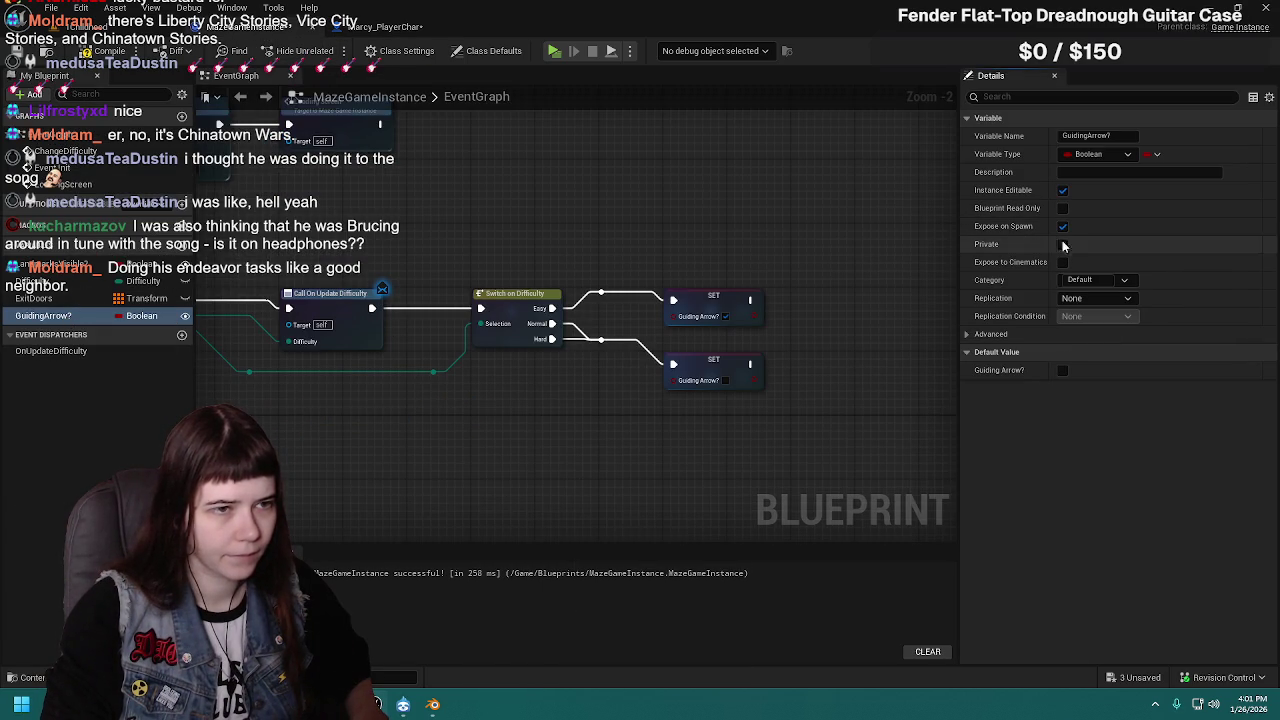
{"action": "left_click", "coordinate": [18, 55]}
{"action": "left_click", "coordinate": [385, 26]}
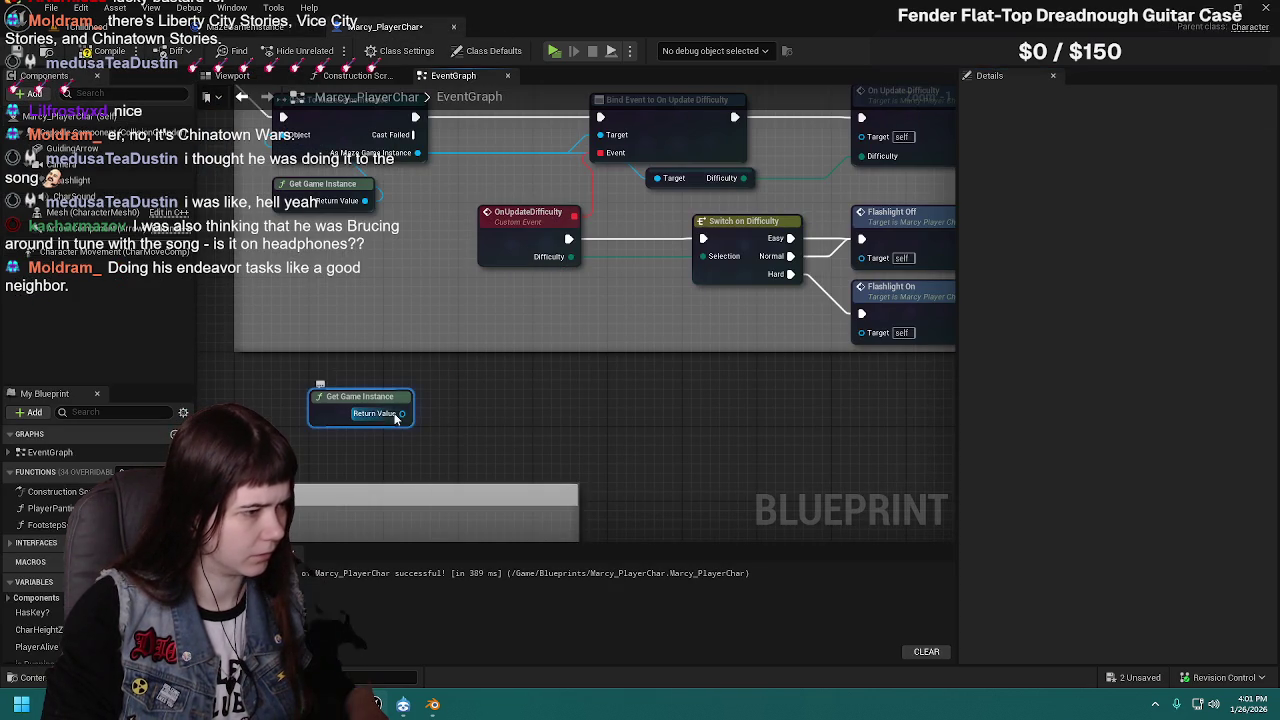
From the game instance output, search 'get guiding' and place a Guiding Arrow? getter node.
{"action": "left_click_drag", "start_coordinate": [402, 413], "coordinate": [470, 397]}
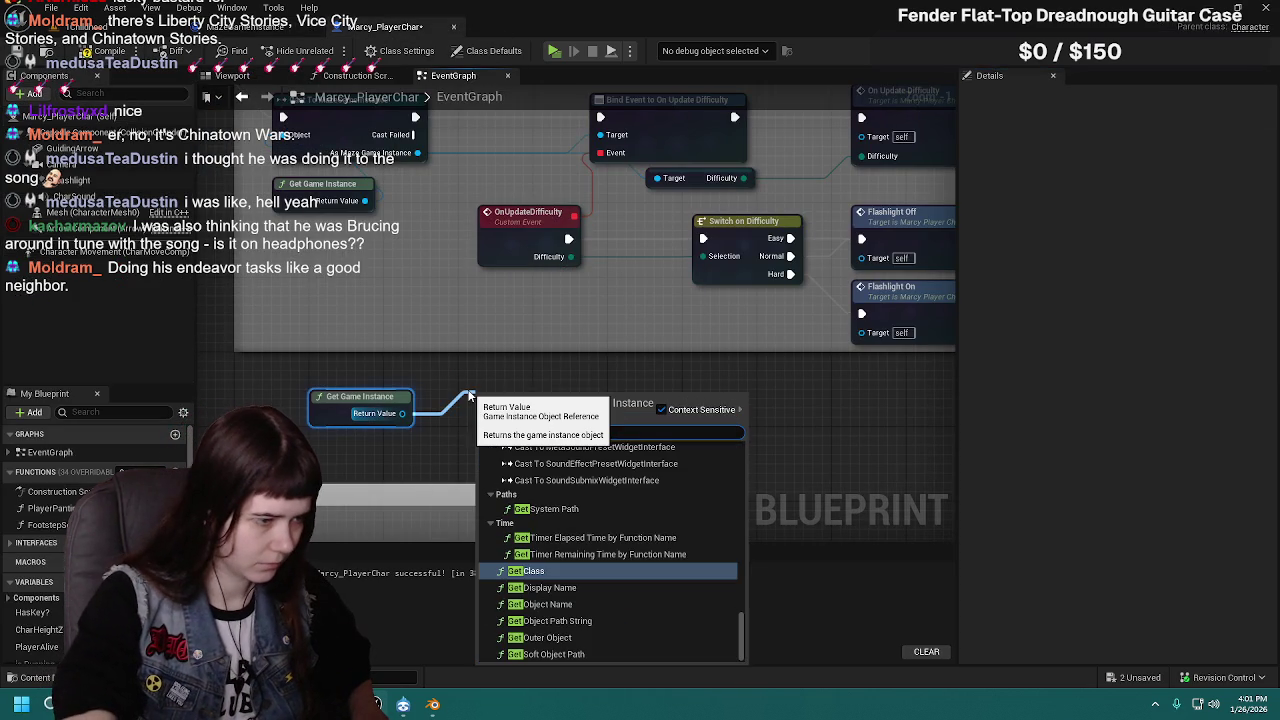
{"action": "type", "text": "get gui"}
{"action": "left_click", "coordinate": [661, 410]}
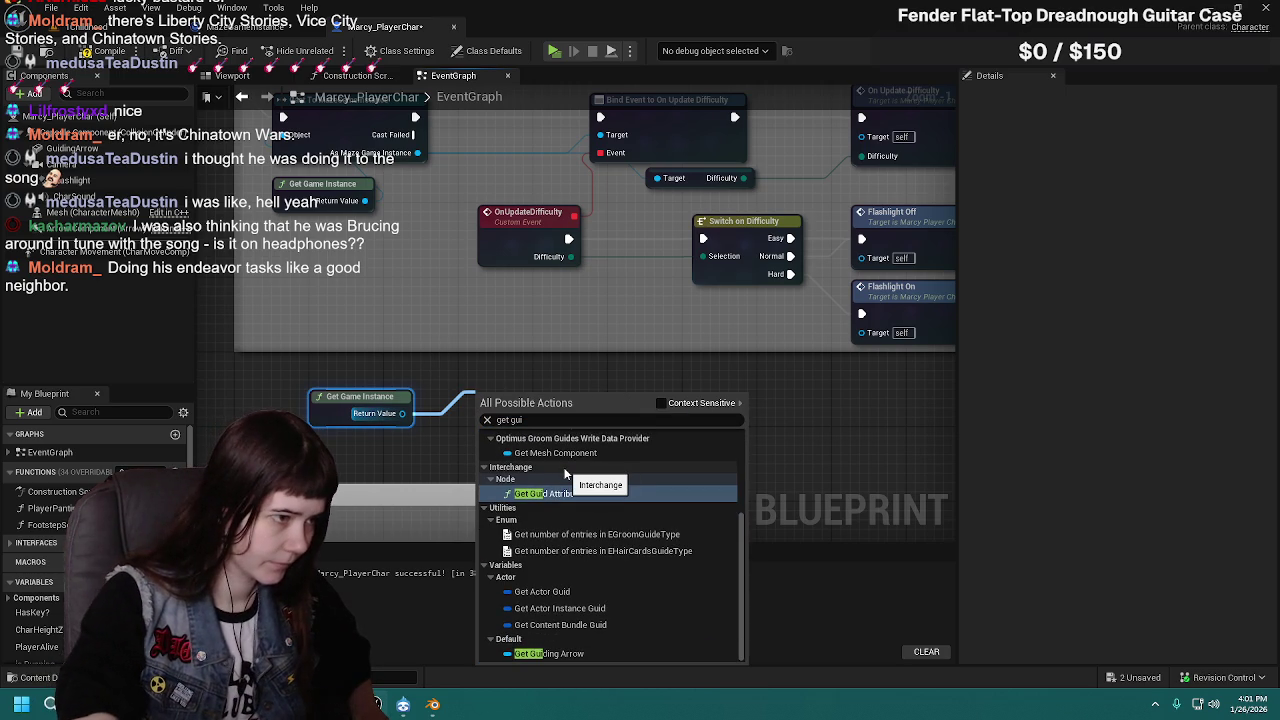
{"action": "left_click", "coordinate": [594, 418]}
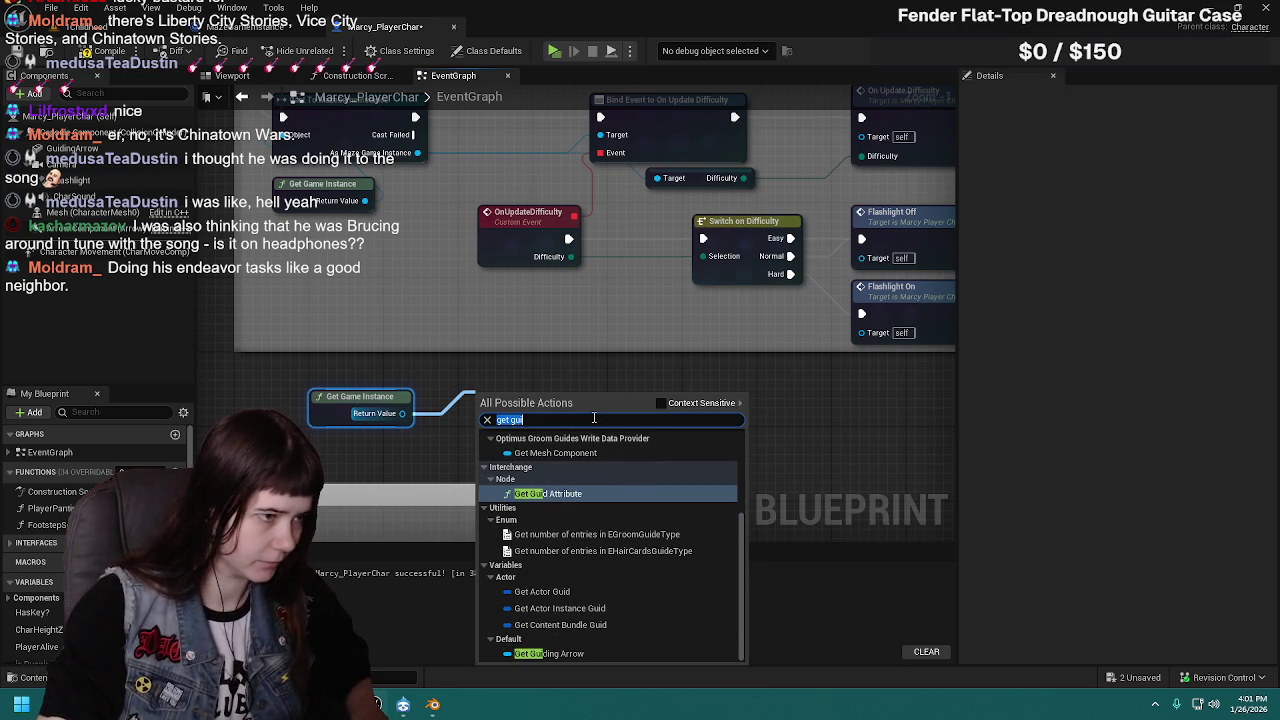
{"action": "key", "text": "End"}
{"action": "type", "text": "ding"}
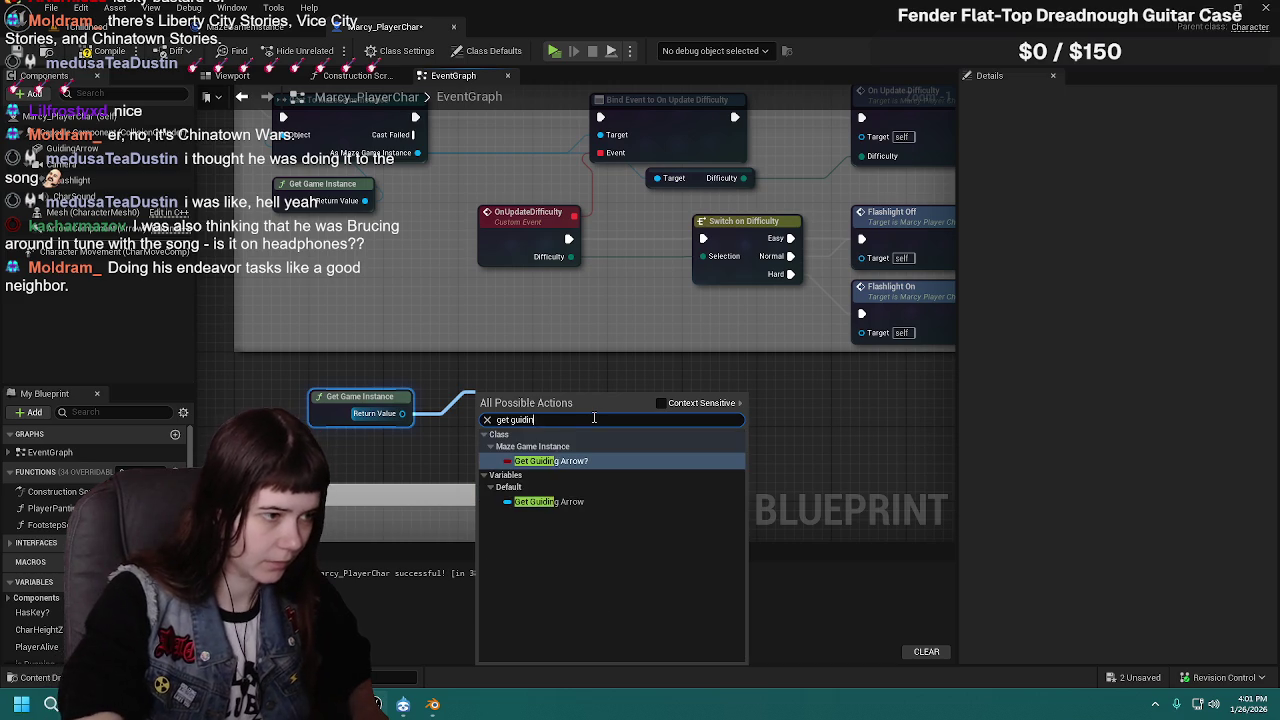
{"action": "left_click", "coordinate": [568, 462]}
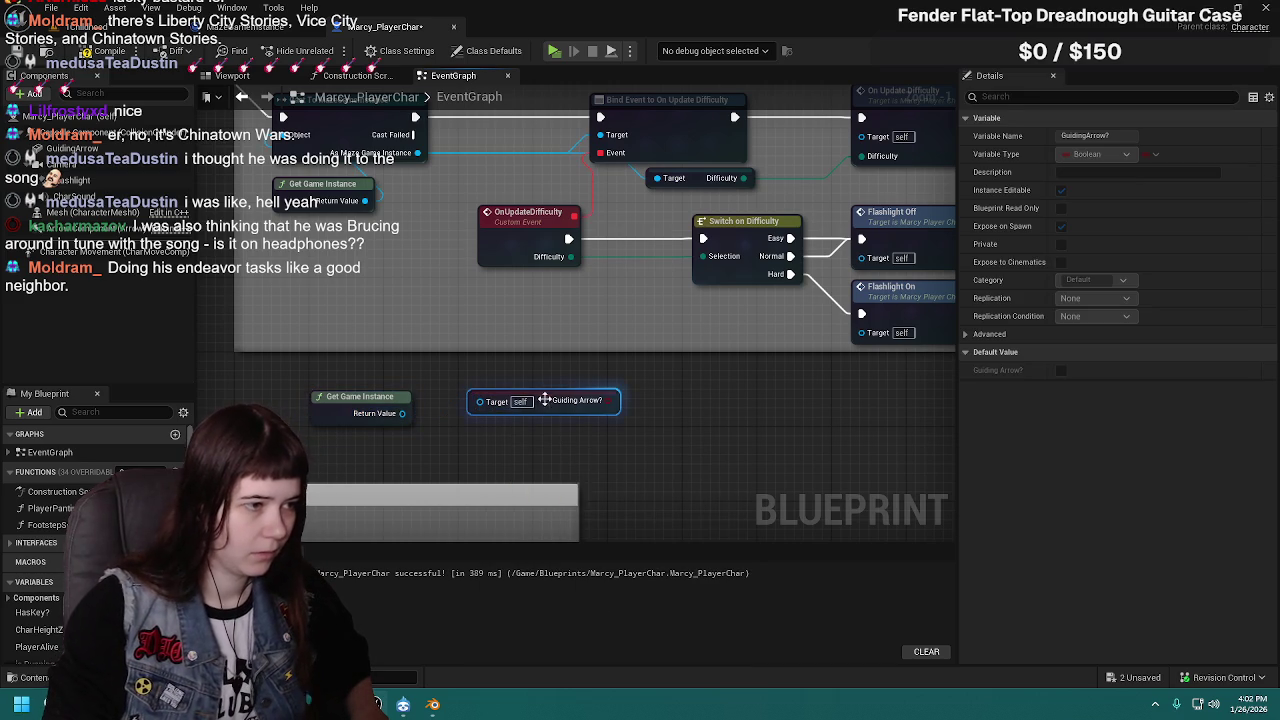
{"action": "left_click_drag", "start_coordinate": [547, 405], "coordinate": [612, 432]}
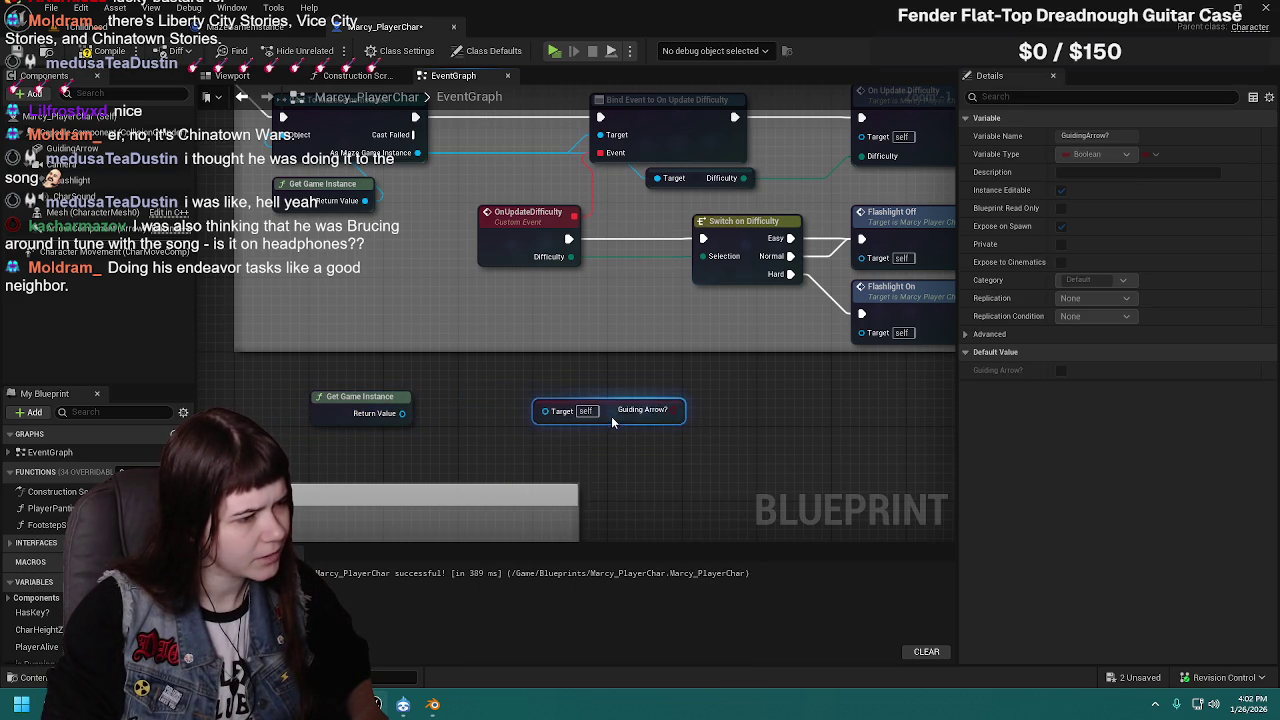
{"action": "left_click_drag", "start_coordinate": [611, 416], "coordinate": [560, 434]}
Reposition the Guiding Arrow? getter and explore what could feed its Target, adding nothing.
{"action": "left_click", "coordinate": [677, 410]}
{"action": "left_click", "coordinate": [440, 414]}
{"action": "mouse_move", "coordinate": [443, 417]}
{"action": "left_mouse_down"}
{"action": "mouse_move", "coordinate": [528, 423]}
{"action": "mouse_move", "coordinate": [500, 417]}
{"action": "left_mouse_up"}
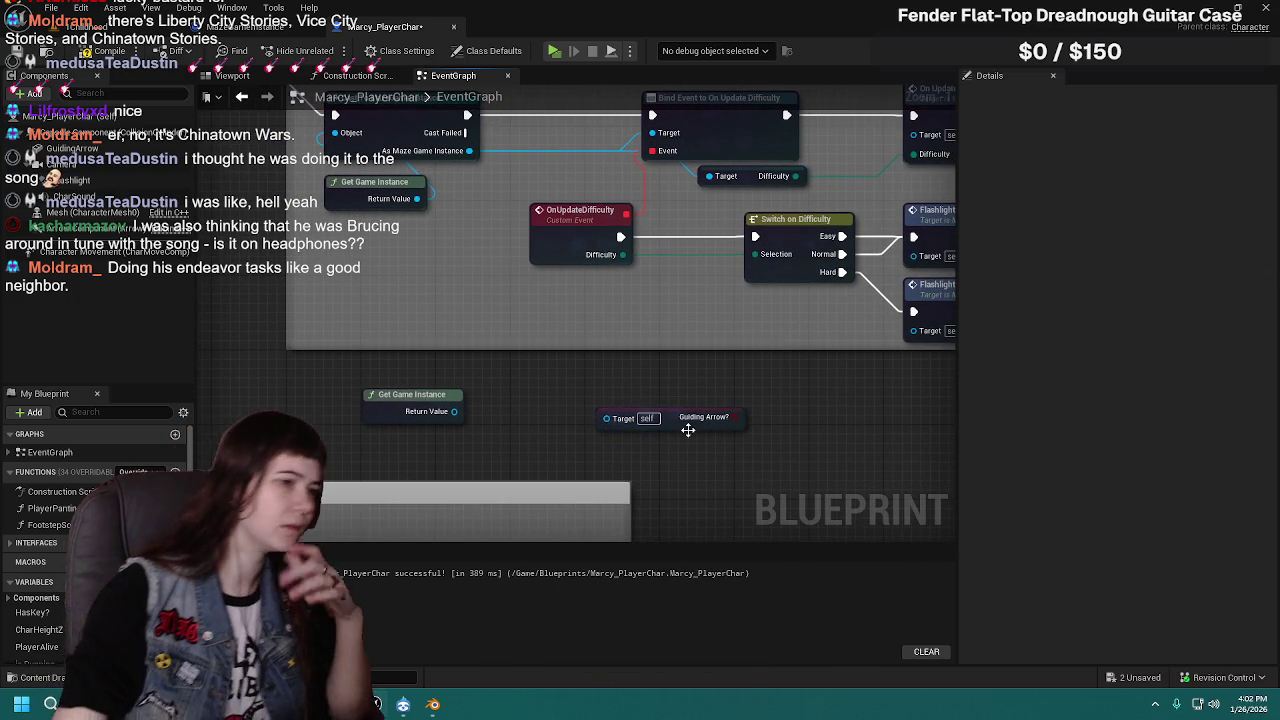
{"action": "mouse_move", "coordinate": [680, 421]}
{"action": "left_mouse_down"}
{"action": "mouse_move", "coordinate": [406, 457]}
{"action": "mouse_move", "coordinate": [811, 400]}
{"action": "mouse_move", "coordinate": [755, 425]}
{"action": "left_mouse_up"}
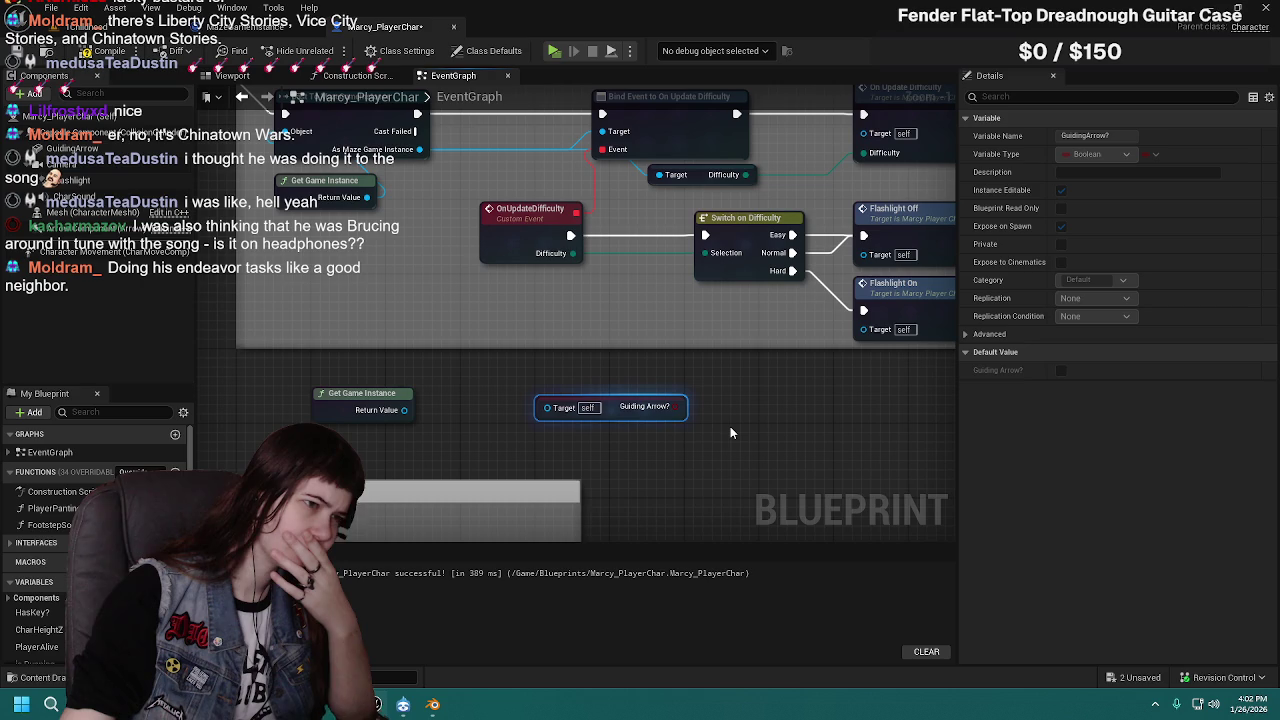
{"action": "left_click", "coordinate": [70, 148]}
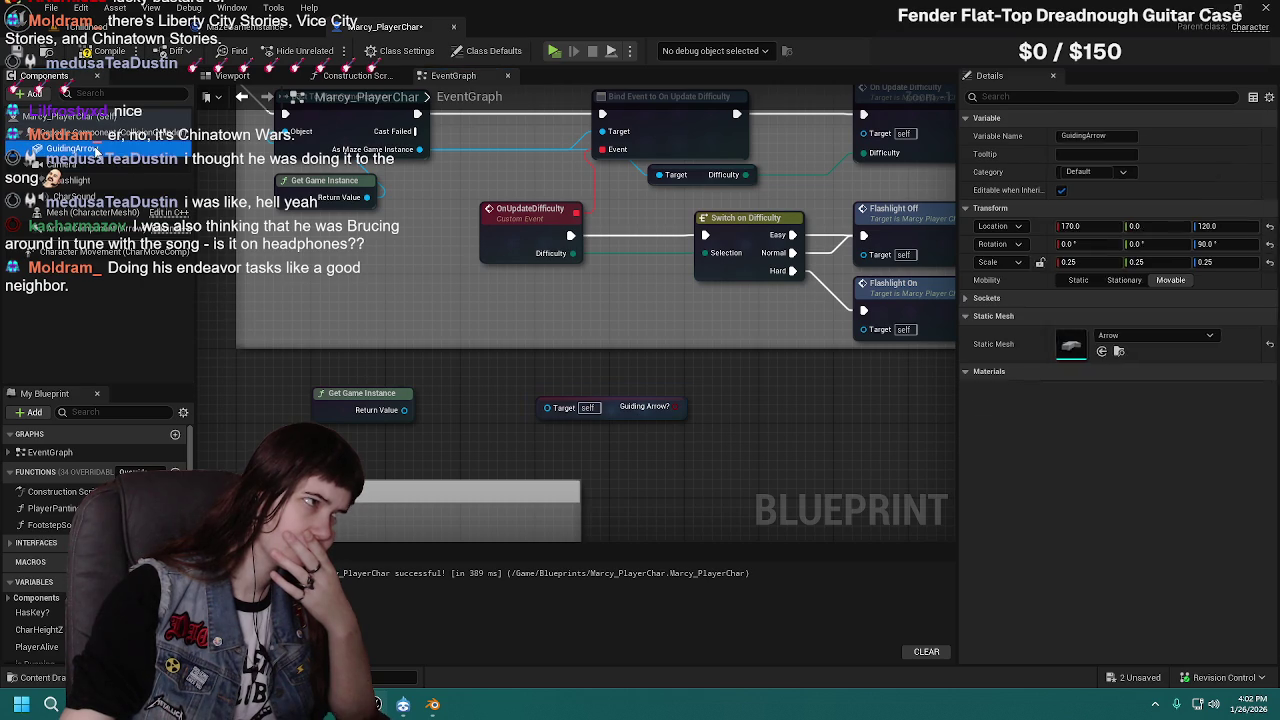
{"action": "left_click", "coordinate": [769, 420]}
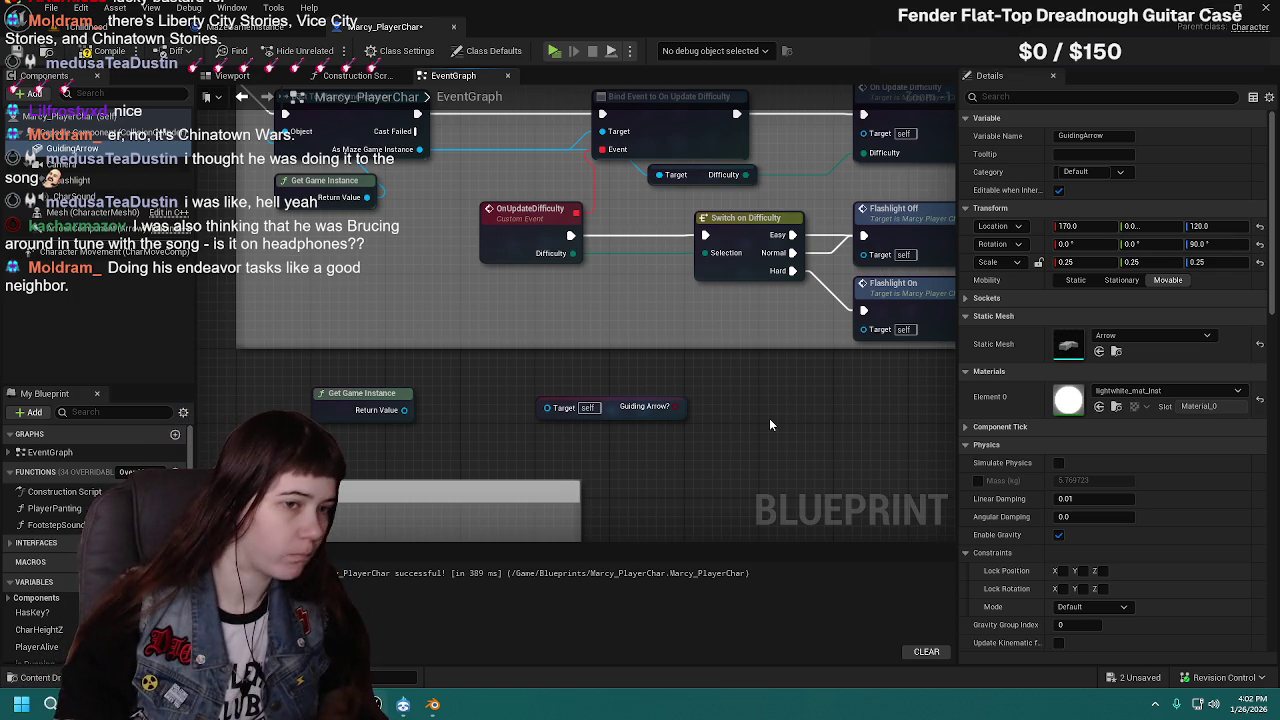
{"action": "left_click_drag", "start_coordinate": [548, 408], "coordinate": [470, 382]}
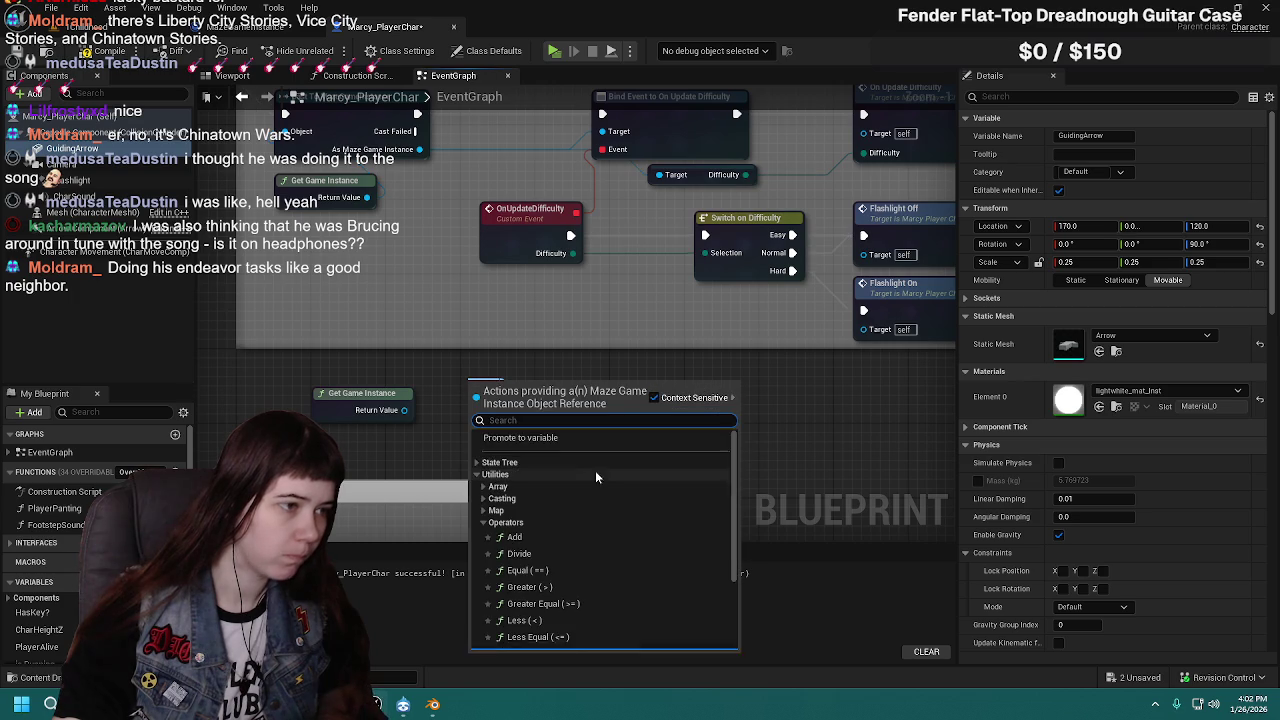
{"action": "scroll", "coordinate": [530, 505], "scroll_direction": "down", "scroll_amount": 5}
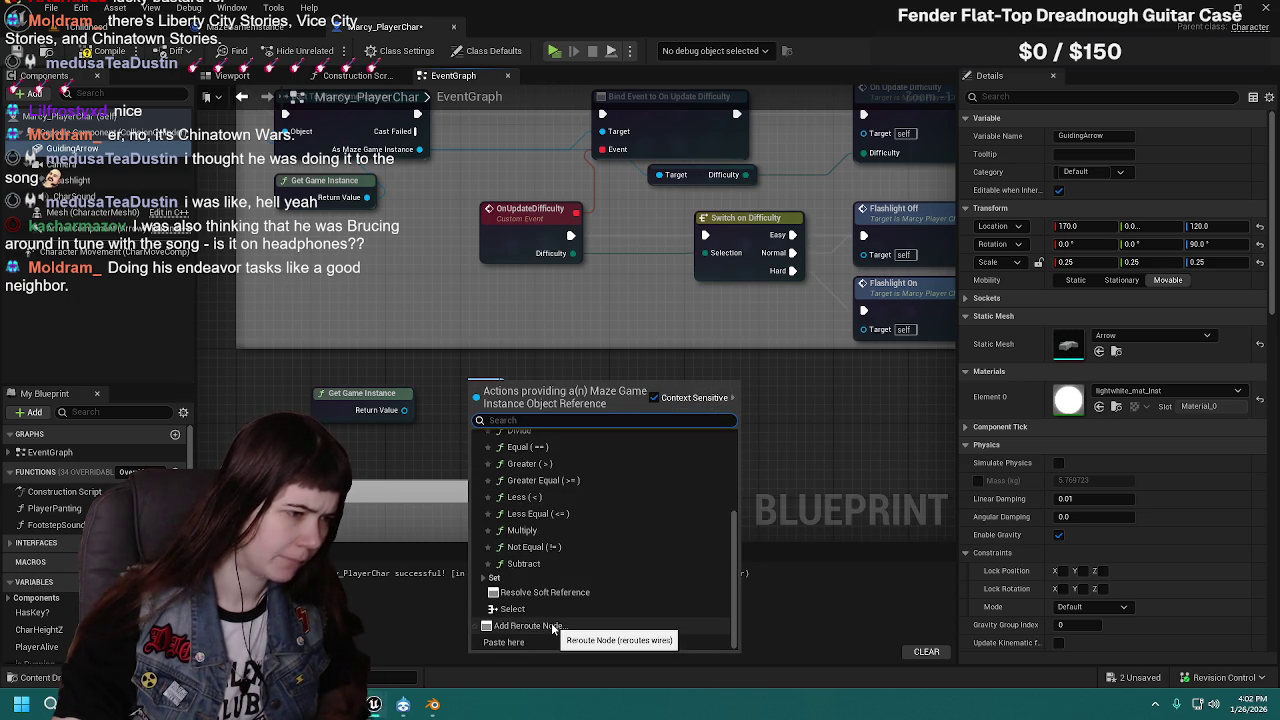
{"action": "scroll", "coordinate": [553, 600], "scroll_direction": "up", "scroll_amount": 3}
{"action": "left_click", "coordinate": [444, 458]}
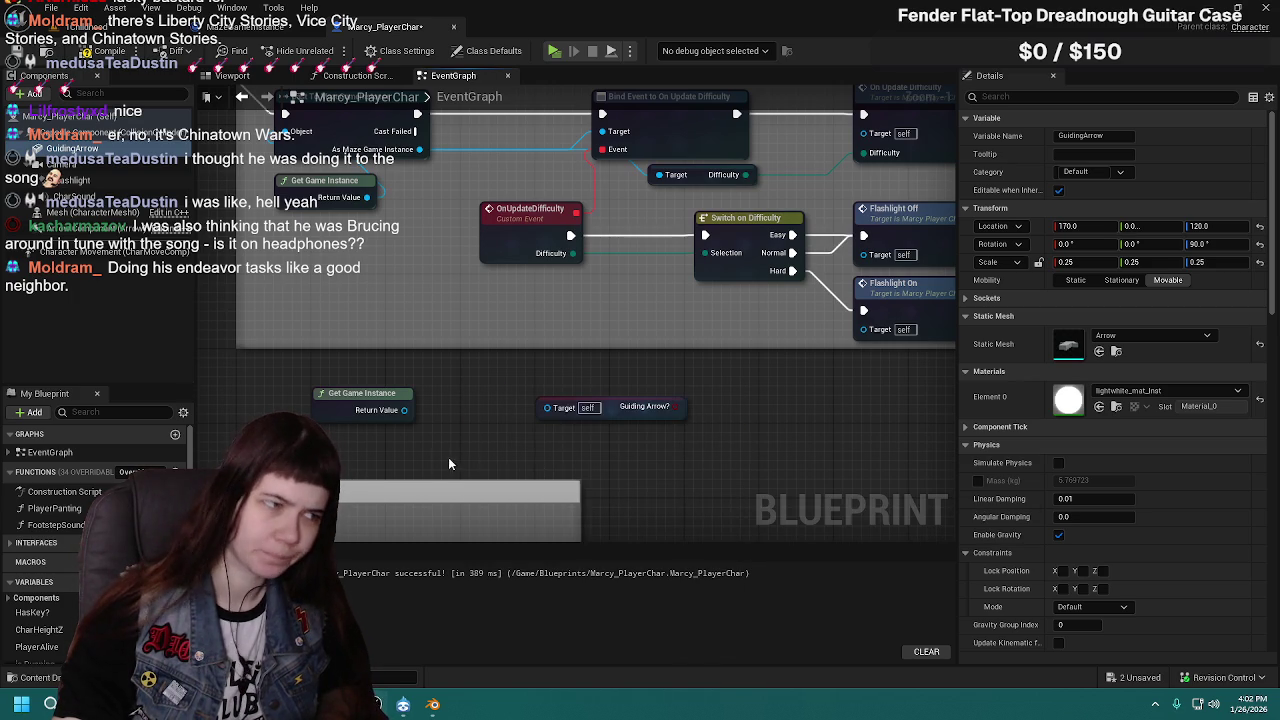
{"action": "left_click", "coordinate": [612, 410]}
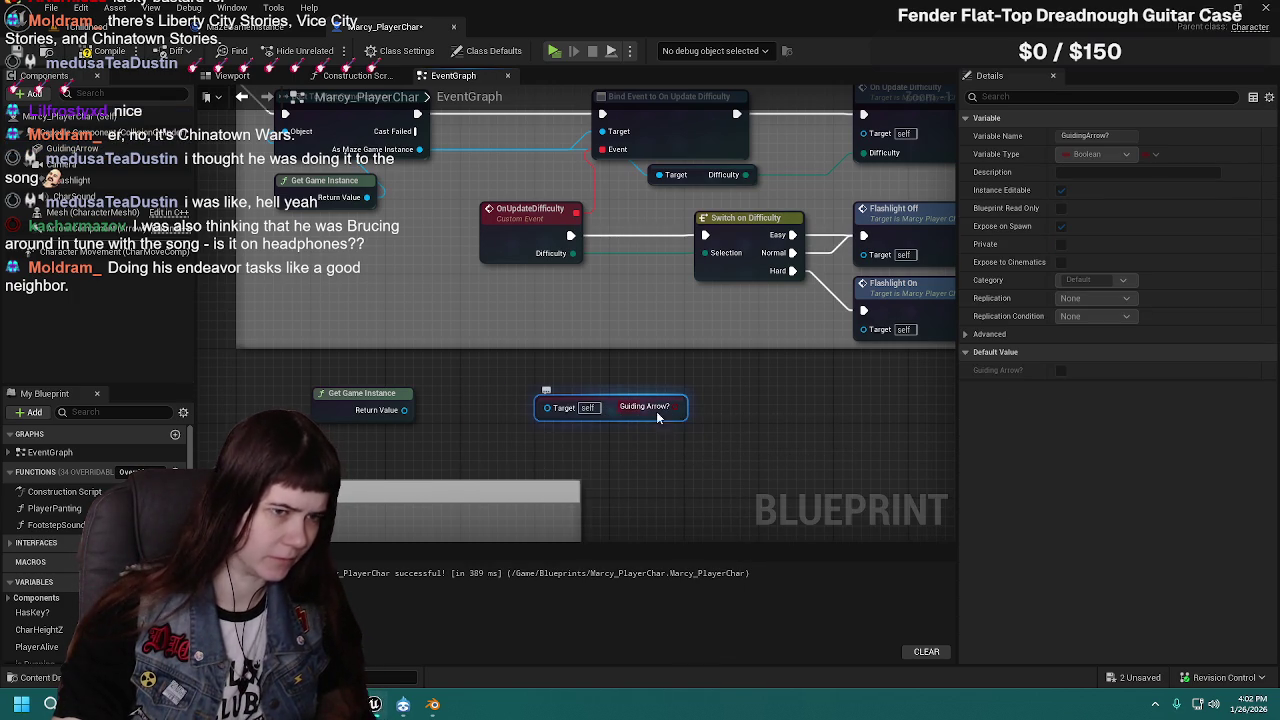
{"action": "left_click_drag", "start_coordinate": [411, 379], "coordinate": [457, 373]}
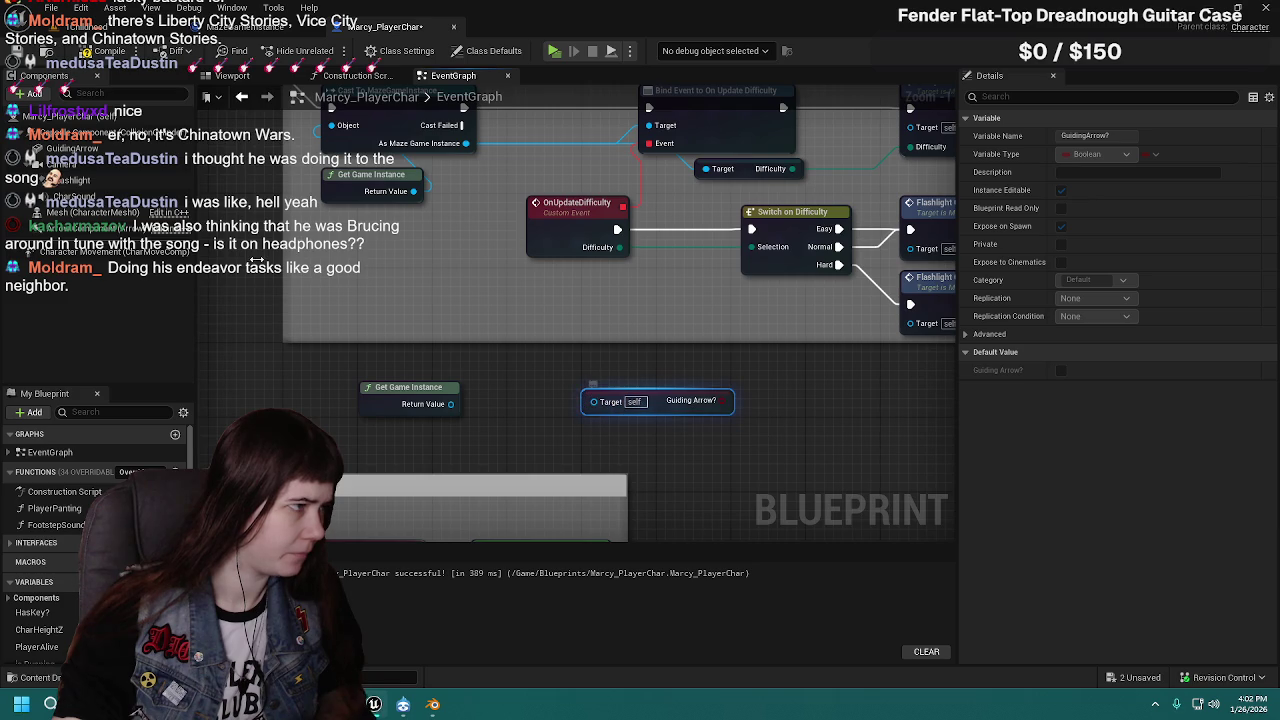
Drag the GuidingArrow component into the graph as a reference node beside the getter.
{"action": "mouse_move", "coordinate": [72, 148]}
{"action": "left_mouse_down"}
{"action": "mouse_move", "coordinate": [435, 422]}
{"action": "mouse_move", "coordinate": [429, 443]}
{"action": "mouse_move", "coordinate": [585, 404]}
{"action": "left_mouse_up"}
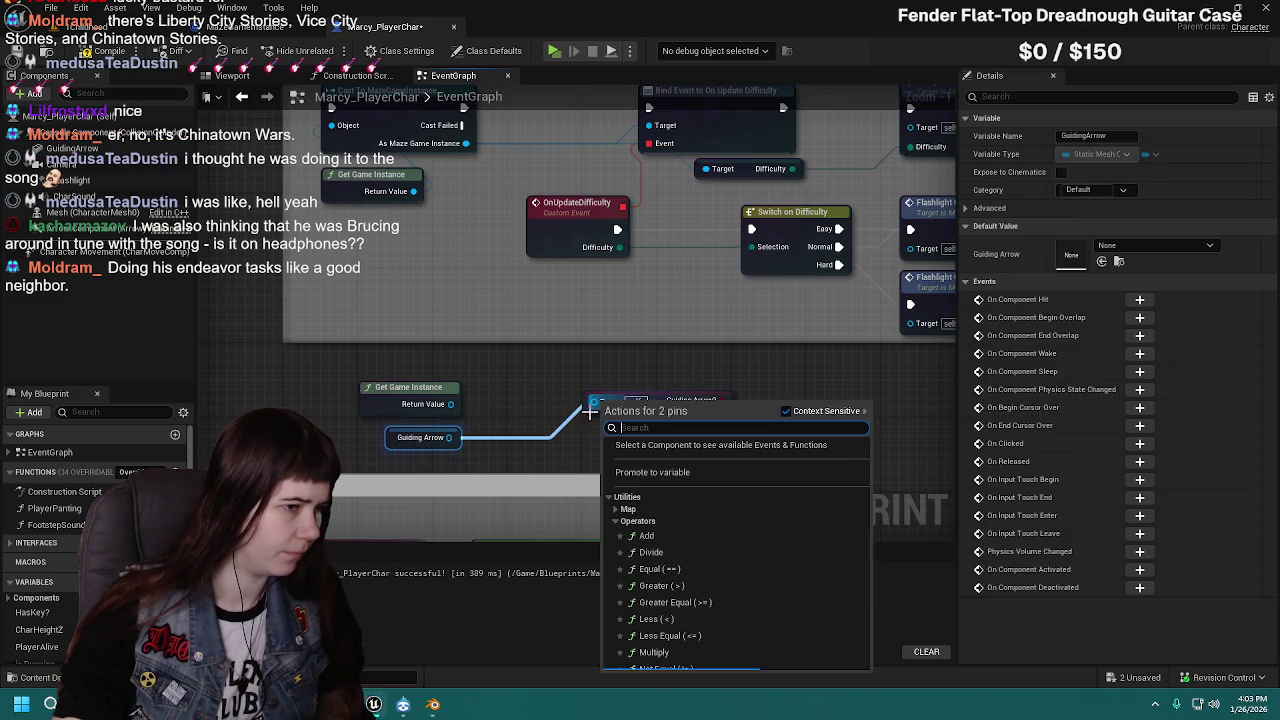
{"action": "left_click", "coordinate": [535, 405]}
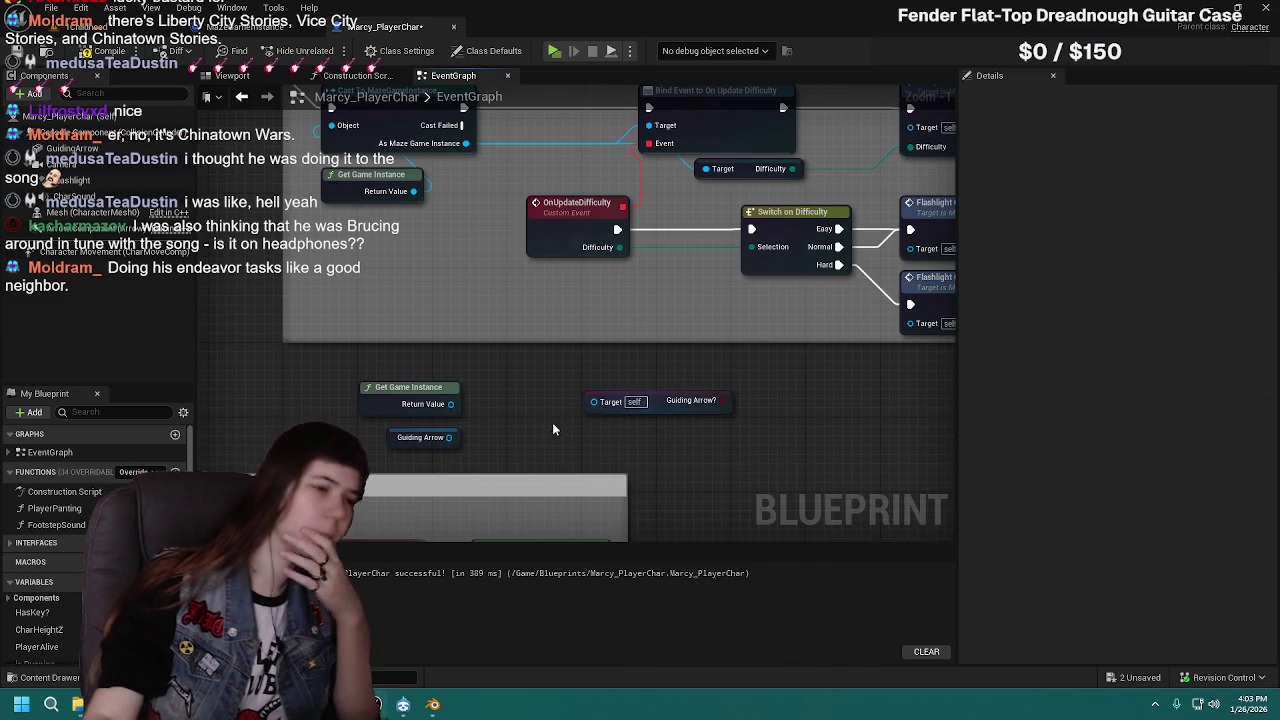
{"action": "left_click", "coordinate": [420, 437]}
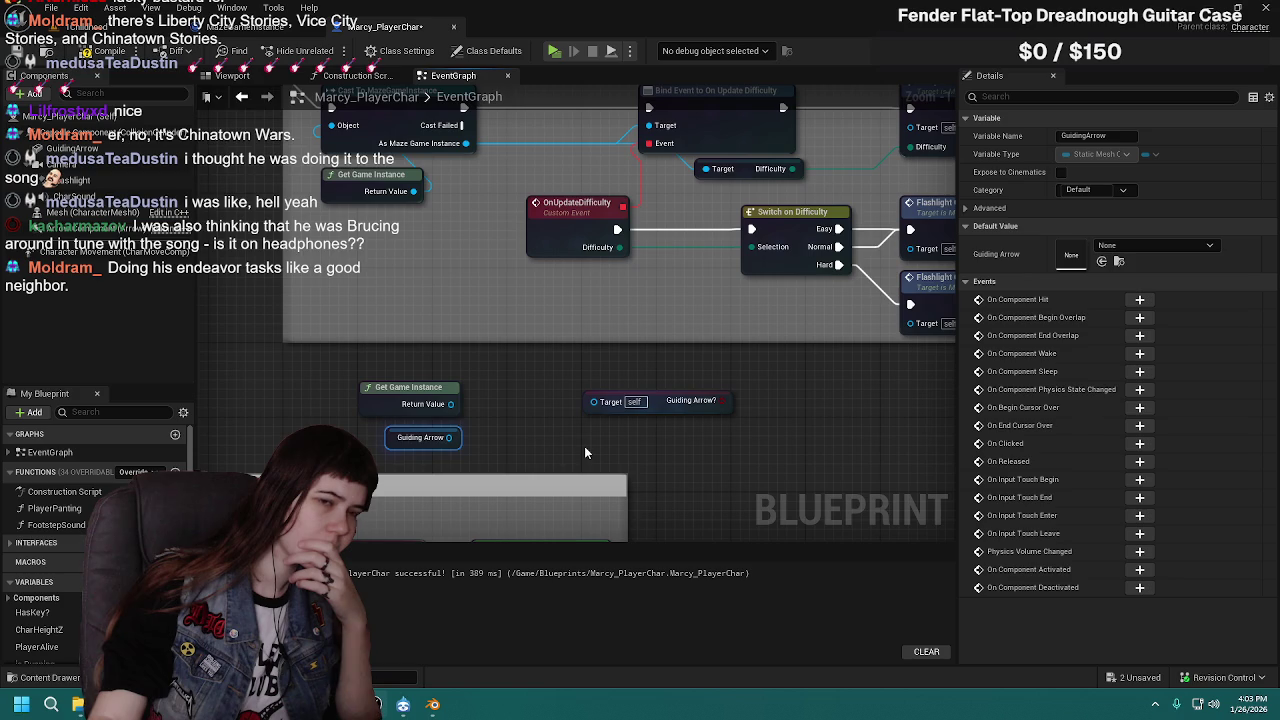
{"action": "left_click_drag", "start_coordinate": [580, 449], "coordinate": [515, 441]}
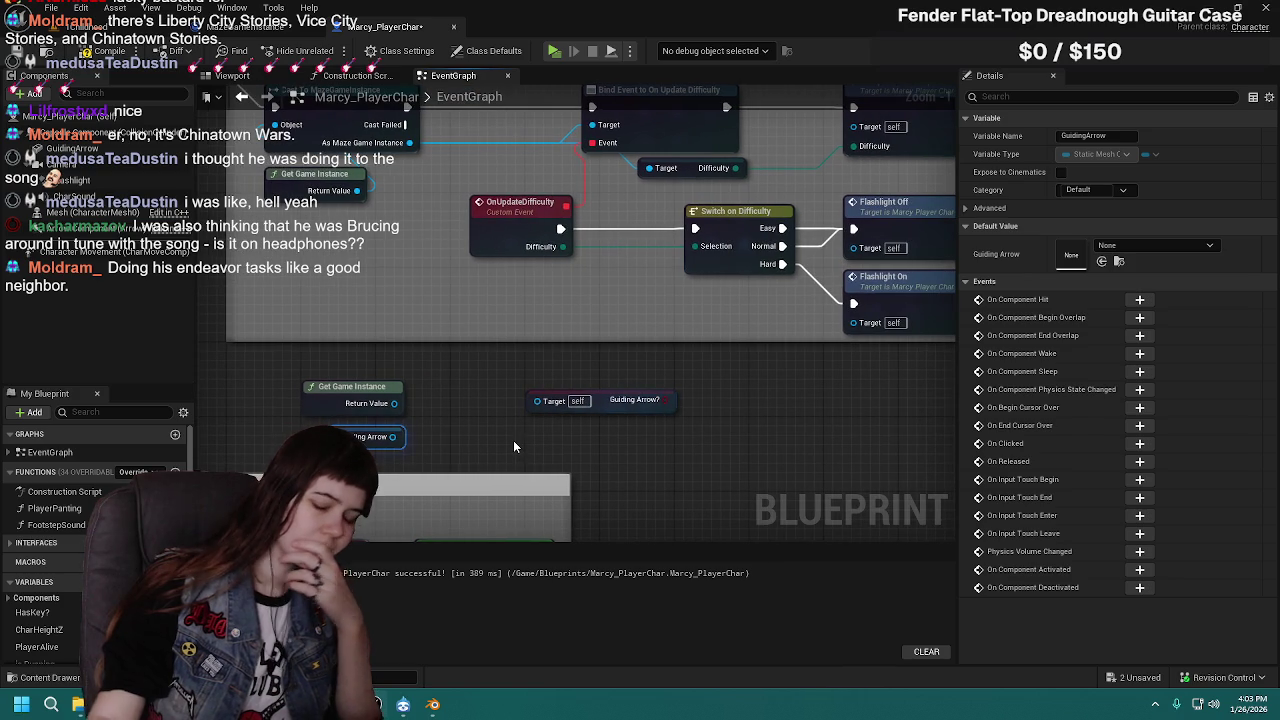
{"action": "left_click", "coordinate": [513, 441]}
{"action": "scroll", "coordinate": [508, 360], "scroll_direction": "down", "scroll_amount": 2}
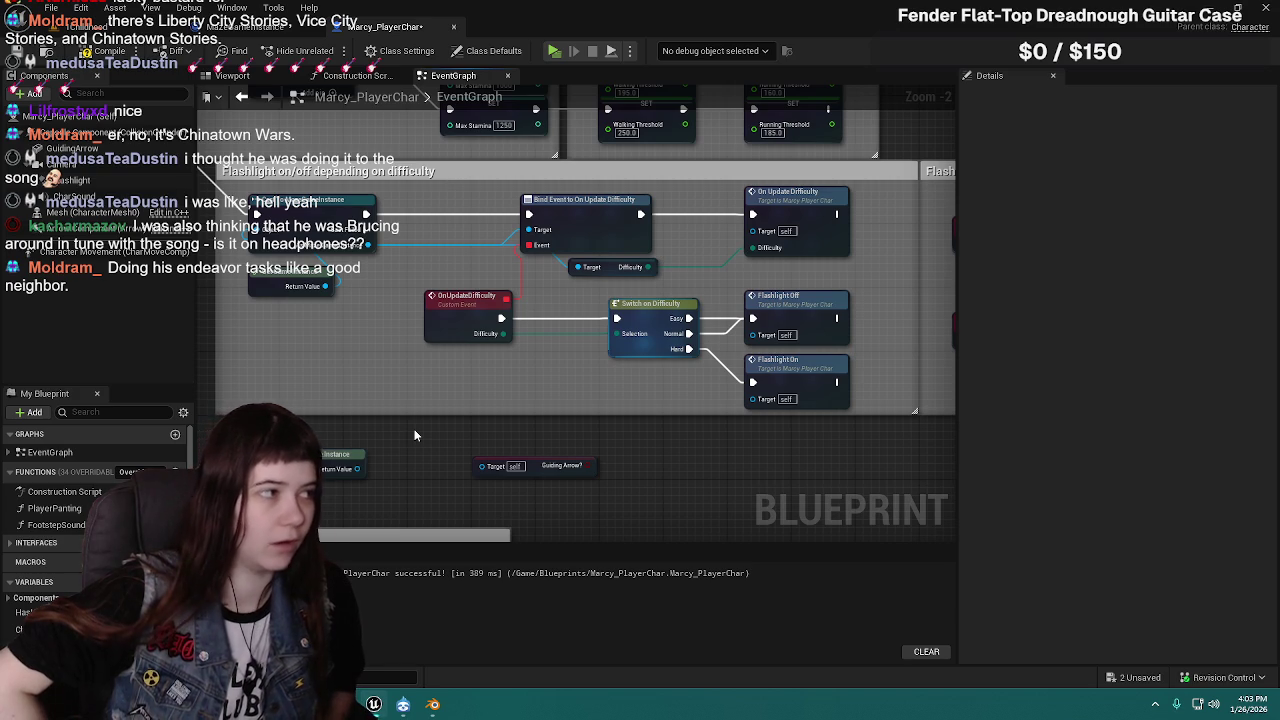
{"action": "left_click", "coordinate": [232, 75]}
{"action": "left_click", "coordinate": [732, 172]}
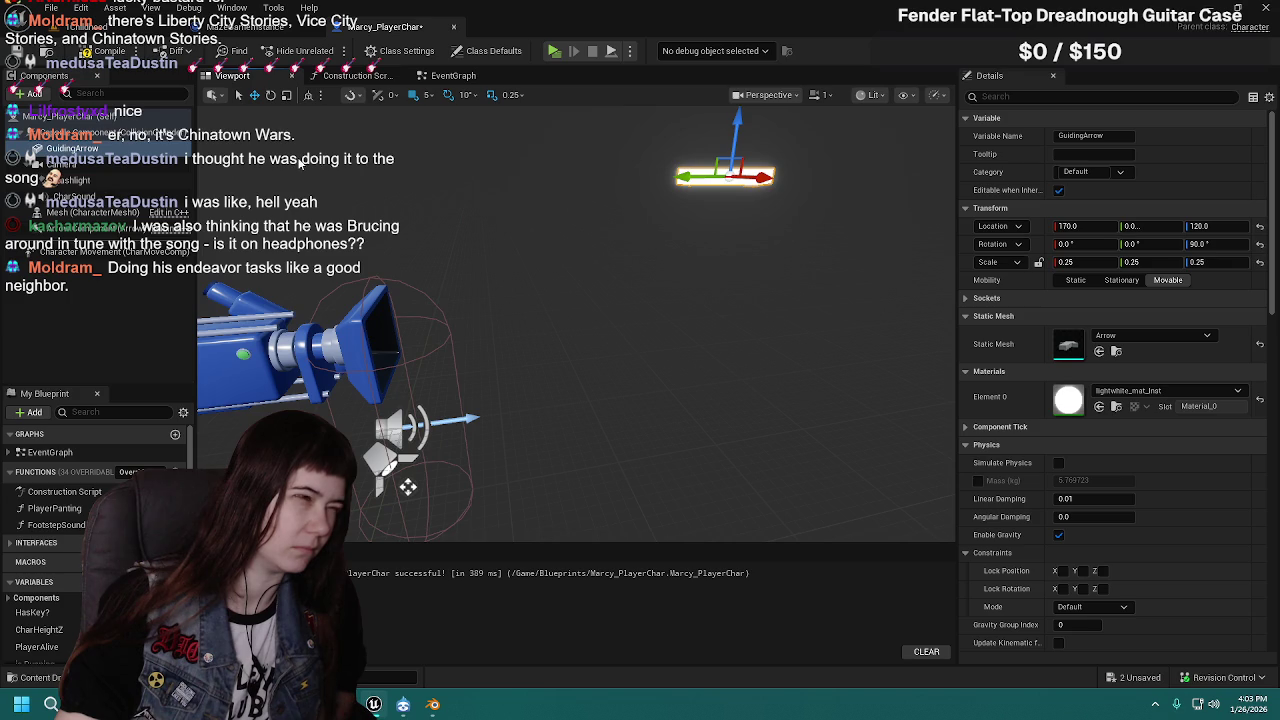
{"action": "left_click", "coordinate": [453, 75]}
{"action": "scroll", "coordinate": [500, 392], "scroll_direction": "down", "scroll_amount": 2}
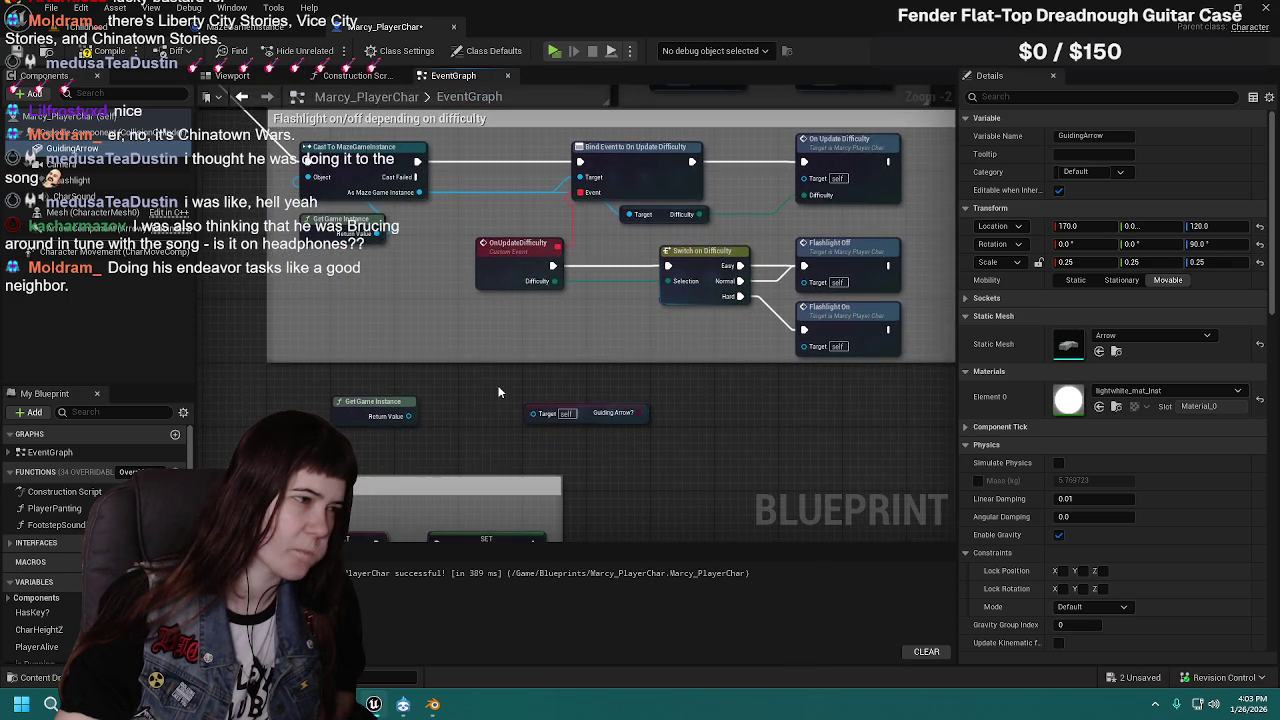
{"action": "left_click_drag", "start_coordinate": [486, 387], "coordinate": [564, 365]}
{"action": "left_click", "coordinate": [440, 381]}
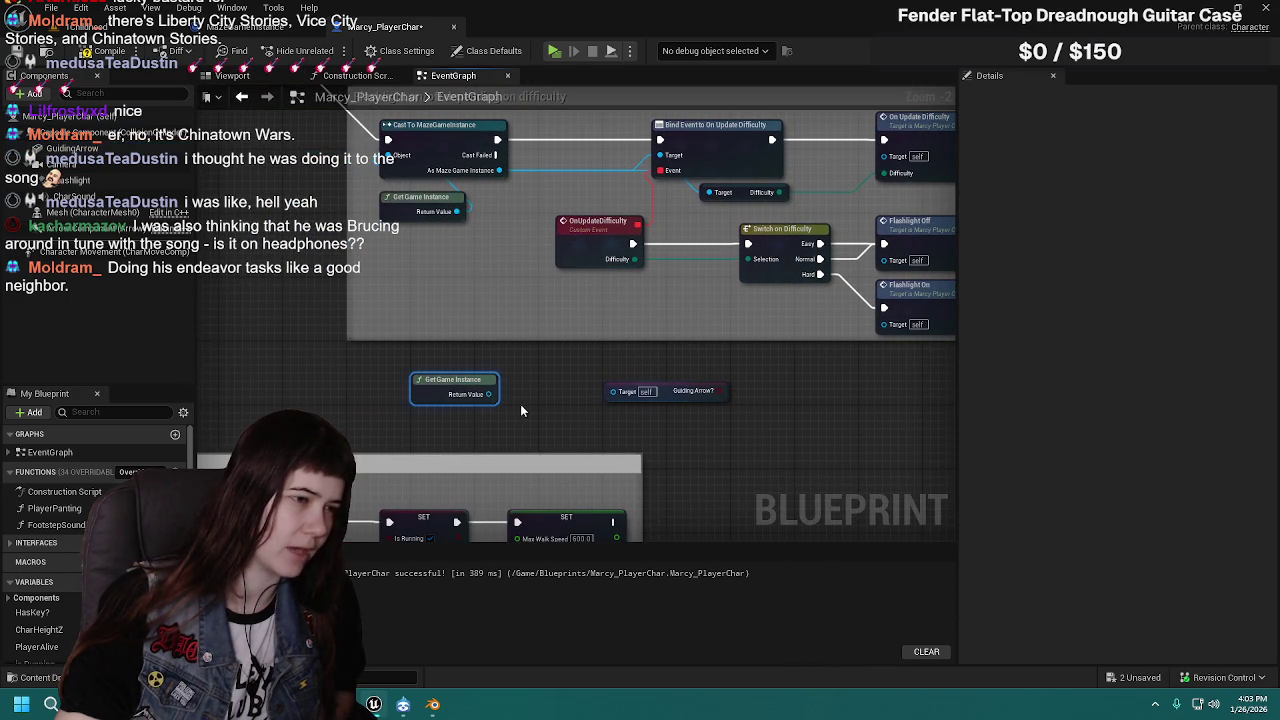
{"action": "left_click", "coordinate": [538, 404]}
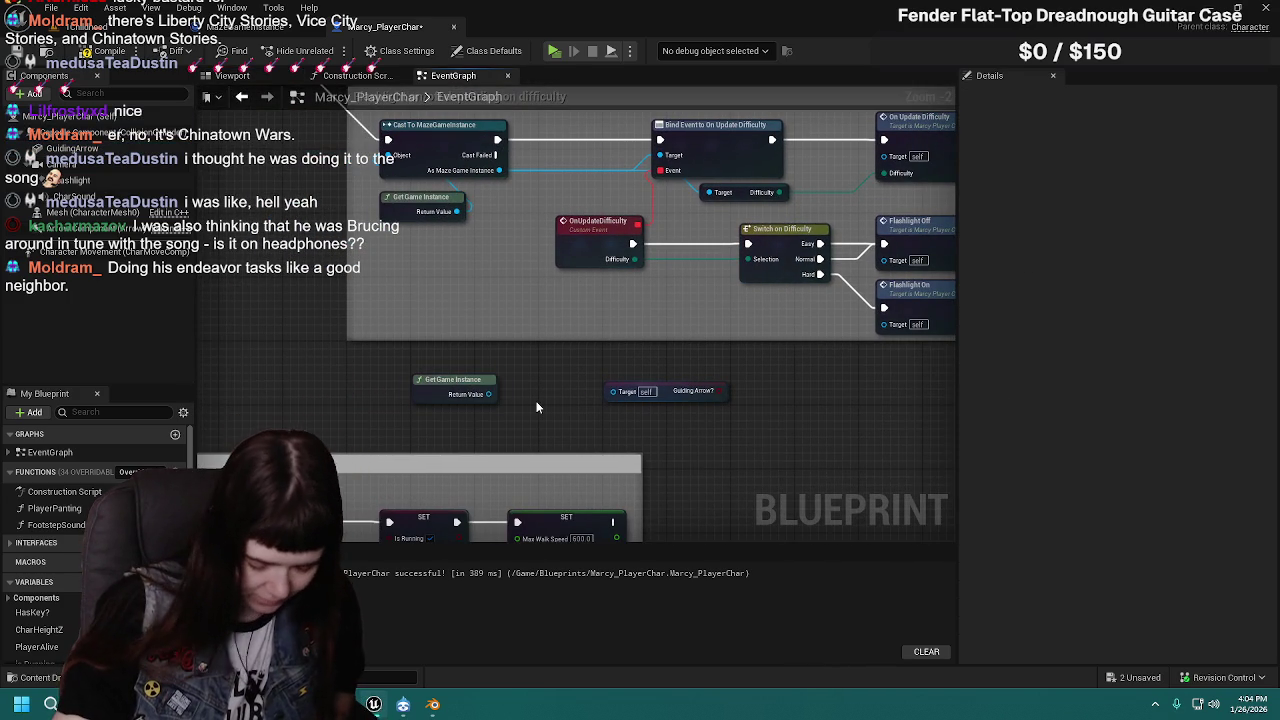
{"action": "mouse_move", "coordinate": [540, 407]}
{"action": "left_mouse_down"}
{"action": "mouse_move", "coordinate": [620, 408]}
{"action": "mouse_move", "coordinate": [477, 420]}
{"action": "mouse_move", "coordinate": [512, 400]}
{"action": "left_mouse_up"}
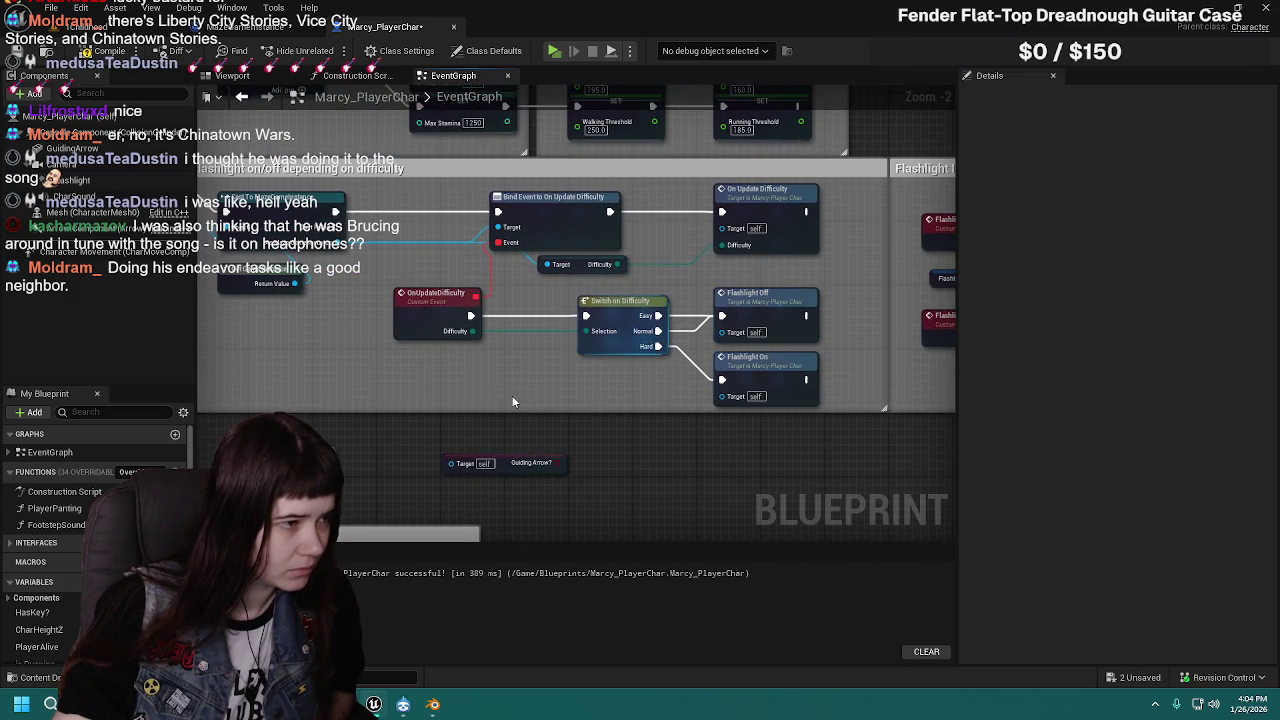
{"action": "left_click_drag", "start_coordinate": [616, 395], "coordinate": [486, 385]}
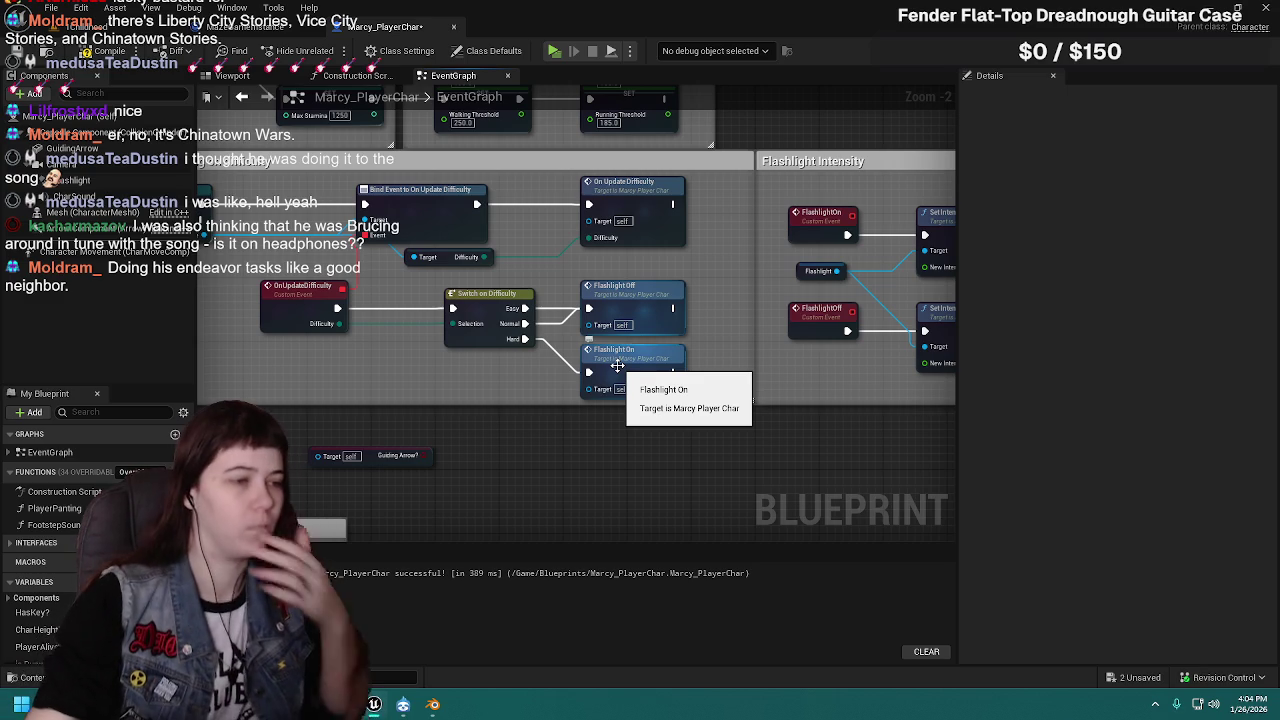
Add a Guiding Arrow reference and wire it into a new Set Visibility node via 'set vis'.
{"action": "mouse_move", "coordinate": [470, 400]}
{"action": "left_mouse_down"}
{"action": "mouse_move", "coordinate": [666, 386]}
{"action": "mouse_move", "coordinate": [594, 456]}
{"action": "left_mouse_up"}
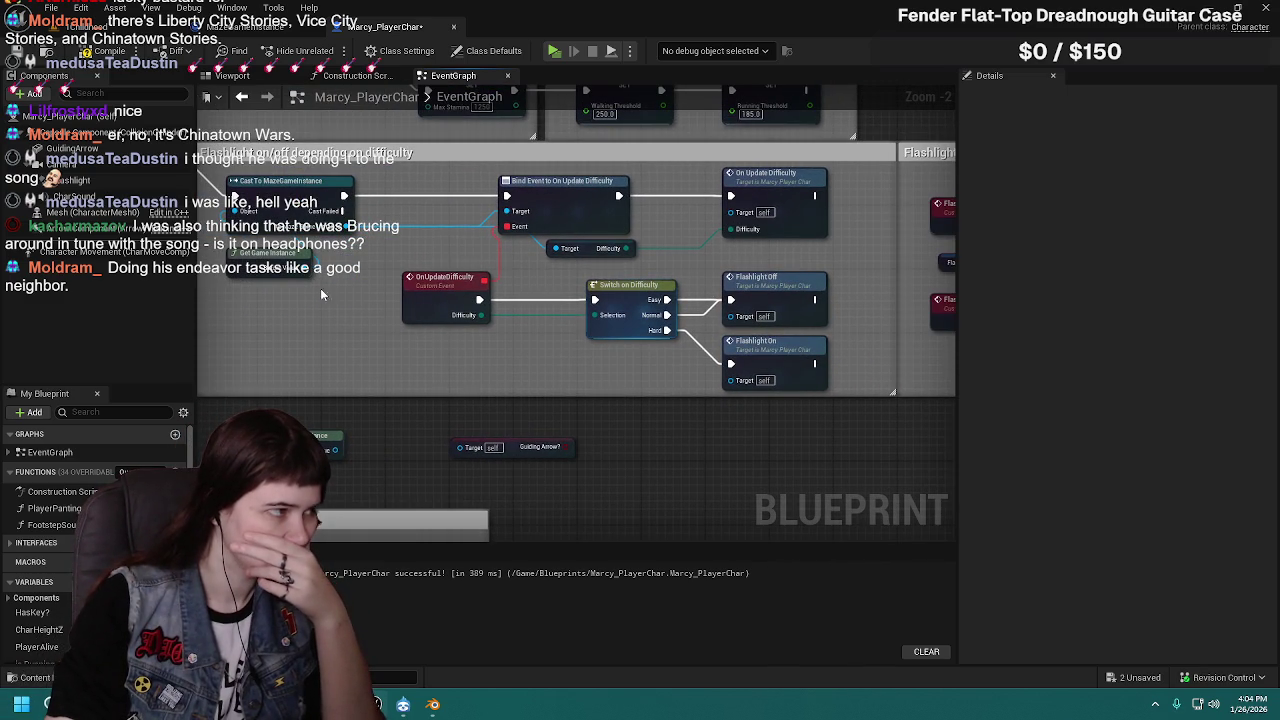
{"action": "left_click_drag", "start_coordinate": [62, 148], "coordinate": [640, 450]}
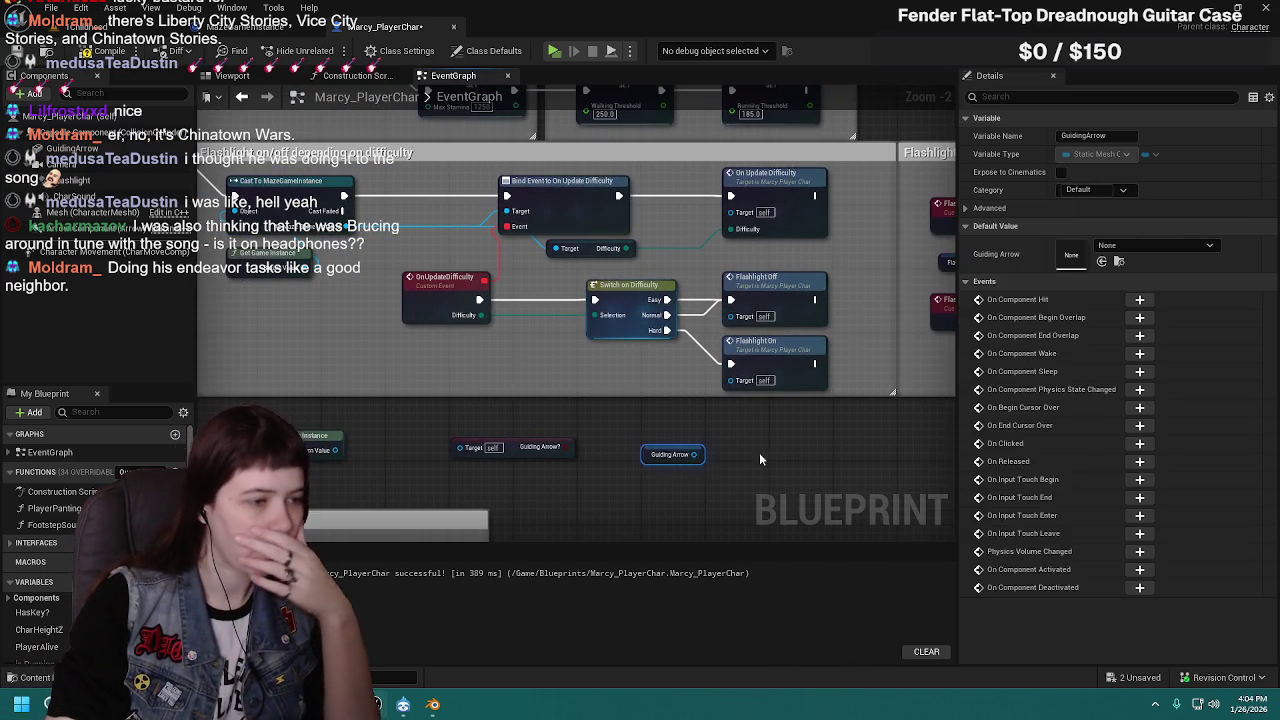
{"action": "left_click_drag", "start_coordinate": [565, 330], "coordinate": [505, 392]}
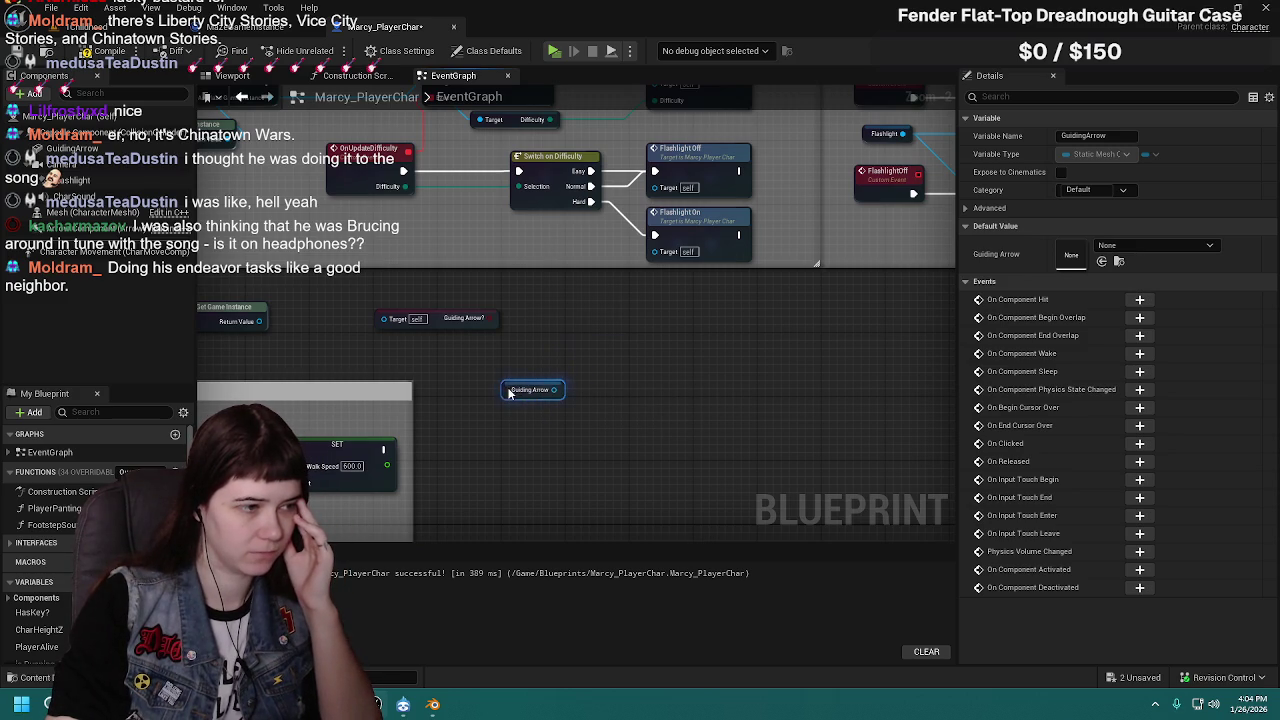
{"action": "left_click_drag", "start_coordinate": [554, 389], "coordinate": [663, 358]}
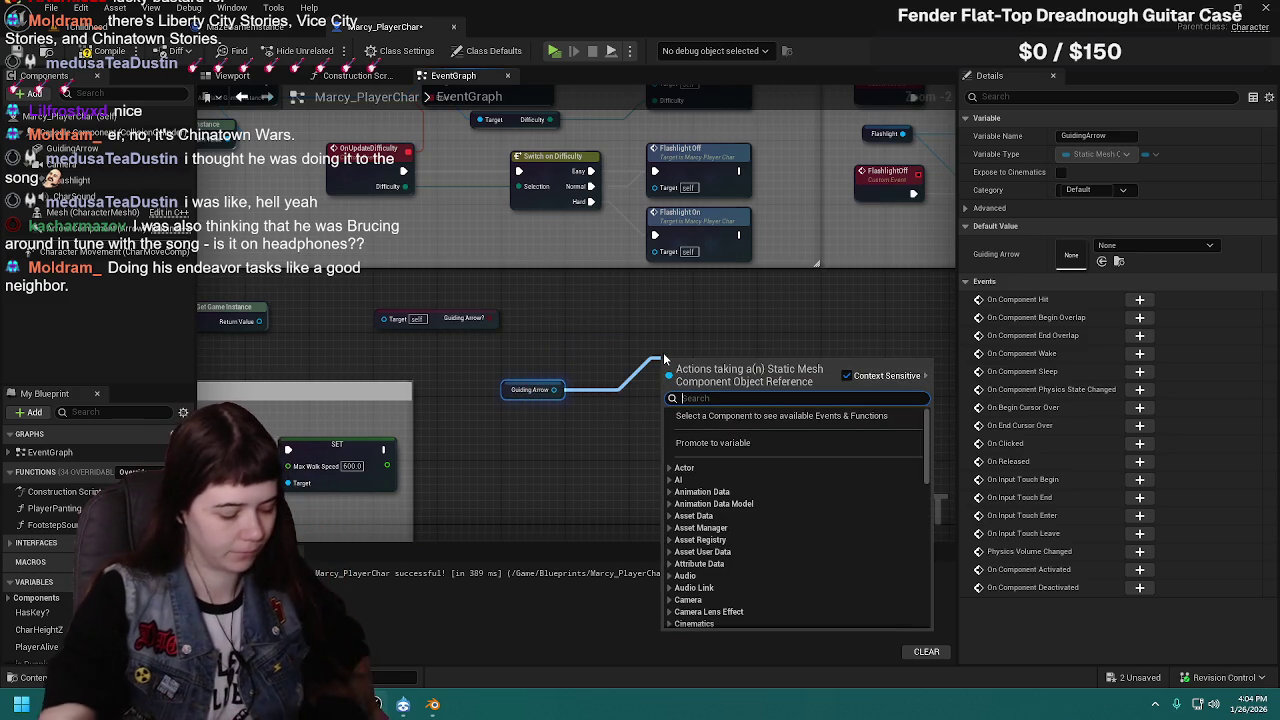
{"action": "type", "text": "set"}
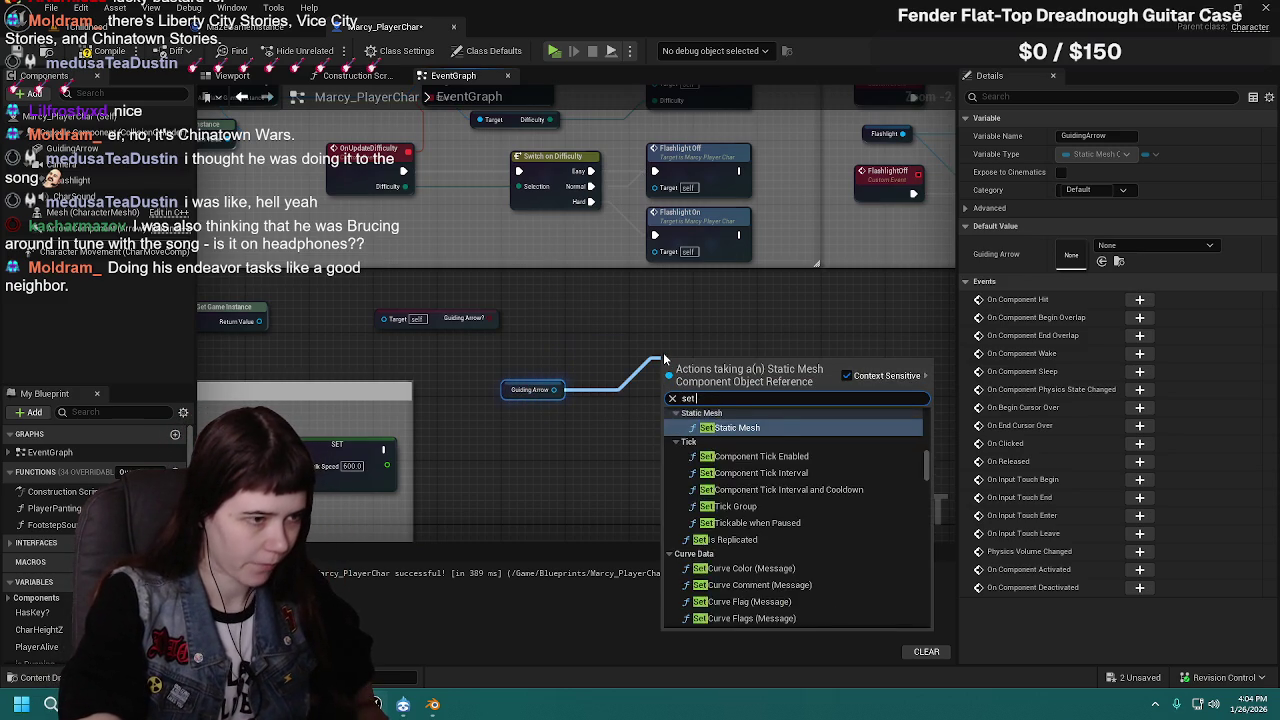
{"action": "type", "text": " vis"}
{"action": "key", "text": "Return"}
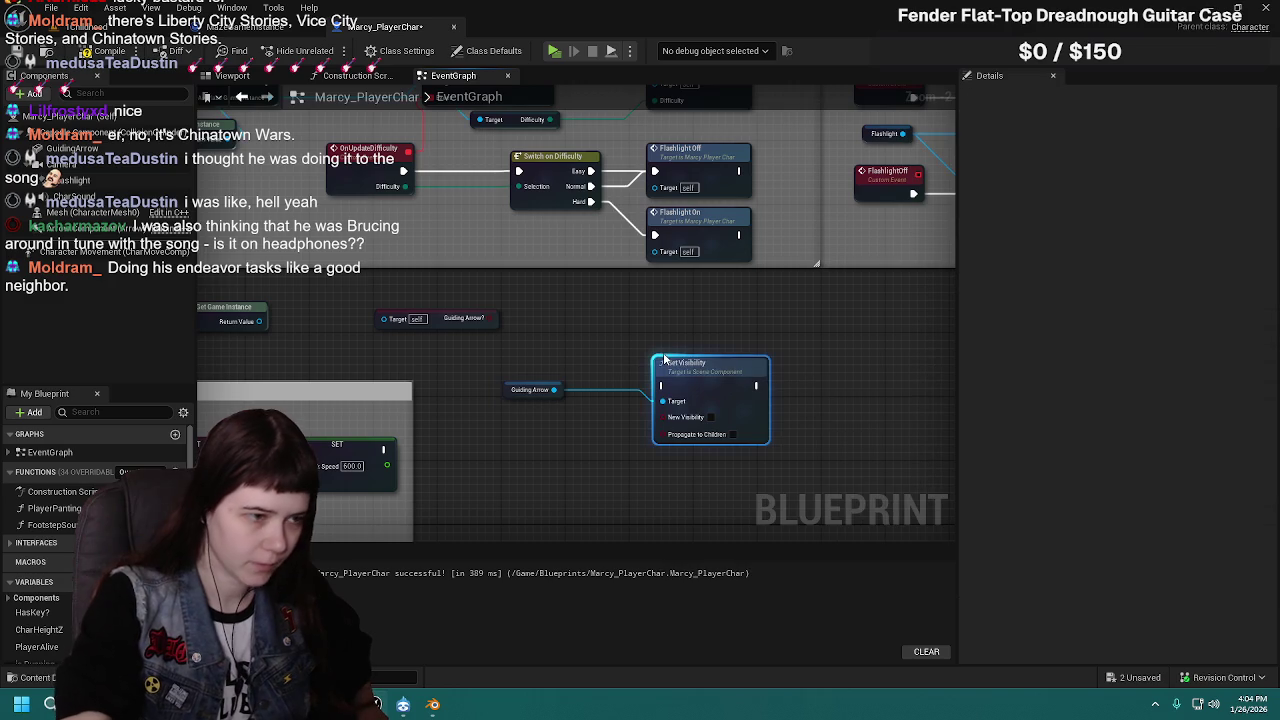
{"action": "left_click_drag", "start_coordinate": [668, 371], "coordinate": [710, 348]}
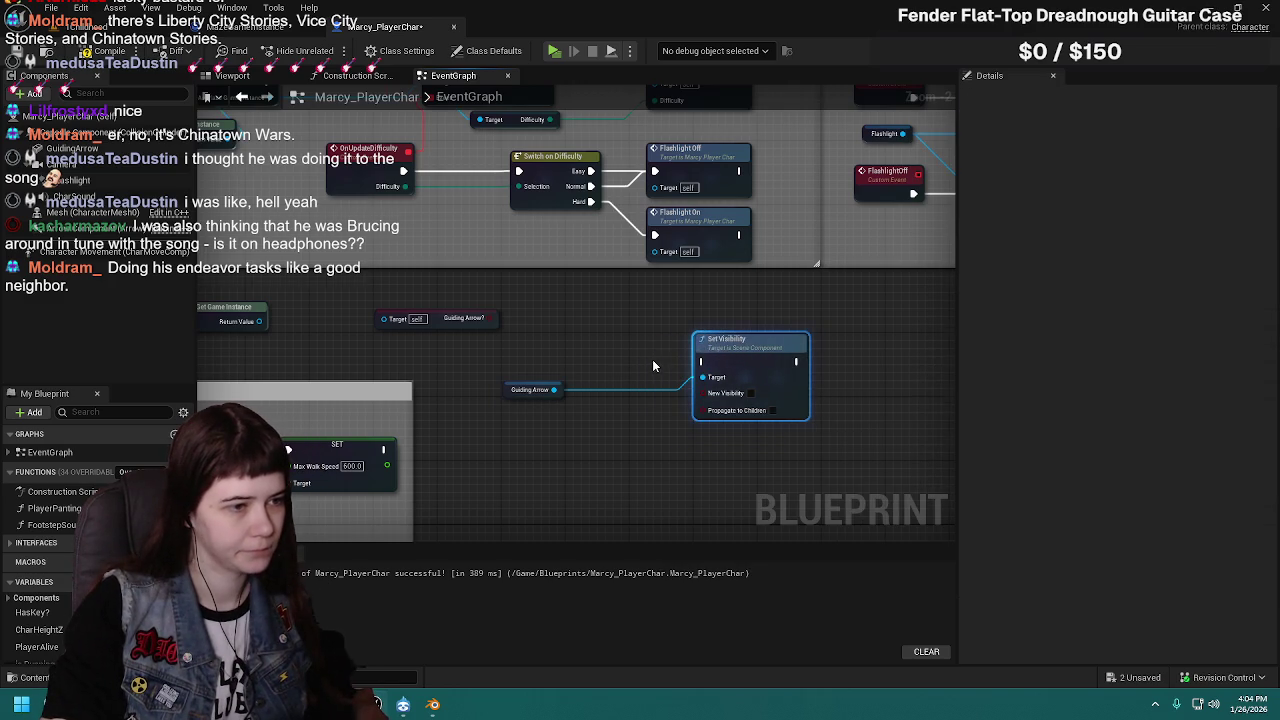
{"action": "scroll", "coordinate": [653, 360], "scroll_direction": "up", "scroll_amount": 1}
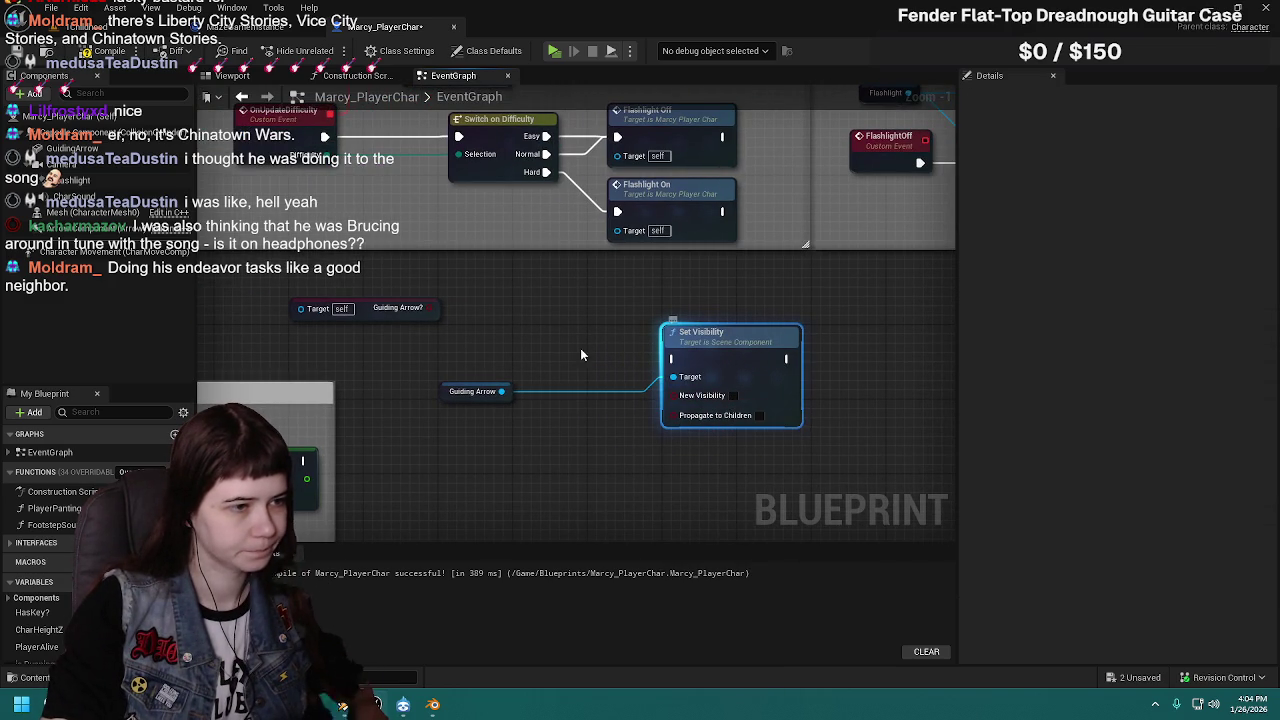
{"action": "left_click", "coordinate": [443, 392]}
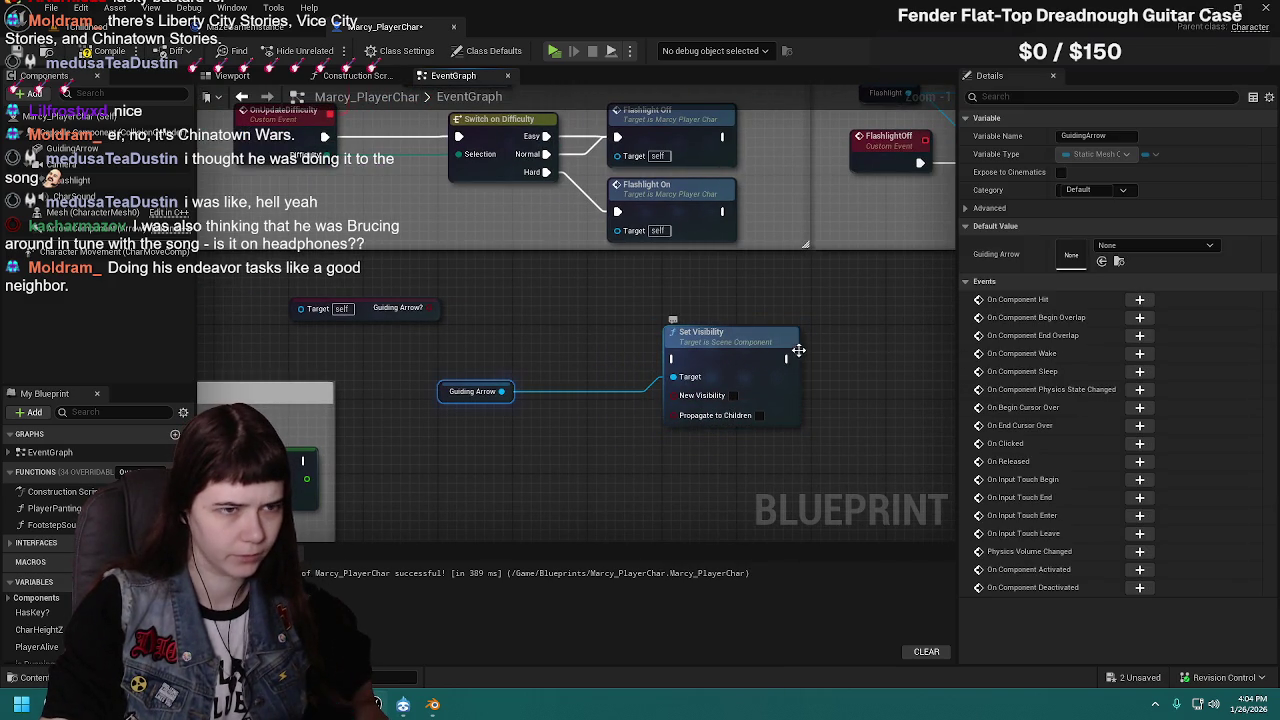
{"action": "left_click", "coordinate": [72, 148]}
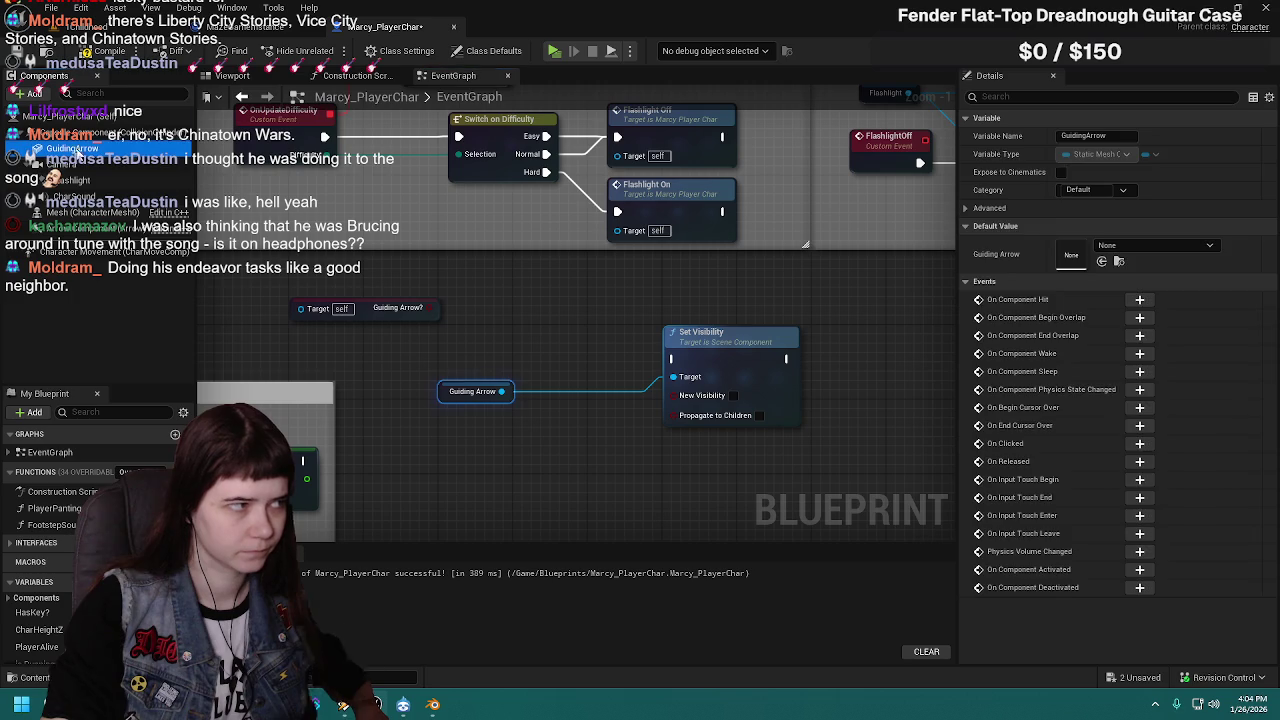
Scroll the Guiding Arrow details to Rendering, showing Visible on and Hidden in Game off.
{"action": "scroll", "coordinate": [1080, 395], "scroll_direction": "down", "scroll_amount": 15}
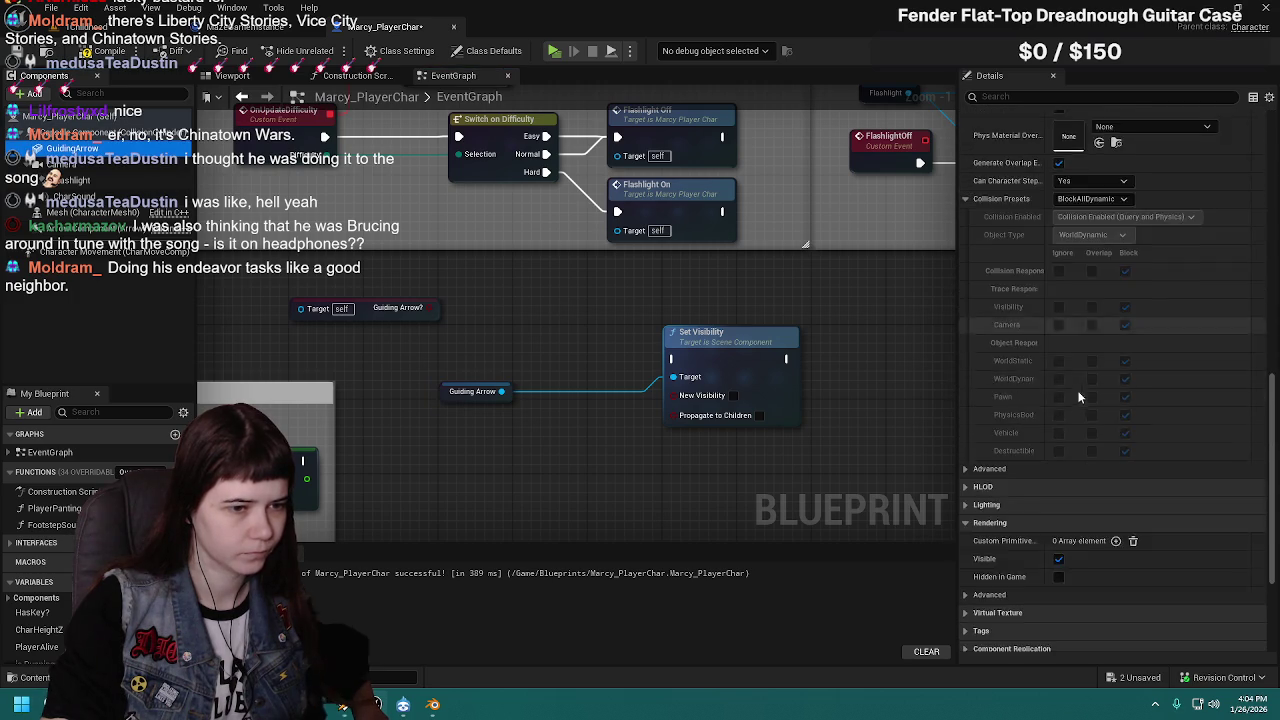
{"action": "scroll", "coordinate": [1076, 382], "scroll_direction": "down", "scroll_amount": 1}
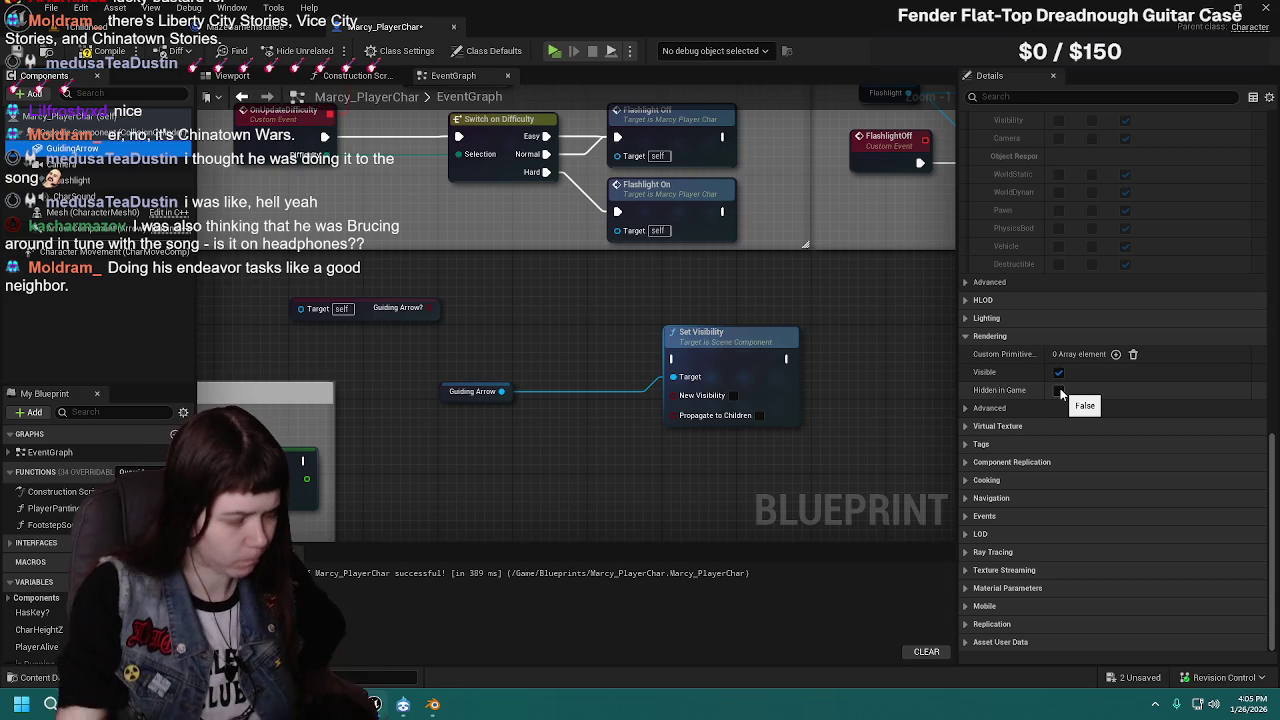
Place a Branch before Set Visibility and connect Guiding Arrow? to its Condition.
{"action": "left_click_drag", "start_coordinate": [643, 352], "coordinate": [789, 352]}
{"action": "left_click", "coordinate": [572, 335]}
{"action": "left_click", "coordinate": [572, 336]}
{"action": "left_click_drag", "start_coordinate": [573, 343], "coordinate": [568, 347]}
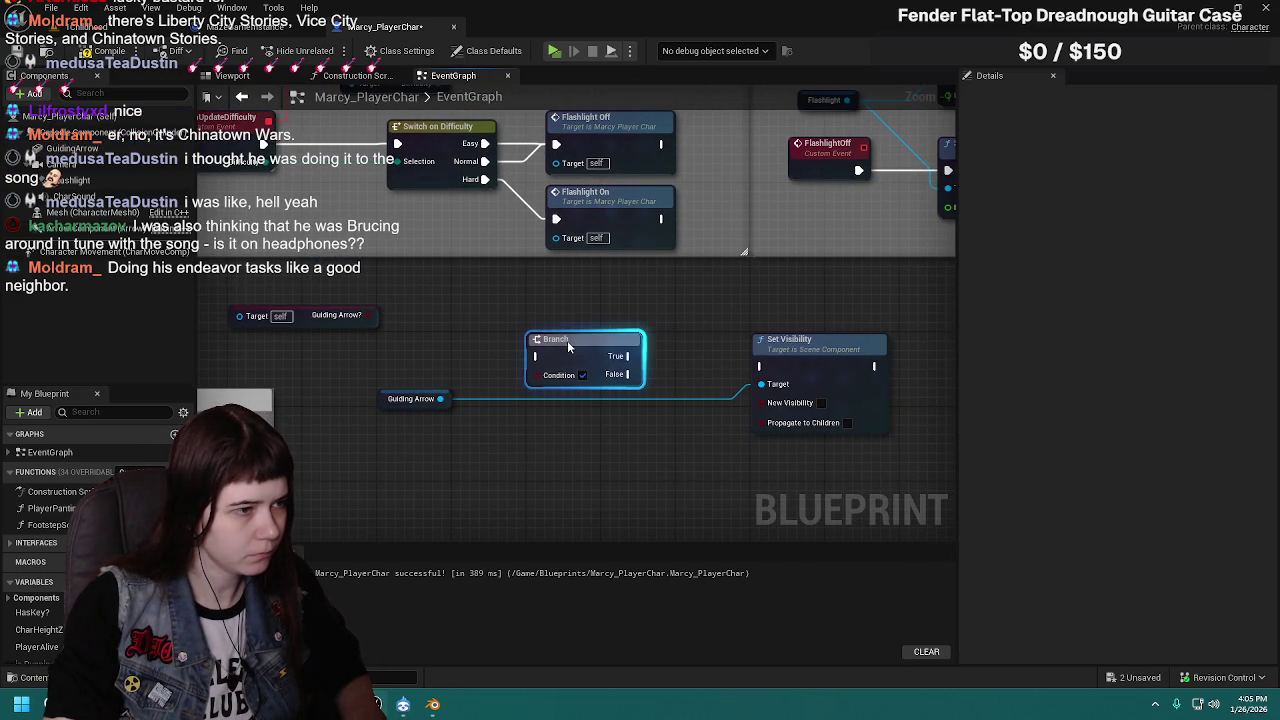
{"action": "left_click_drag", "start_coordinate": [682, 311], "coordinate": [714, 433]}
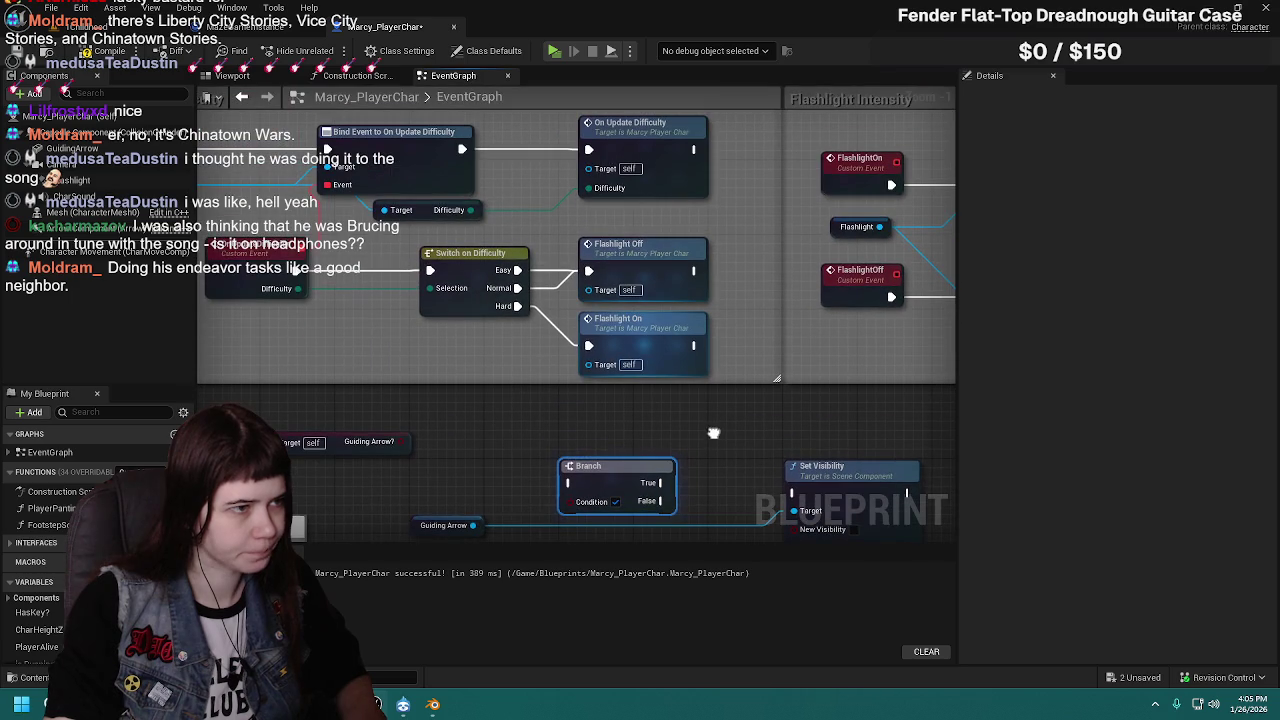
{"action": "left_click_drag", "start_coordinate": [543, 258], "coordinate": [481, 330]}
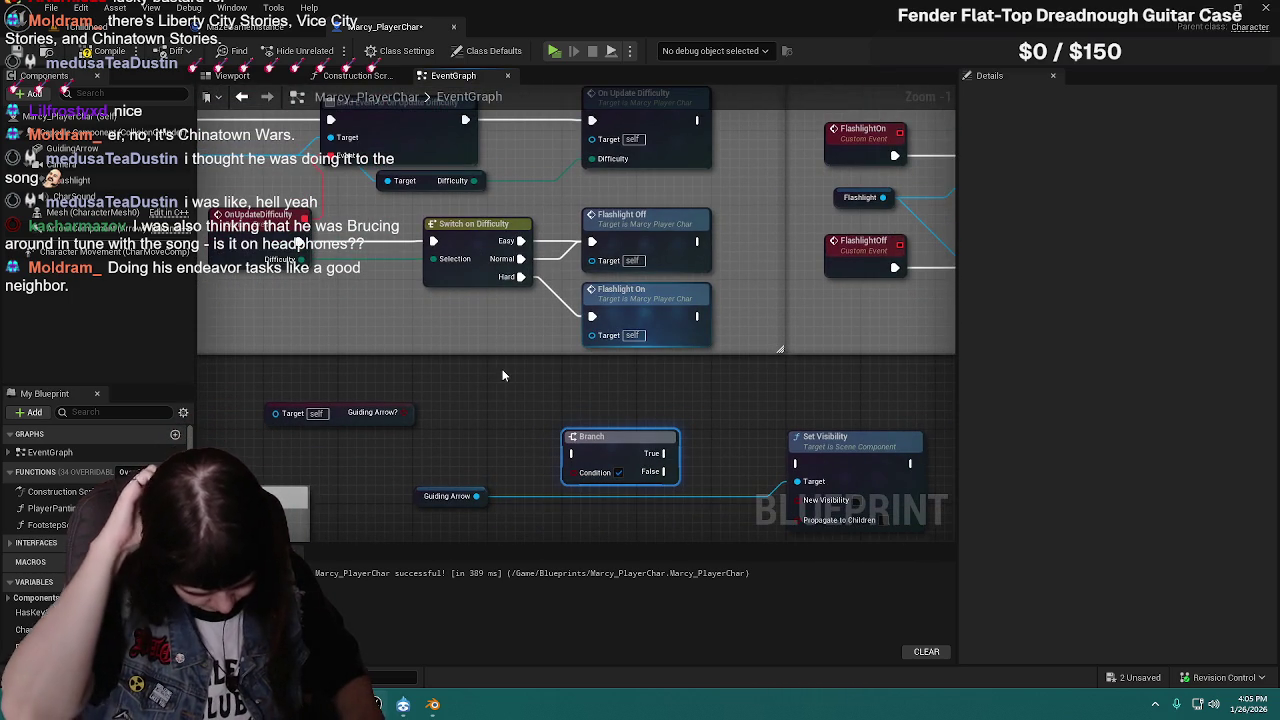
{"action": "left_click_drag", "start_coordinate": [398, 418], "coordinate": [573, 480]}
{"action": "mouse_move", "coordinate": [610, 444]}
{"action": "left_mouse_down"}
{"action": "mouse_move", "coordinate": [535, 444]}
{"action": "mouse_move", "coordinate": [609, 383]}
{"action": "mouse_move", "coordinate": [505, 372]}
{"action": "left_mouse_up"}
{"action": "mouse_move", "coordinate": [397, 427]}
{"action": "left_mouse_down"}
{"action": "mouse_move", "coordinate": [488, 450]}
{"action": "mouse_move", "coordinate": [463, 448]}
{"action": "mouse_move", "coordinate": [512, 413]}
{"action": "left_mouse_up"}
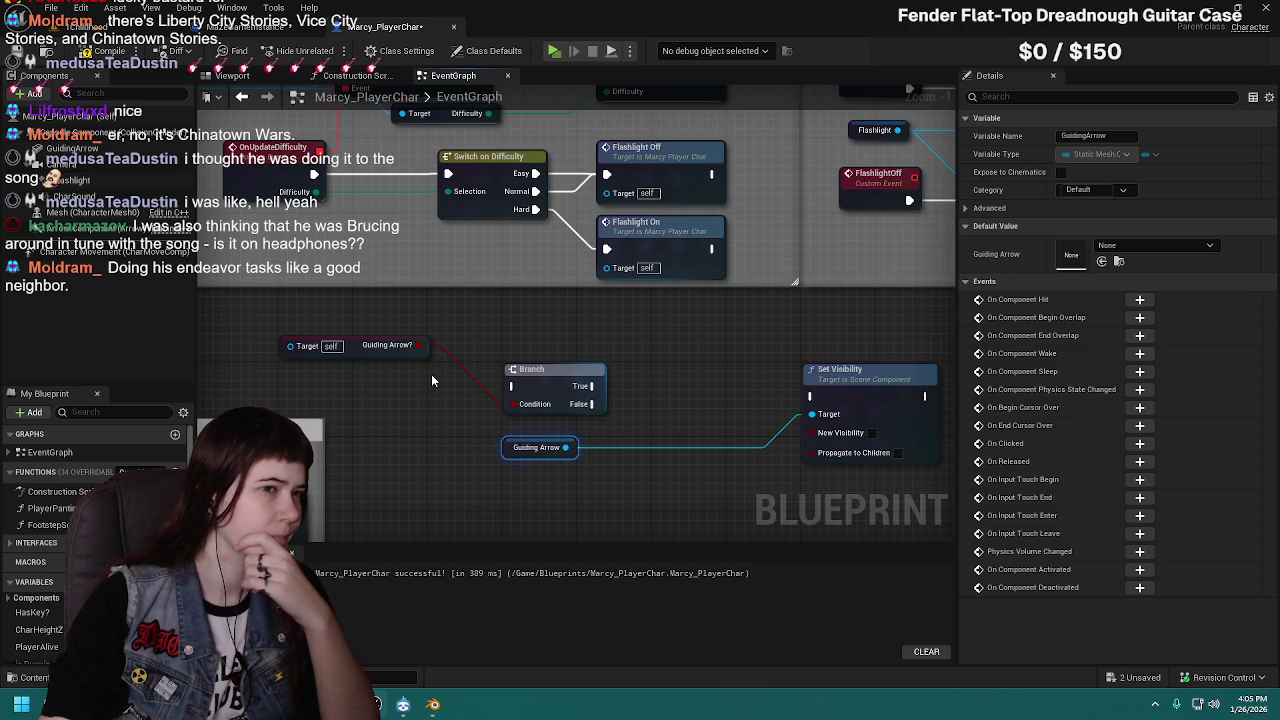
Delete both SET Guiding Arrow? nodes from MazeGameInstance's difficulty switch.
{"action": "left_click", "coordinate": [270, 26]}
{"action": "mouse_move", "coordinate": [663, 253]}
{"action": "left_mouse_down"}
{"action": "mouse_move", "coordinate": [733, 422]}
{"action": "mouse_move", "coordinate": [748, 422]}
{"action": "left_mouse_up"}
{"action": "key", "text": "Delete"}
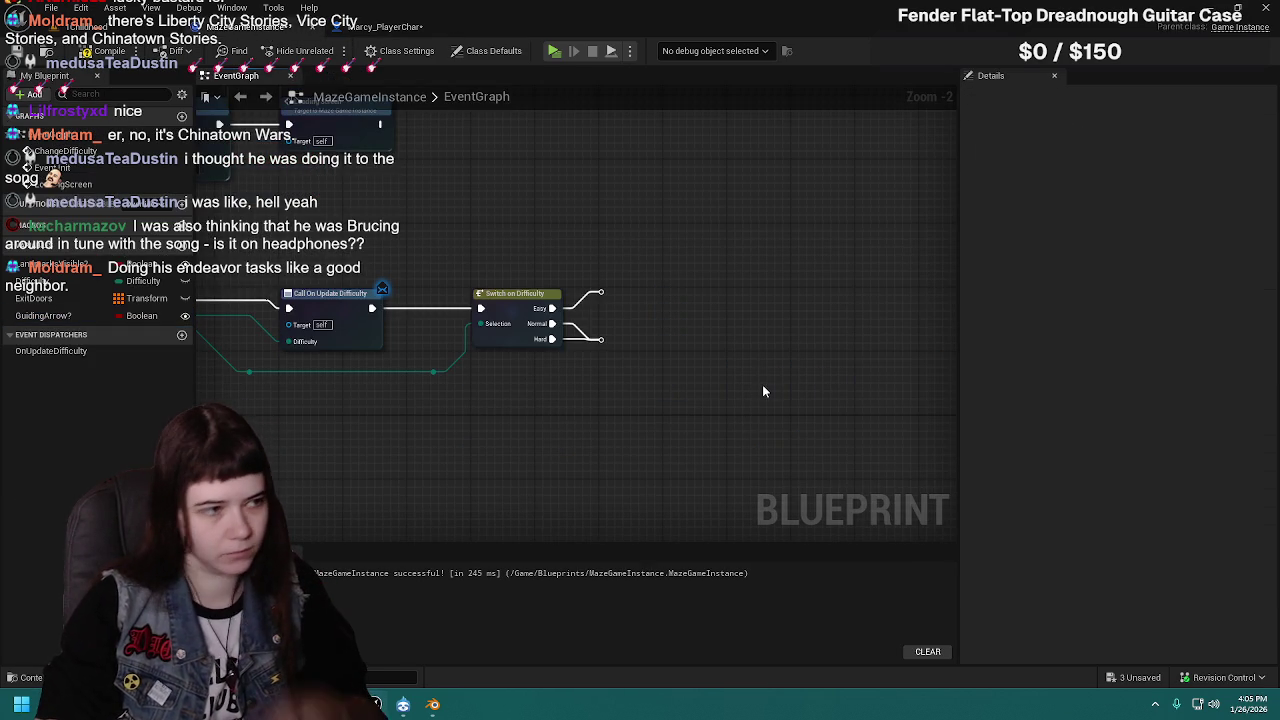
Compile and save MazeGameInstance, then compile and save Marcy_PlayerChar.
{"action": "left_click", "coordinate": [105, 51]}
{"action": "left_click", "coordinate": [16, 52]}
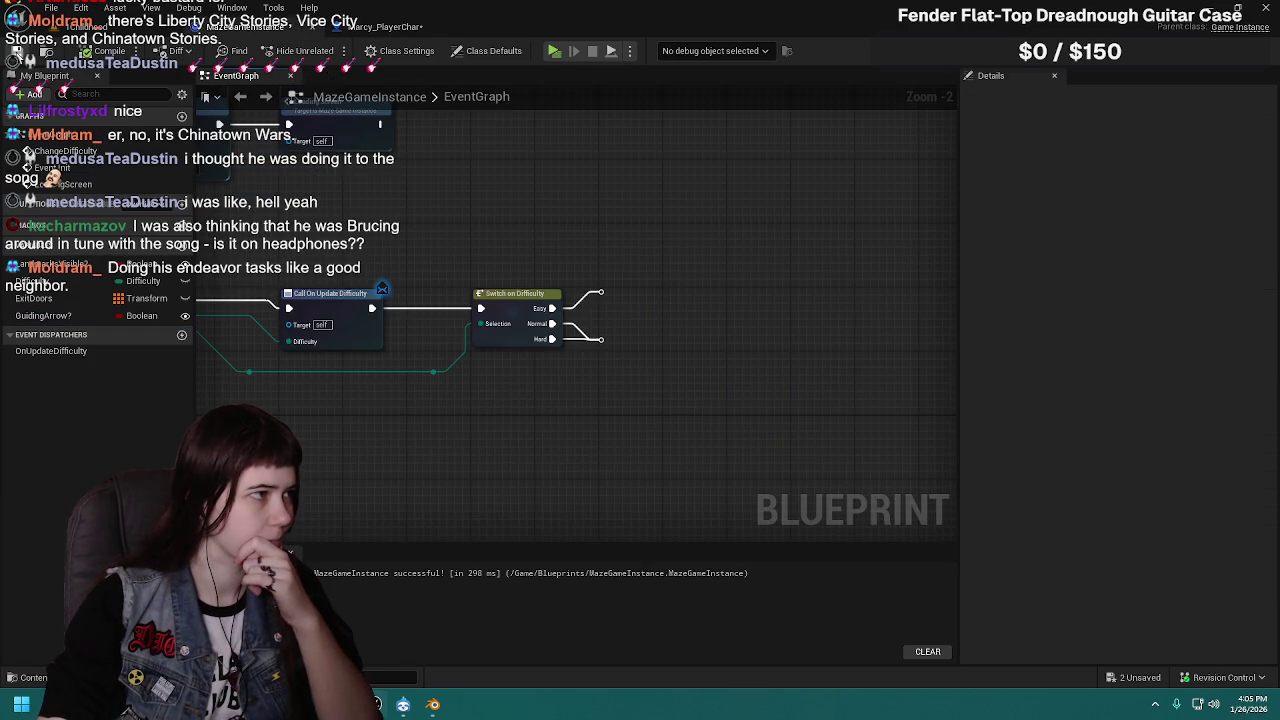
{"action": "mouse_move", "coordinate": [379, 193]}
{"action": "left_mouse_down"}
{"action": "mouse_move", "coordinate": [663, 243]}
{"action": "mouse_move", "coordinate": [687, 236]}
{"action": "mouse_move", "coordinate": [700, 206]}
{"action": "mouse_move", "coordinate": [537, 211]}
{"action": "mouse_move", "coordinate": [655, 212]}
{"action": "left_mouse_up"}
{"action": "left_click", "coordinate": [430, 26]}
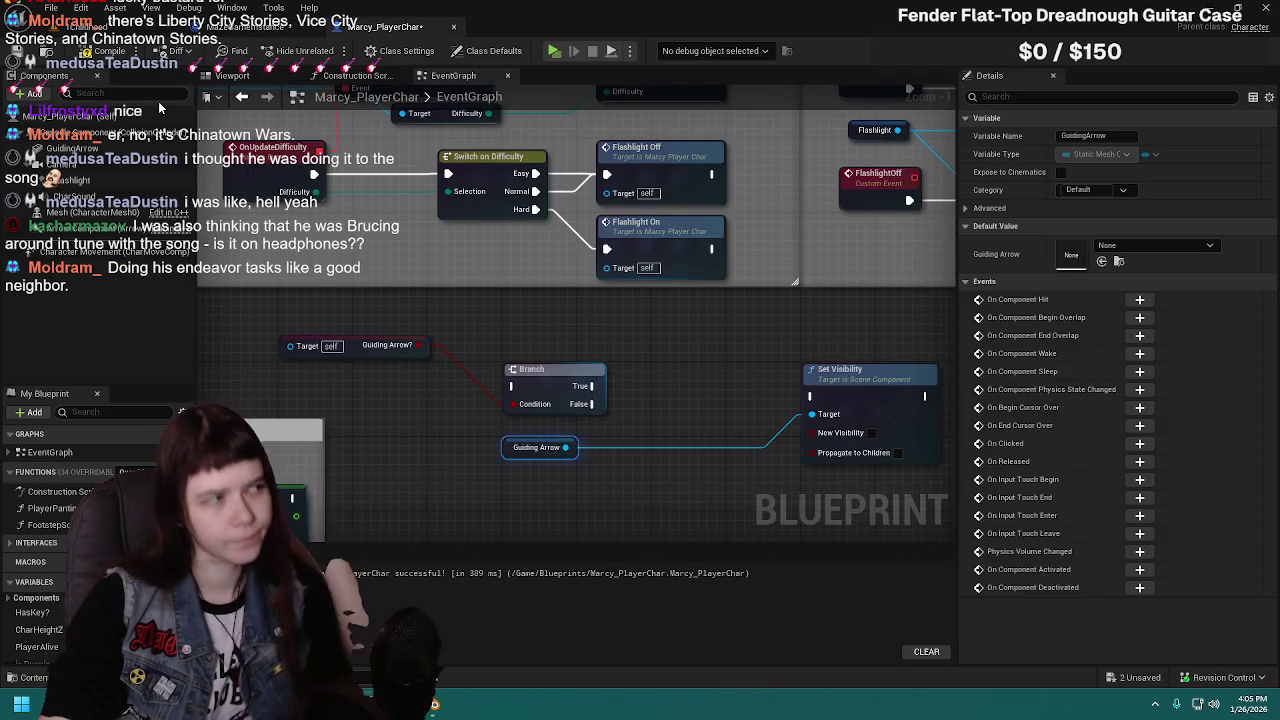
{"action": "key", "text": "ctrl+s"}
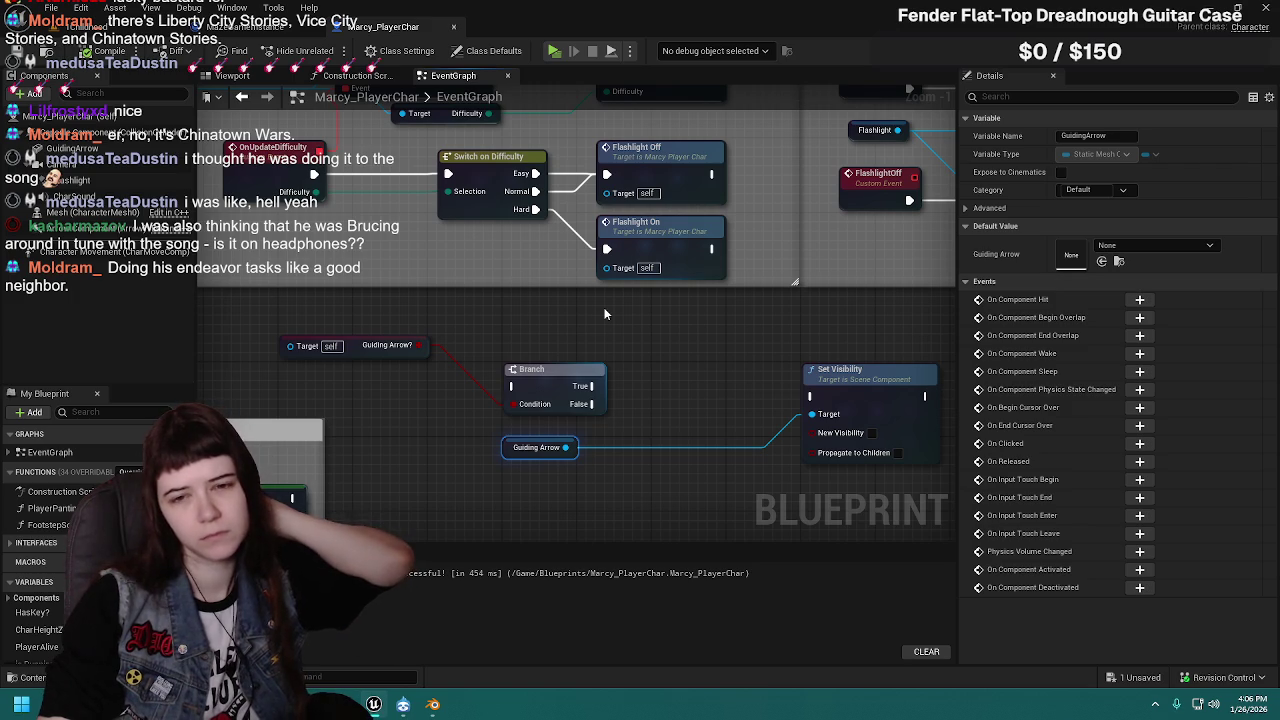
Connect the Branch's True output to Set Visibility's execution input.
{"action": "mouse_move", "coordinate": [676, 362]}
{"action": "left_mouse_down"}
{"action": "mouse_move", "coordinate": [621, 322]}
{"action": "mouse_move", "coordinate": [860, 326]}
{"action": "left_mouse_up"}
{"action": "left_click_drag", "start_coordinate": [674, 328], "coordinate": [623, 320]}
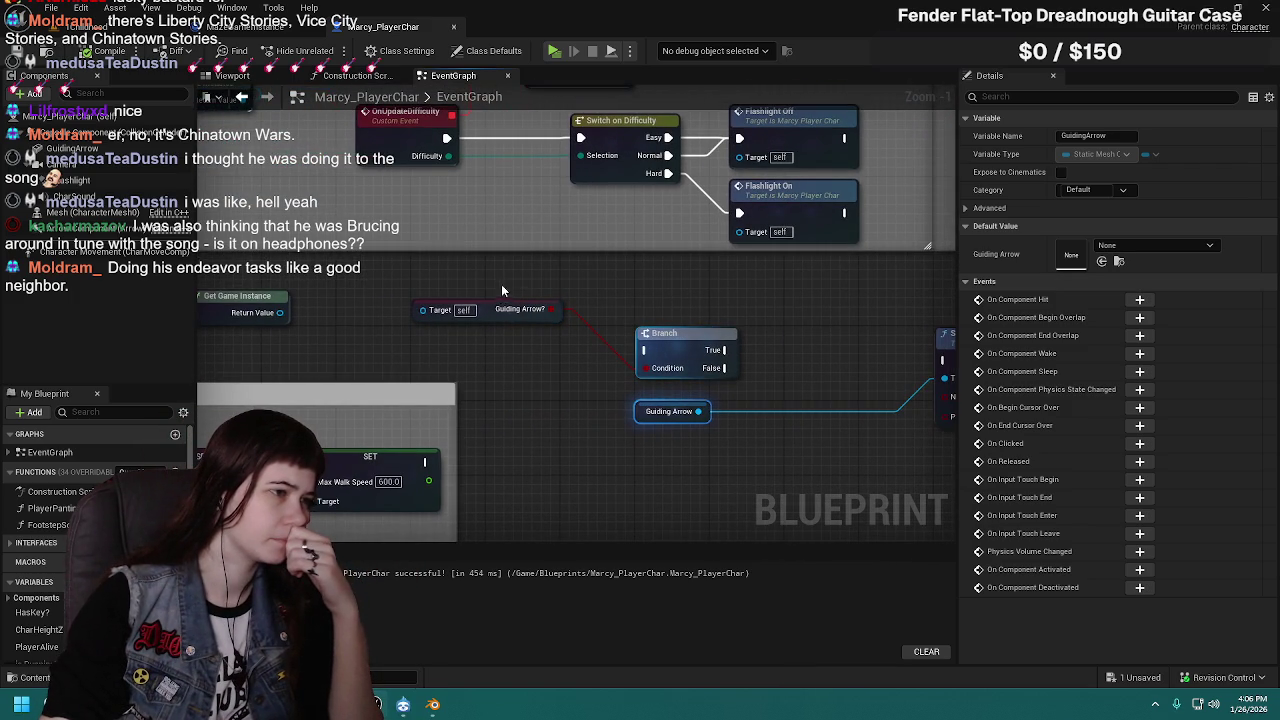
{"action": "left_click", "coordinate": [490, 310]}
{"action": "left_click_drag", "start_coordinate": [598, 387], "coordinate": [518, 378]}
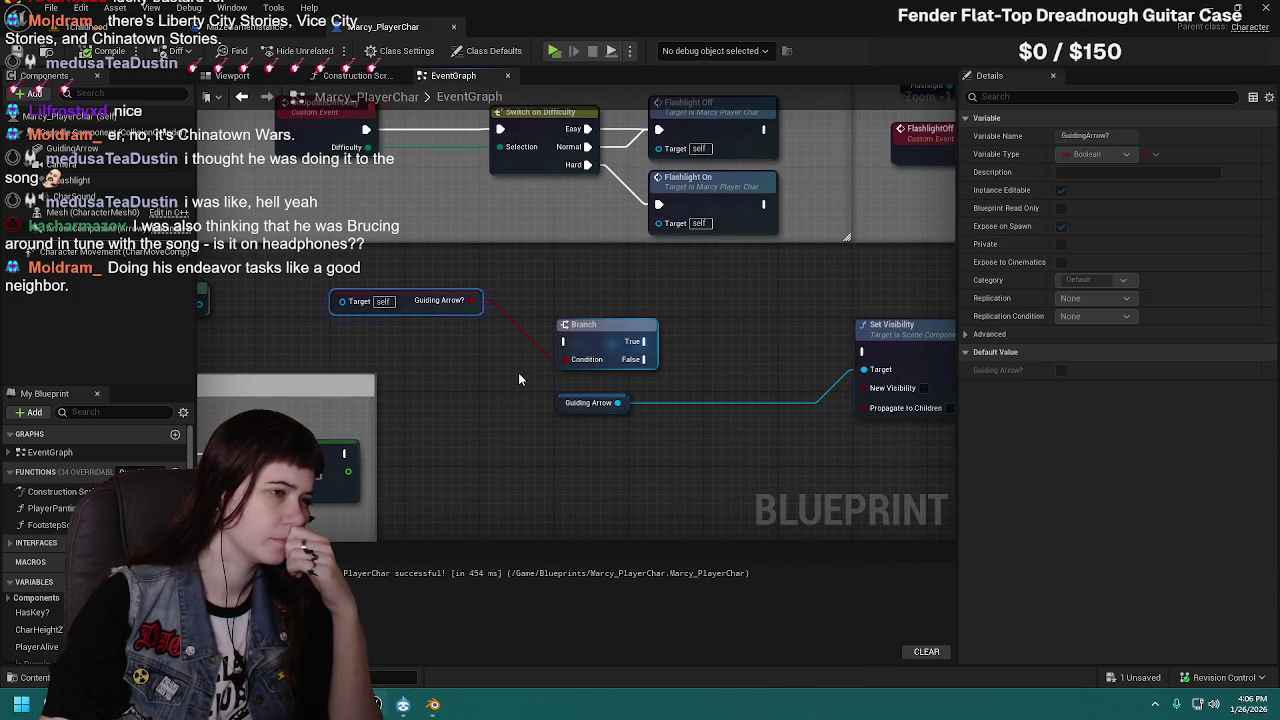
{"action": "scroll", "coordinate": [24, 628], "scroll_direction": "down", "scroll_amount": 5}
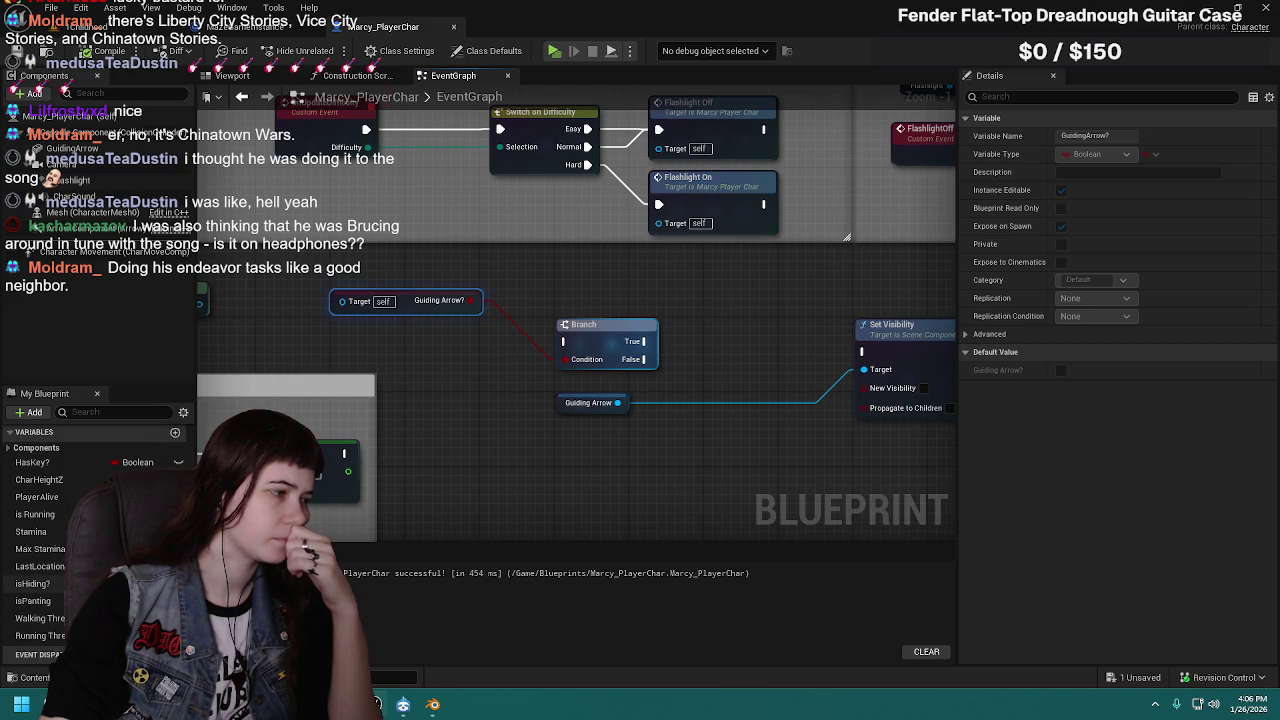
{"action": "left_click", "coordinate": [471, 389]}
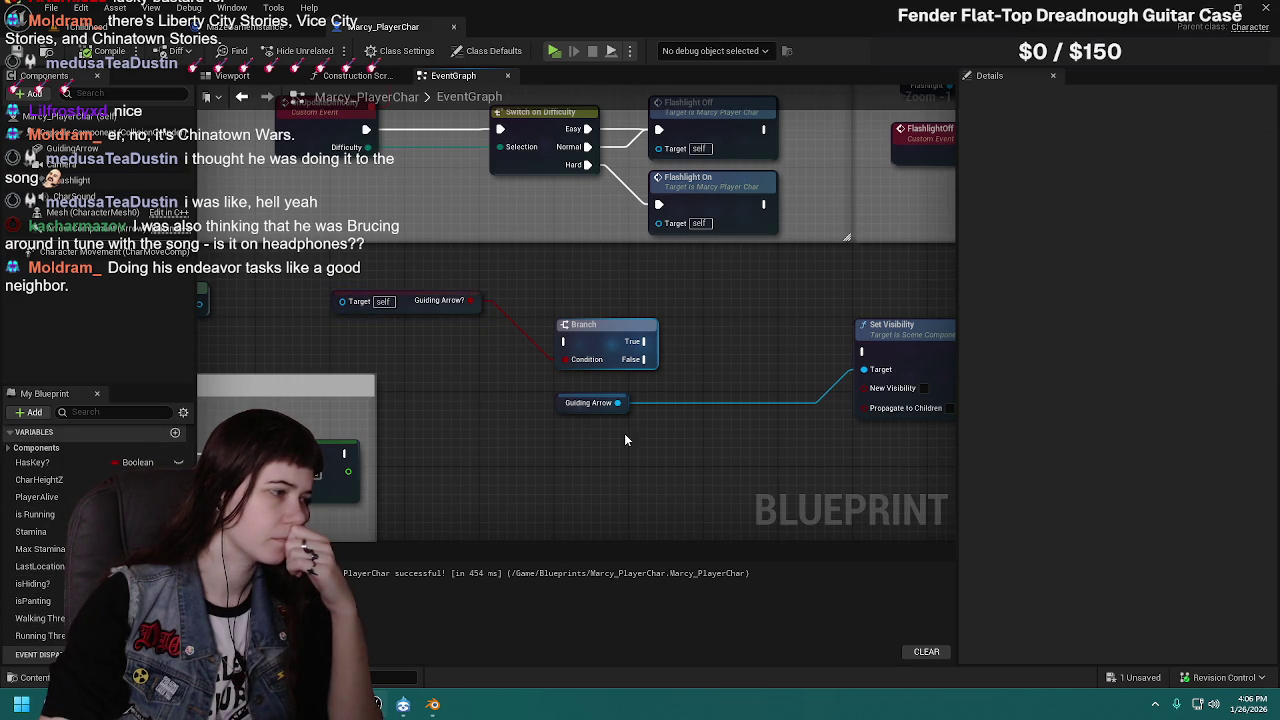
{"action": "left_click_drag", "start_coordinate": [624, 433], "coordinate": [534, 437]}
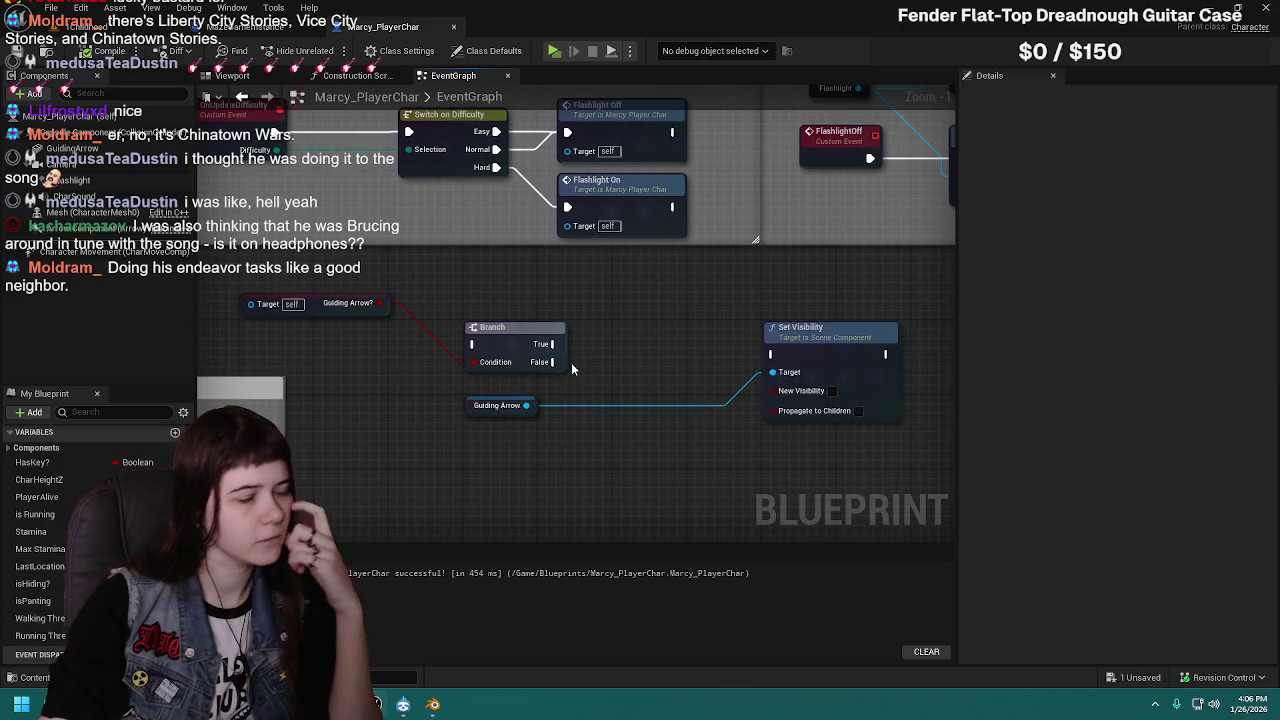
{"action": "left_click_drag", "start_coordinate": [553, 344], "coordinate": [714, 320]}
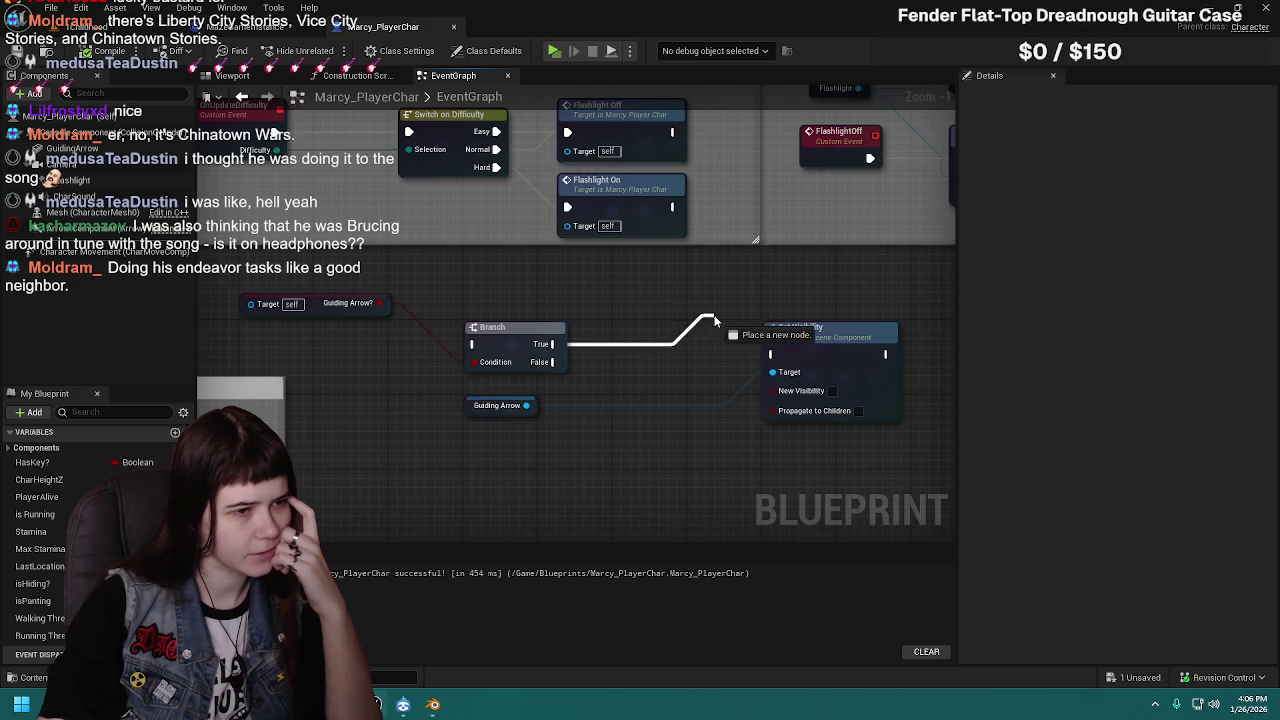
{"action": "left_click_drag", "start_coordinate": [772, 355], "coordinate": [772, 355]}
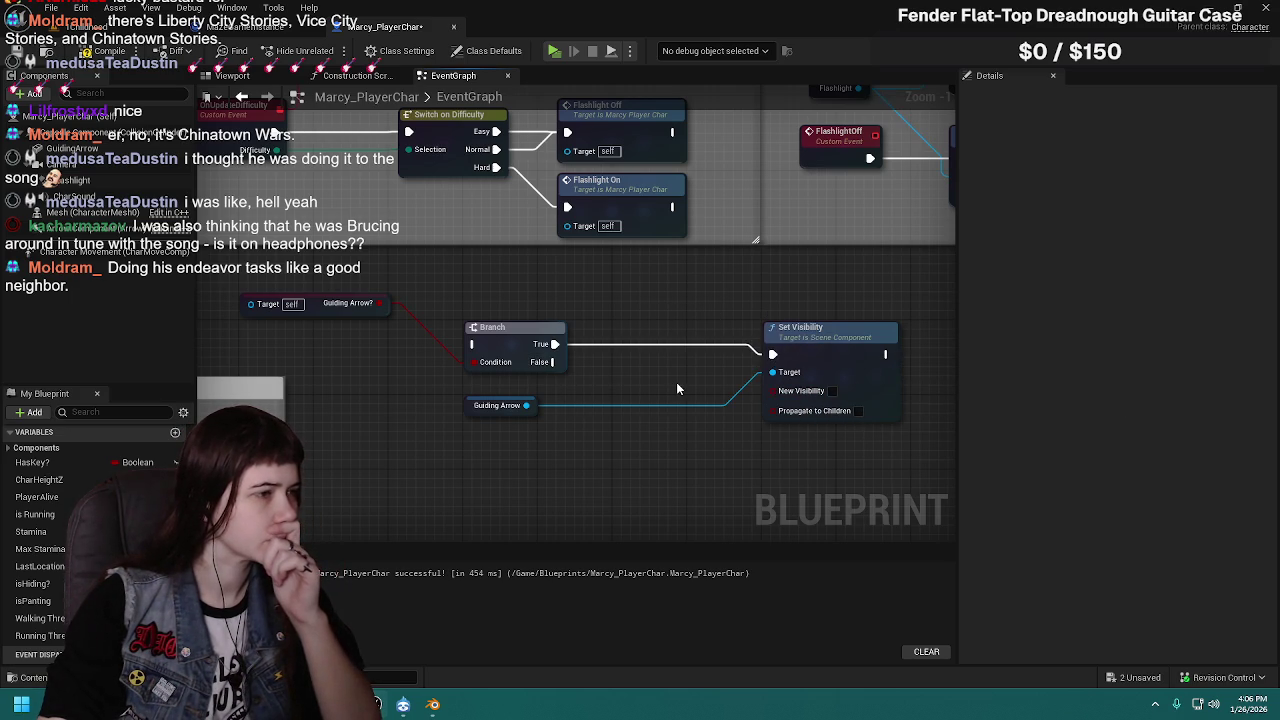
Tick New Visibility on the Set Visibility node so the arrow becomes visible.
{"action": "mouse_move", "coordinate": [691, 393]}
{"action": "left_mouse_down"}
{"action": "mouse_move", "coordinate": [655, 395]}
{"action": "mouse_move", "coordinate": [742, 414]}
{"action": "mouse_move", "coordinate": [626, 414]}
{"action": "left_mouse_up"}
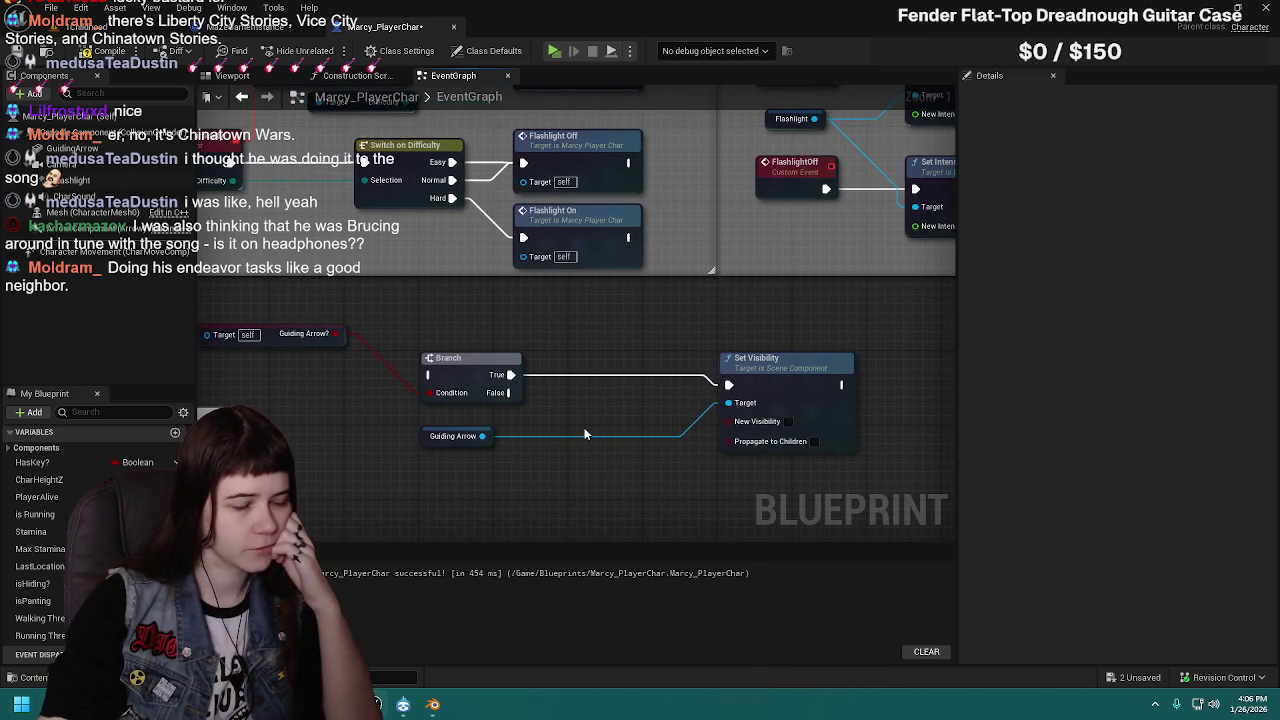
{"action": "left_click", "coordinate": [788, 421]}
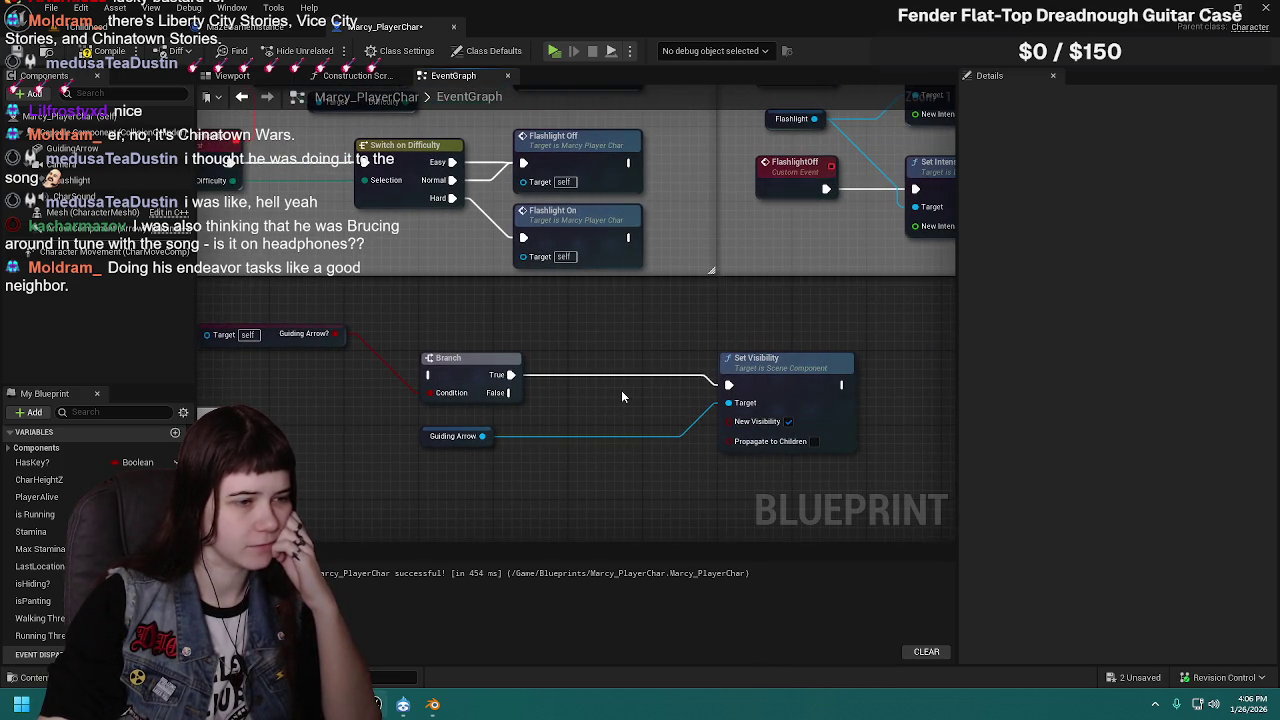
{"action": "left_click", "coordinate": [423, 437]}
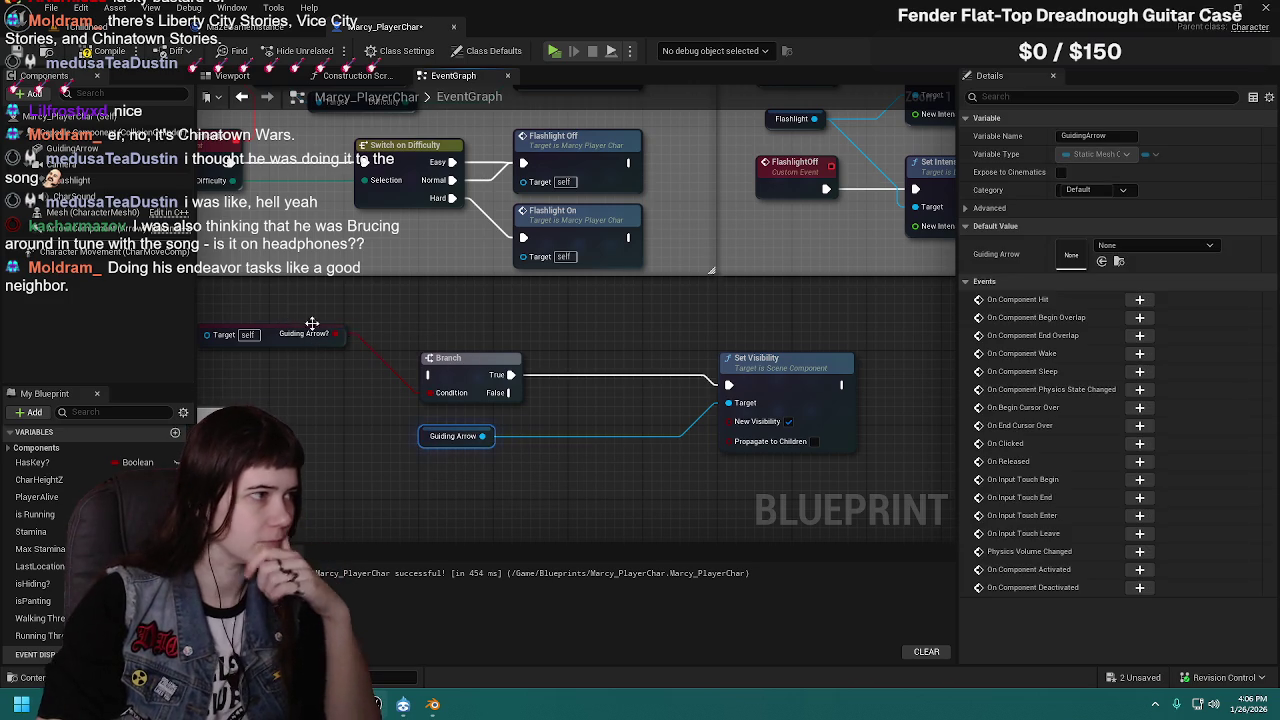
Uncheck Rendering > Visible on the GuidingArrow component and recompile Marcy_PlayerChar.
{"action": "left_click", "coordinate": [72, 148]}
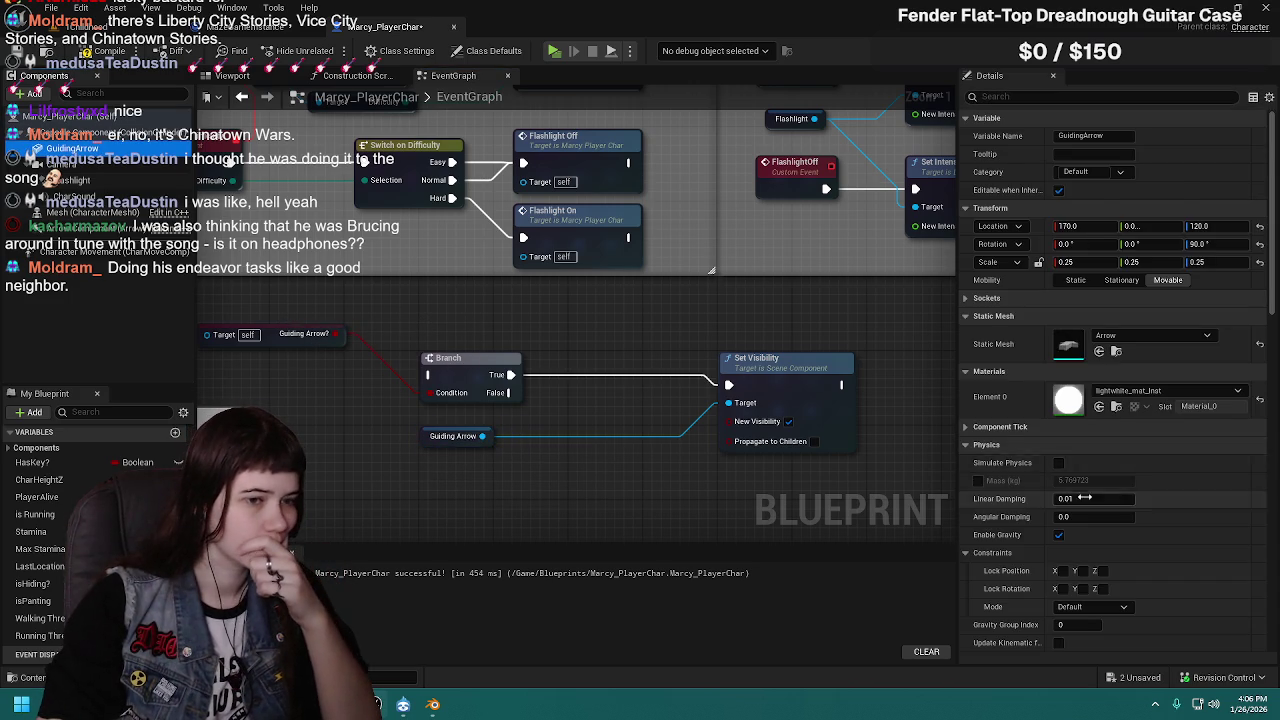
{"action": "scroll", "coordinate": [1096, 500], "scroll_direction": "down", "scroll_amount": 15}
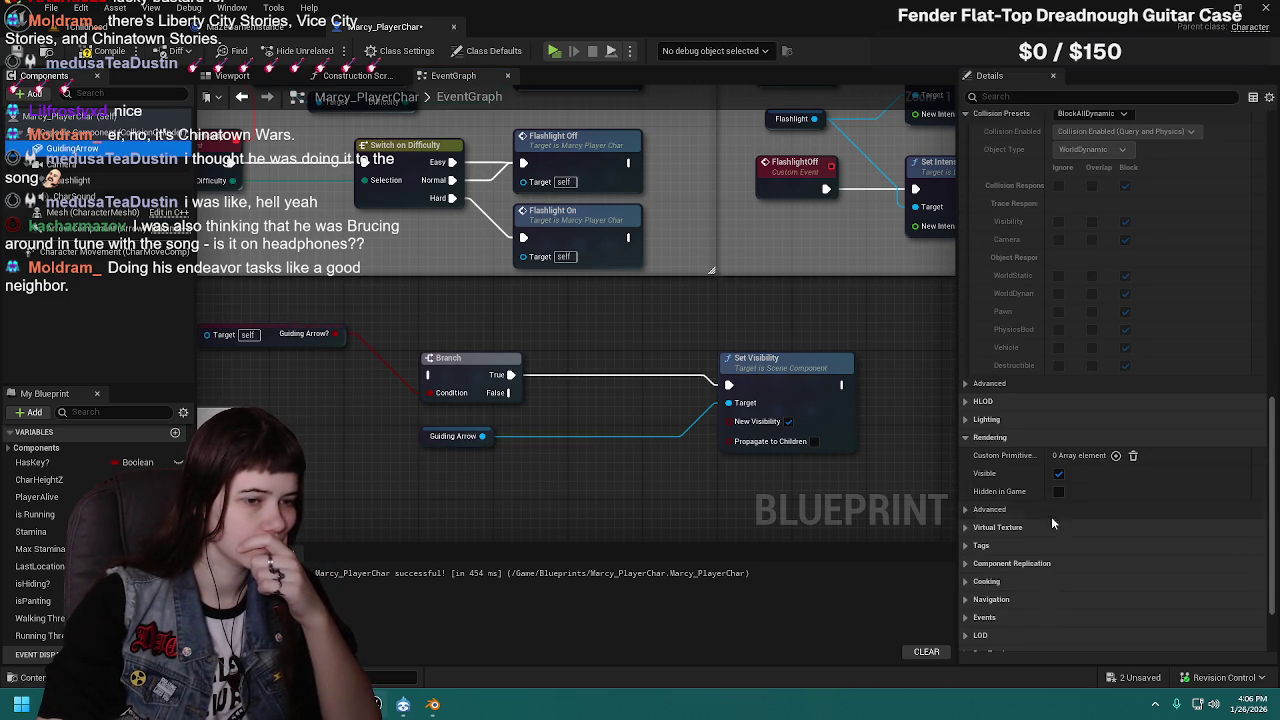
{"action": "left_click", "coordinate": [1059, 474]}
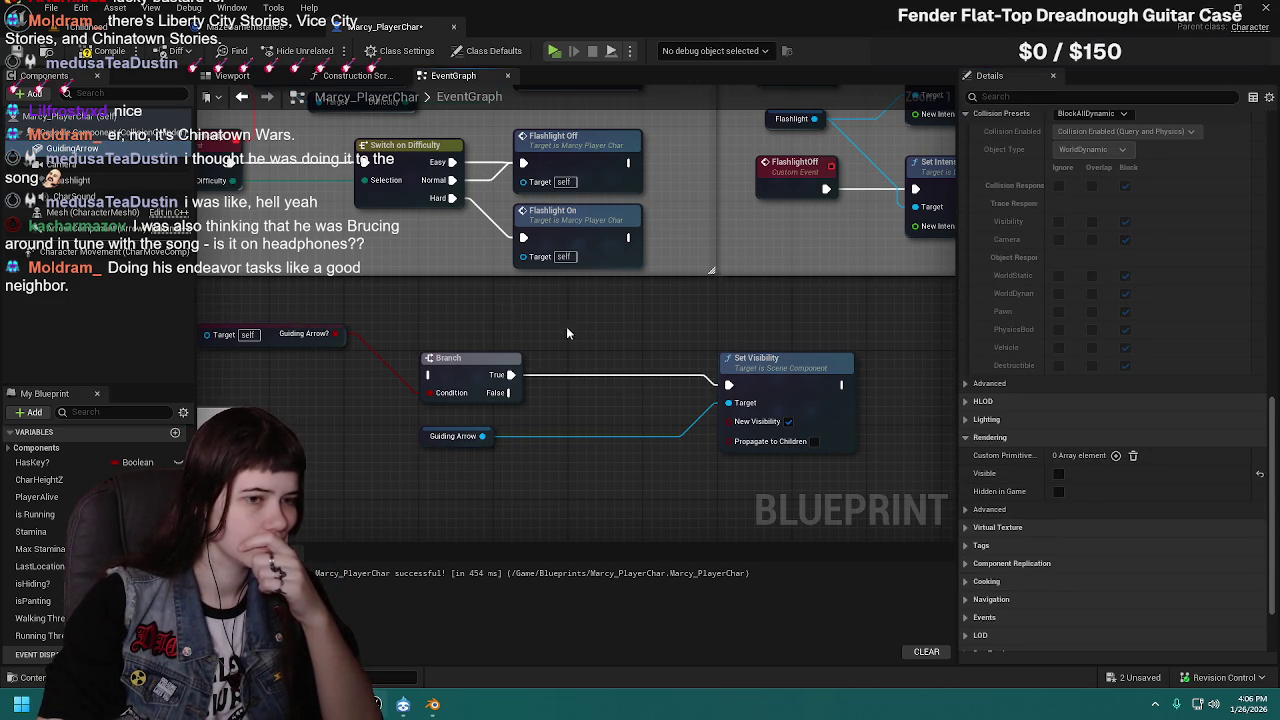
{"action": "left_click", "coordinate": [100, 51]}
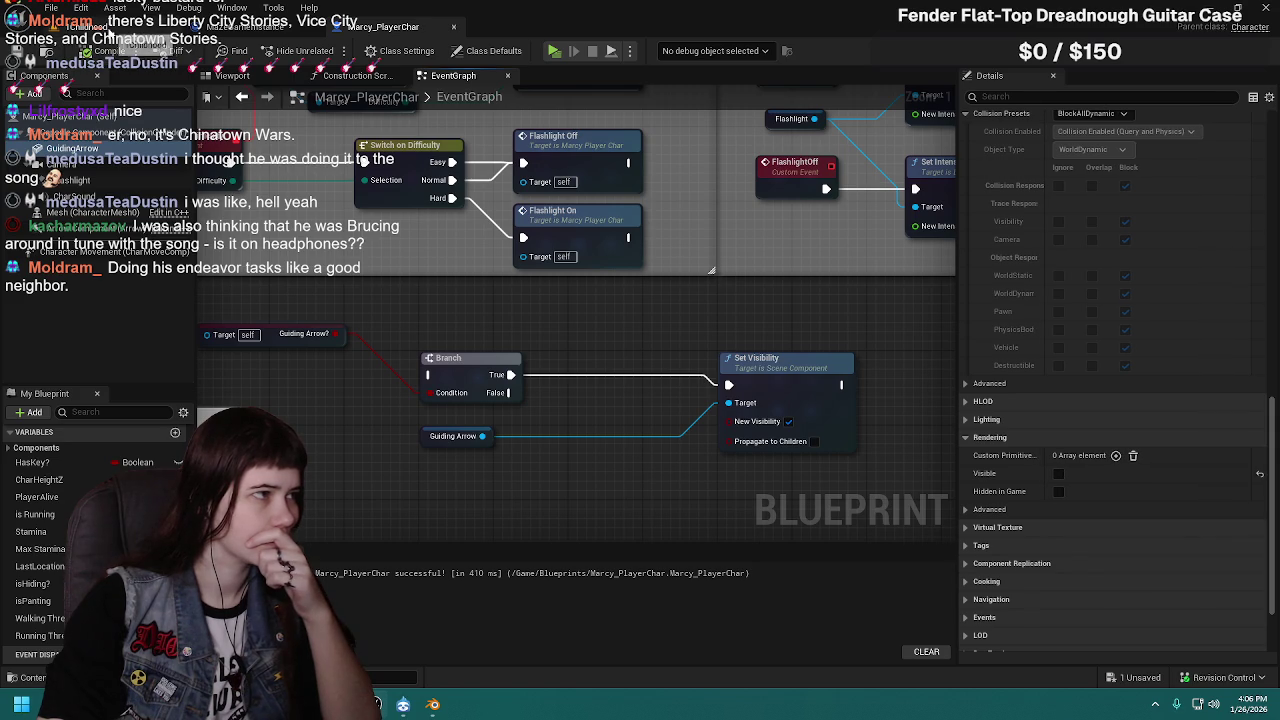
{"action": "left_click_drag", "start_coordinate": [577, 336], "coordinate": [656, 334]}
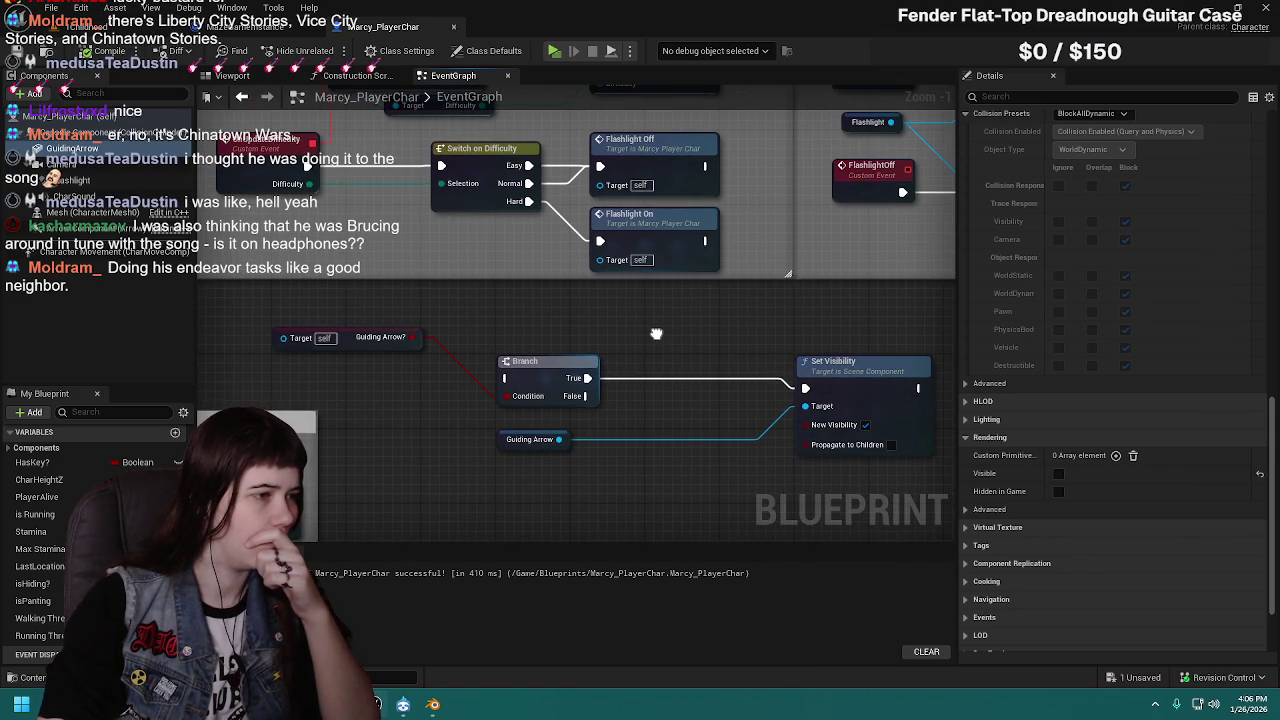
Delete the Get Game Instance and Guiding Arrow? nodes.
{"action": "mouse_move", "coordinate": [532, 328]}
{"action": "left_mouse_down"}
{"action": "mouse_move", "coordinate": [672, 314]}
{"action": "mouse_move", "coordinate": [800, 337]}
{"action": "mouse_move", "coordinate": [487, 294]}
{"action": "mouse_move", "coordinate": [777, 306]}
{"action": "left_mouse_up"}
{"action": "left_click_drag", "start_coordinate": [320, 290], "coordinate": [622, 346]}
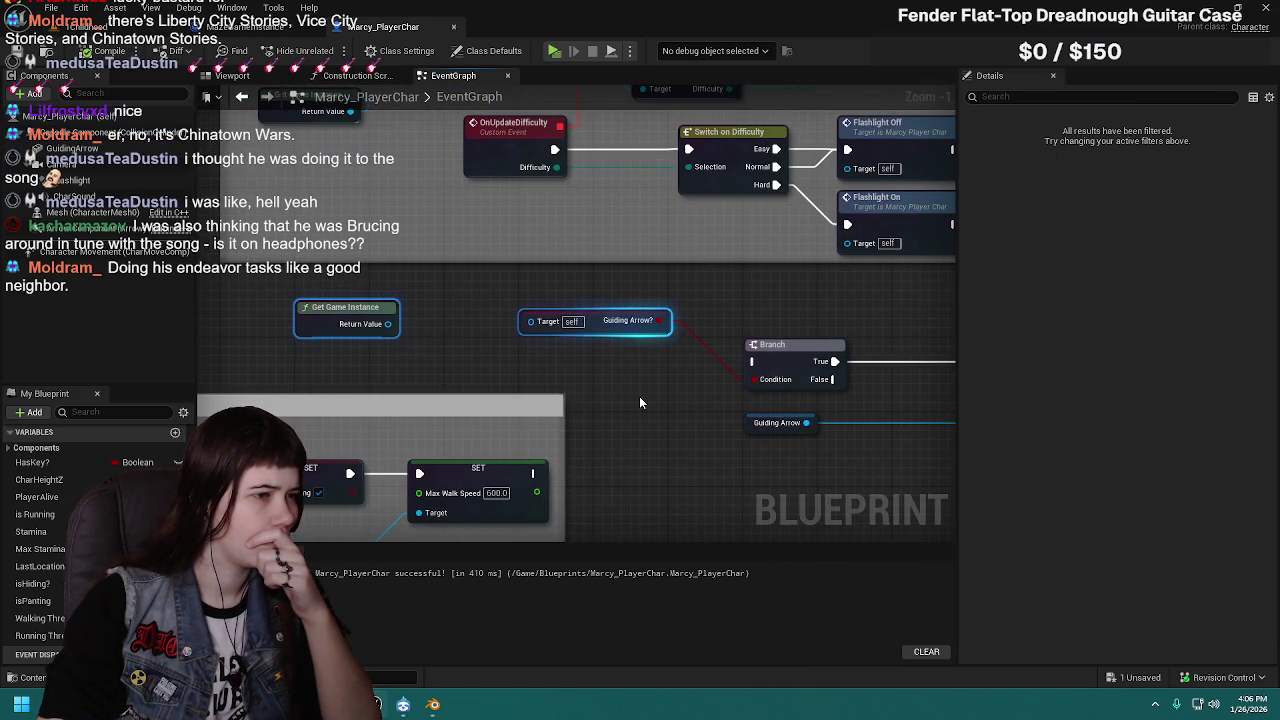
{"action": "key", "text": "Delete"}
Promote the Branch Condition pin to a new Boolean variable named GuidingArrowOn?
{"action": "right_click", "coordinate": [760, 388]}
{"action": "left_click", "coordinate": [804, 428]}
{"action": "type", "text": "GuidingAr"}
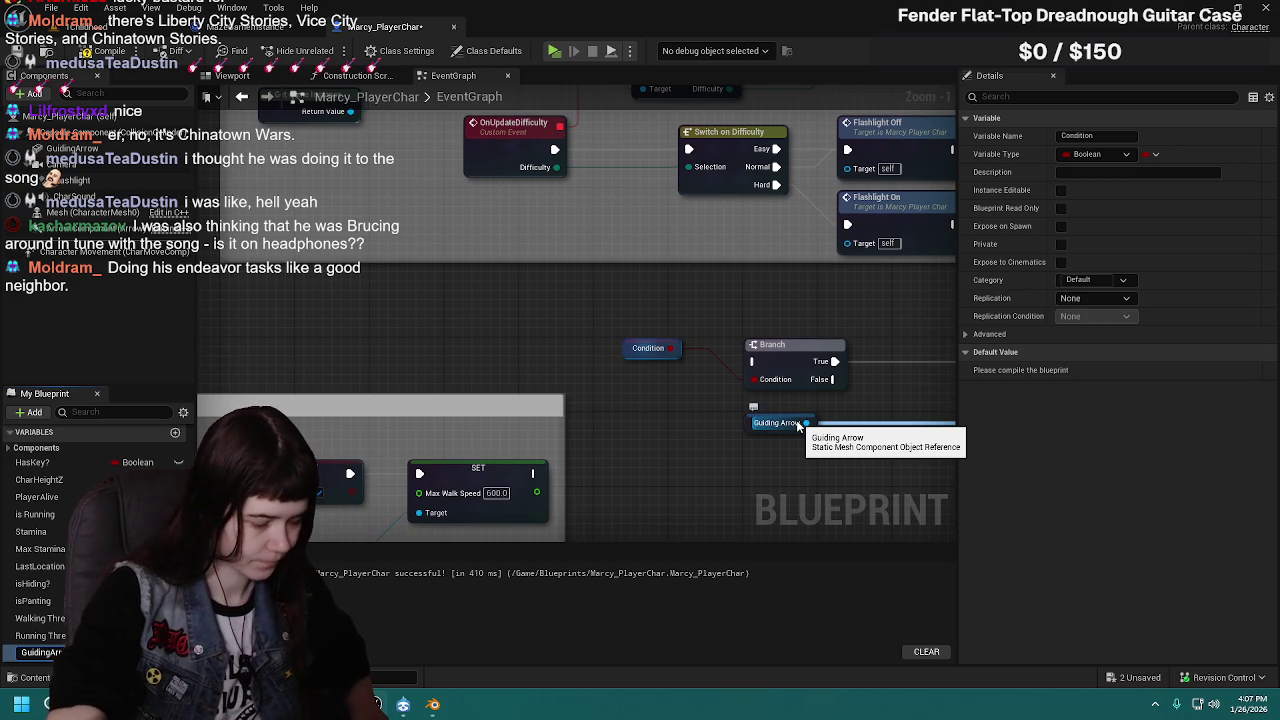
{"action": "key", "text": "Return"}
{"action": "left_click_drag", "start_coordinate": [626, 352], "coordinate": [426, 352]}
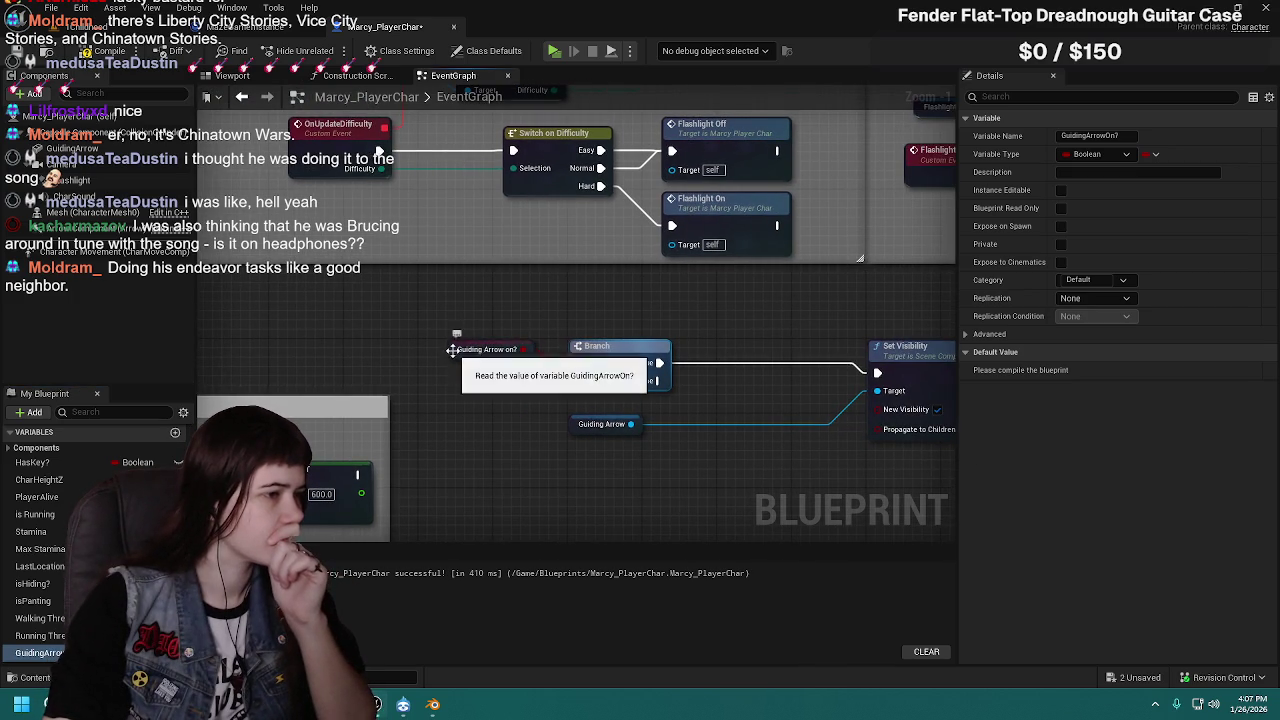
Recompile so GuidingArrowOn? gets a default, then survey the stamina and flashlight groups.
{"action": "left_click", "coordinate": [104, 51]}
{"action": "mouse_move", "coordinate": [546, 265]}
{"action": "left_mouse_down"}
{"action": "mouse_move", "coordinate": [569, 500]}
{"action": "mouse_move", "coordinate": [686, 466]}
{"action": "mouse_move", "coordinate": [700, 490]}
{"action": "mouse_move", "coordinate": [723, 478]}
{"action": "mouse_move", "coordinate": [603, 327]}
{"action": "mouse_move", "coordinate": [615, 341]}
{"action": "left_mouse_up"}
{"action": "scroll", "coordinate": [603, 327], "scroll_direction": "down", "scroll_amount": 5}
{"action": "scroll", "coordinate": [649, 309], "scroll_direction": "up", "scroll_amount": 4}
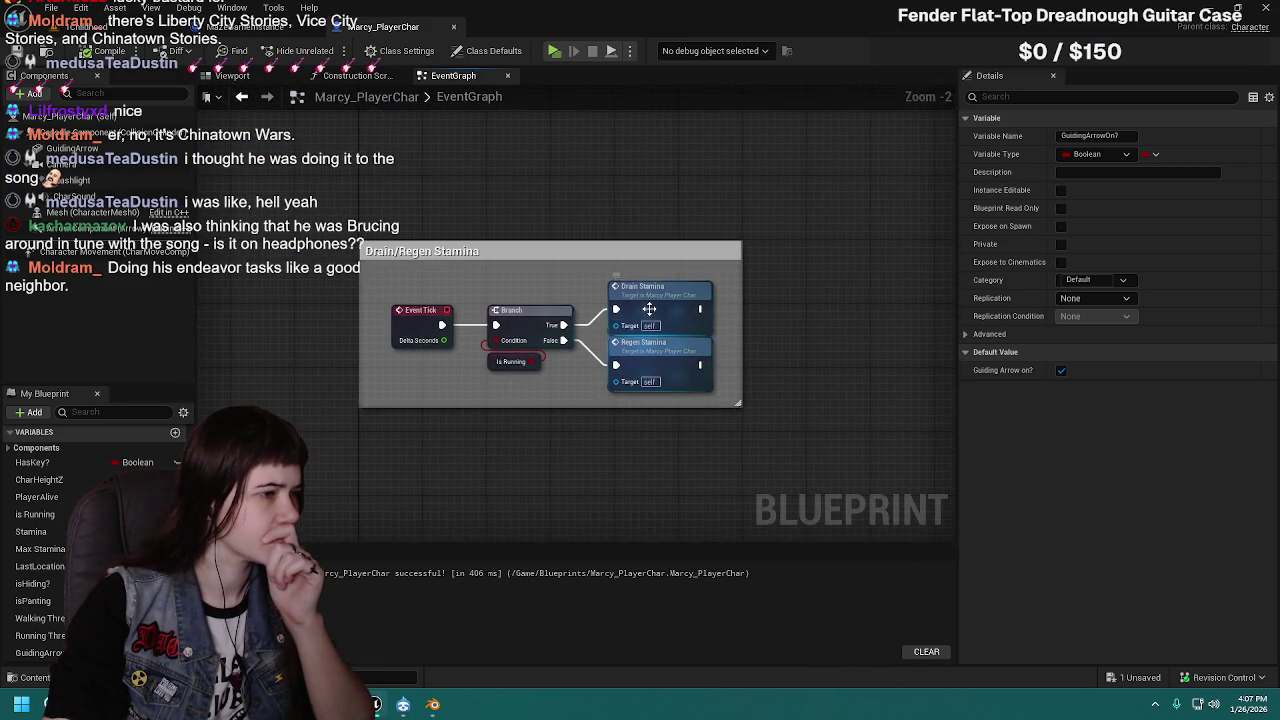
{"action": "mouse_move", "coordinate": [716, 232]}
{"action": "left_mouse_down"}
{"action": "mouse_move", "coordinate": [623, 423]}
{"action": "mouse_move", "coordinate": [251, 300]}
{"action": "mouse_move", "coordinate": [760, 330]}
{"action": "mouse_move", "coordinate": [560, 210]}
{"action": "left_mouse_up"}
{"action": "scroll", "coordinate": [764, 347], "scroll_direction": "down", "scroll_amount": 2}
{"action": "left_click_drag", "start_coordinate": [700, 400], "coordinate": [621, 307]}
{"action": "scroll", "coordinate": [621, 307], "scroll_direction": "up", "scroll_amount": 2}
{"action": "mouse_move", "coordinate": [560, 250]}
{"action": "left_mouse_down"}
{"action": "mouse_move", "coordinate": [608, 321]}
{"action": "mouse_move", "coordinate": [466, 289]}
{"action": "mouse_move", "coordinate": [335, 287]}
{"action": "left_mouse_up"}
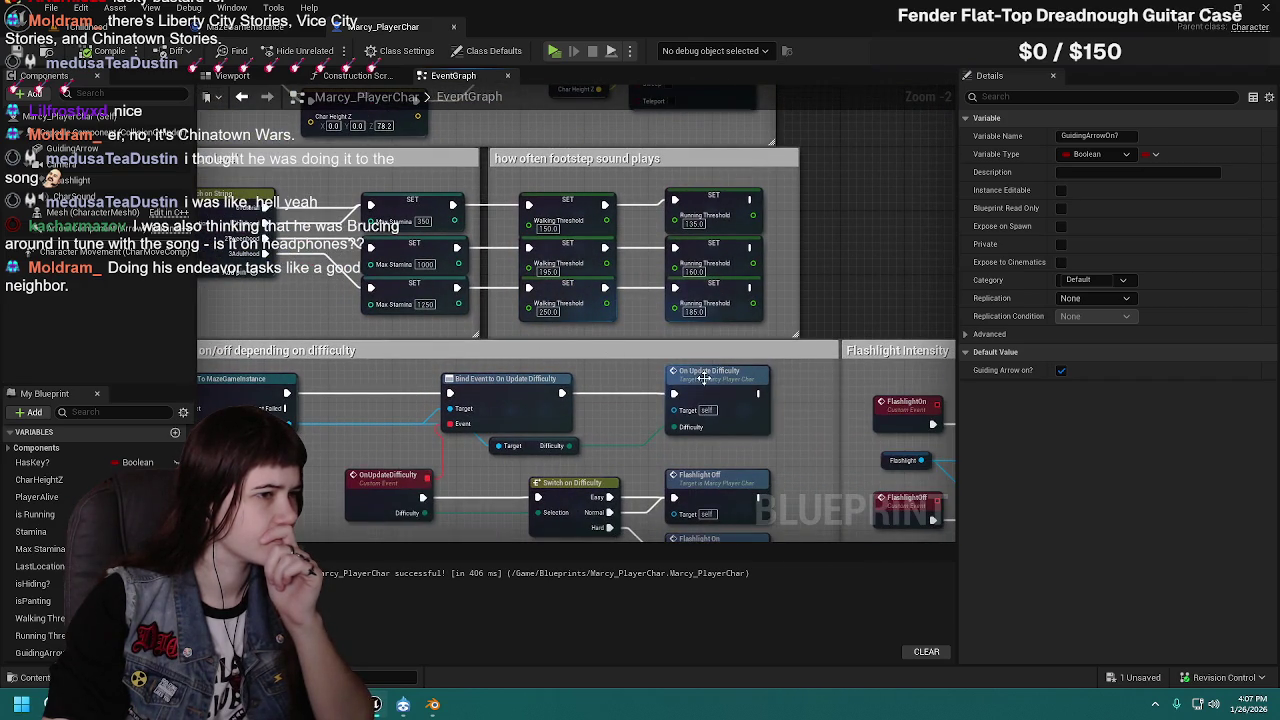
{"action": "mouse_move", "coordinate": [637, 445]}
{"action": "left_mouse_down"}
{"action": "mouse_move", "coordinate": [677, 291]}
{"action": "mouse_move", "coordinate": [733, 250]}
{"action": "mouse_move", "coordinate": [519, 219]}
{"action": "left_mouse_up"}
{"action": "scroll", "coordinate": [733, 250], "scroll_direction": "down", "scroll_amount": 2}
{"action": "scroll", "coordinate": [519, 219], "scroll_direction": "up", "scroll_amount": 2}
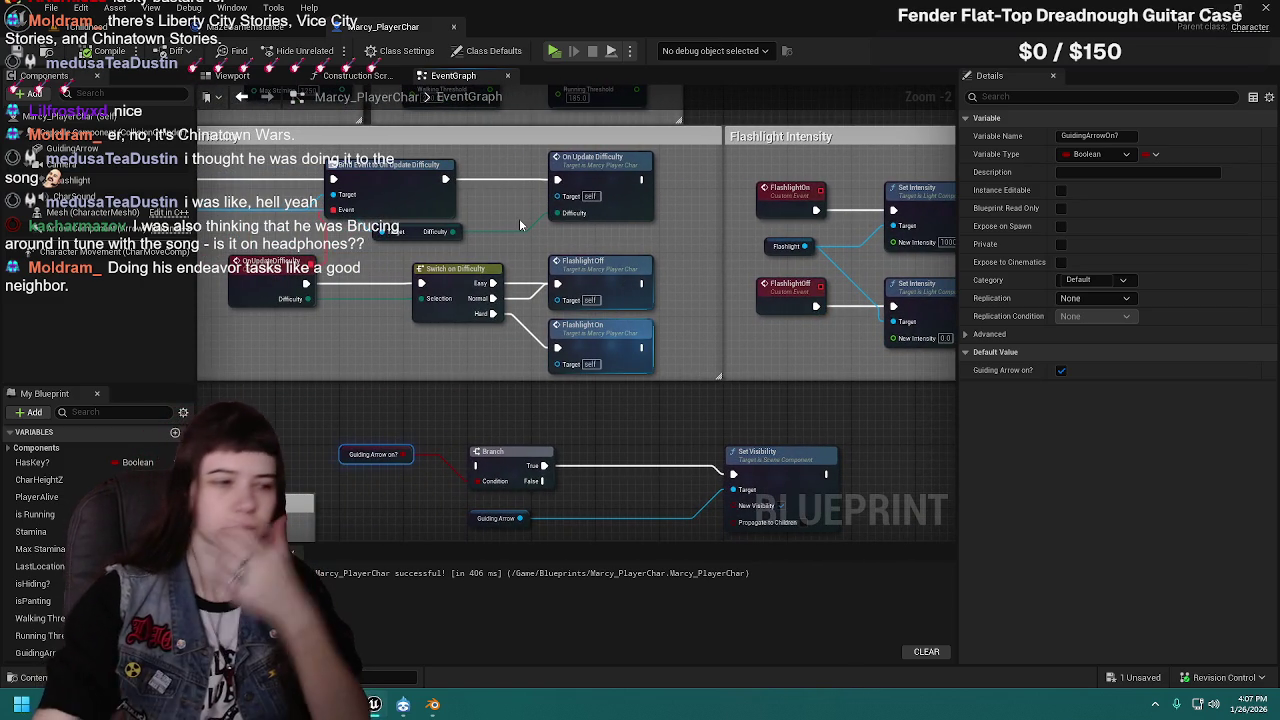
{"action": "scroll", "coordinate": [456, 445], "scroll_direction": "down", "scroll_amount": 2}
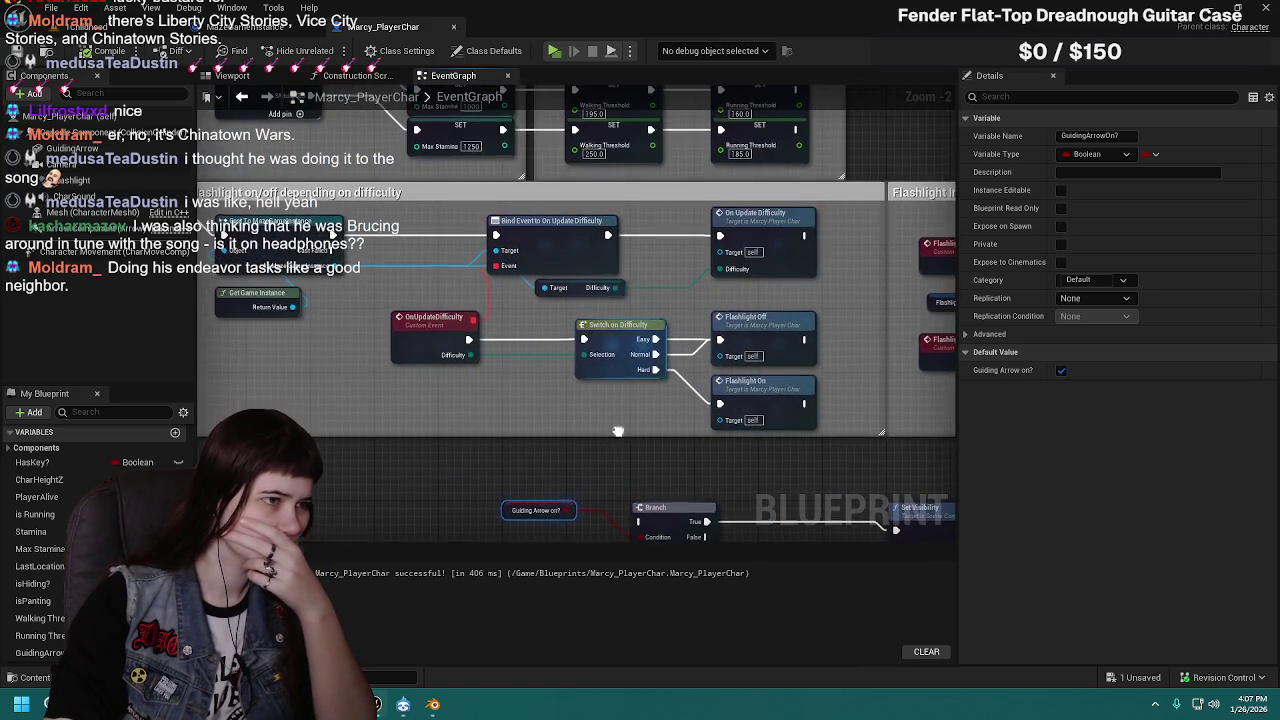
{"action": "scroll", "coordinate": [554, 401], "scroll_direction": "up", "scroll_amount": 2}
Move the Flashlight Intensity node group to the left.
{"action": "left_click", "coordinate": [548, 420]}
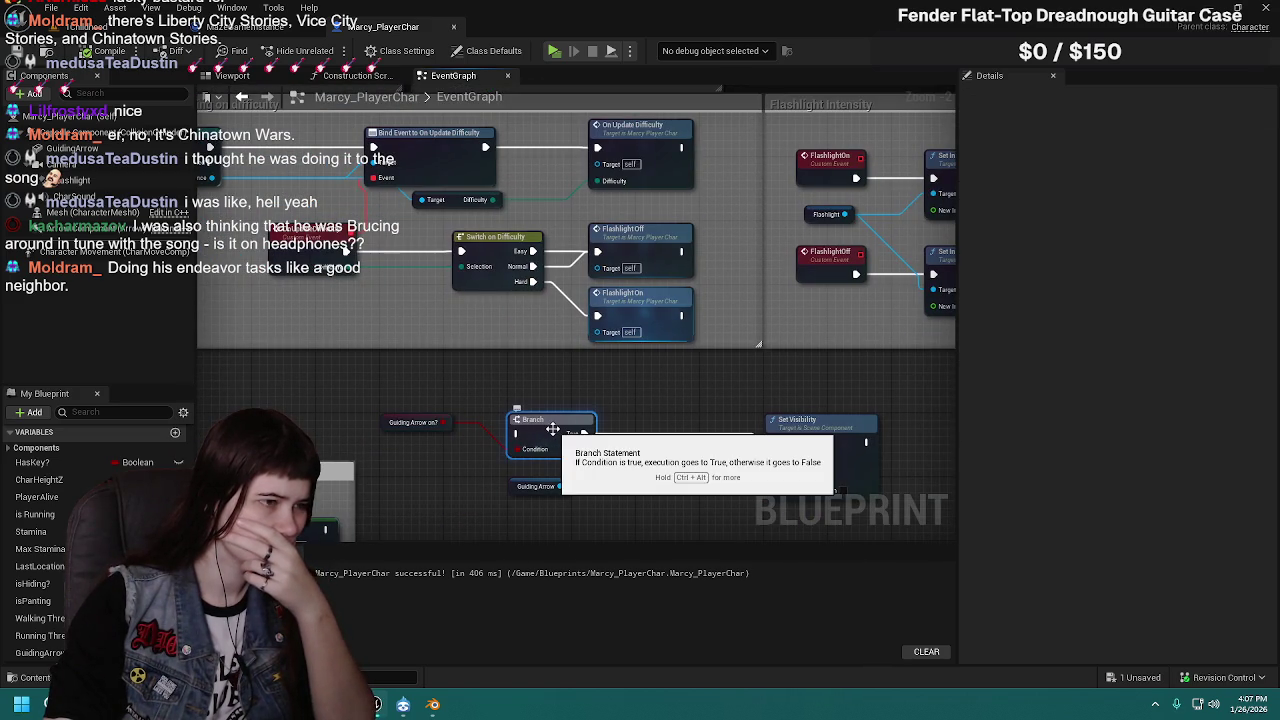
{"action": "left_click_drag", "start_coordinate": [617, 376], "coordinate": [421, 436]}
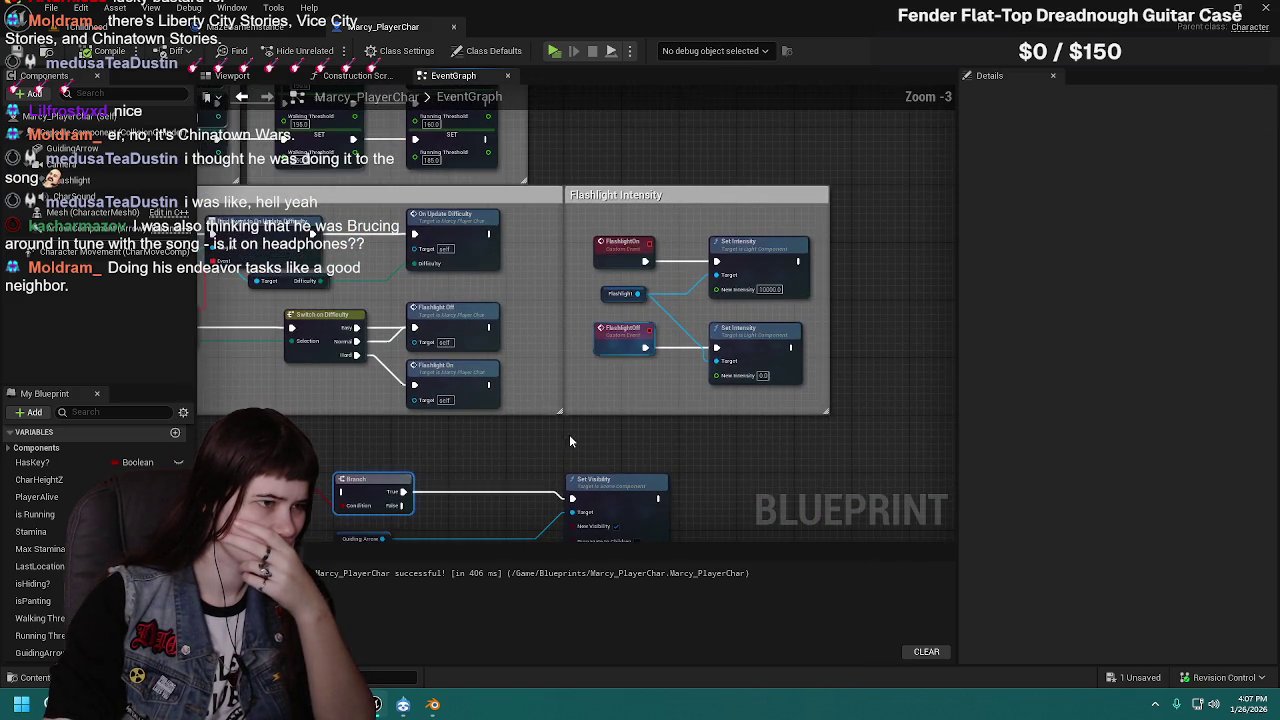
{"action": "left_click_drag", "start_coordinate": [569, 434], "coordinate": [874, 412]}
{"action": "scroll", "coordinate": [874, 412], "scroll_direction": "down", "scroll_amount": 1}
{"action": "scroll", "coordinate": [426, 428], "scroll_direction": "down", "scroll_amount": 1}
{"action": "mouse_move", "coordinate": [608, 427]}
{"action": "left_mouse_down"}
{"action": "mouse_move", "coordinate": [694, 428]}
{"action": "mouse_move", "coordinate": [310, 425]}
{"action": "left_mouse_up"}
{"action": "left_click_drag", "start_coordinate": [650, 189], "coordinate": [846, 389]}
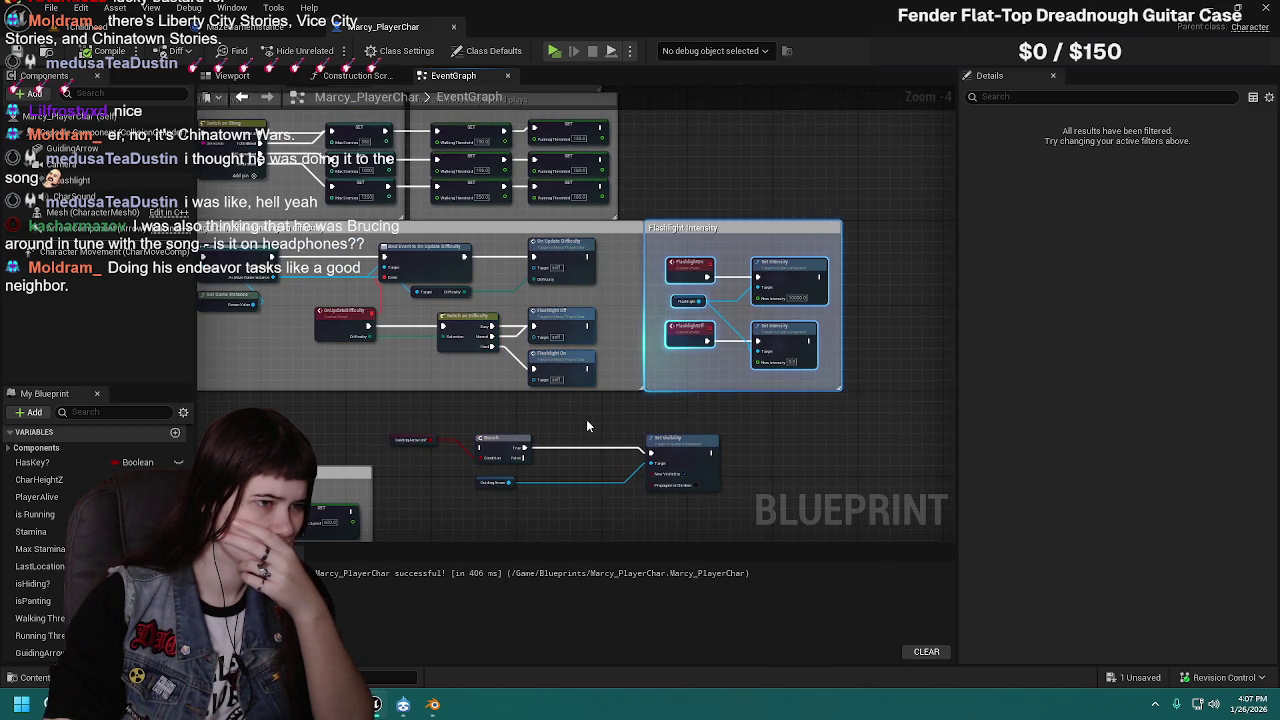
{"action": "left_click_drag", "start_coordinate": [604, 420], "coordinate": [771, 426]}
{"action": "left_click_drag", "start_coordinate": [945, 278], "coordinate": [257, 285]}
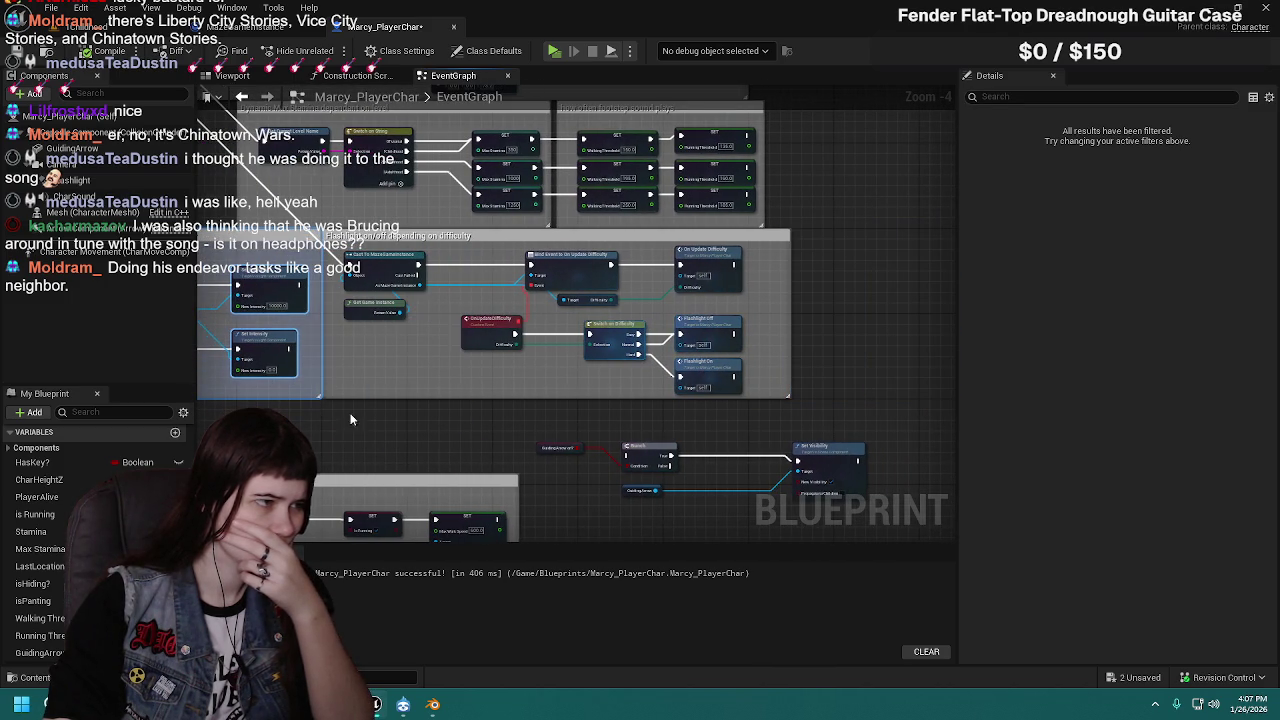
{"action": "left_click", "coordinate": [802, 428]}
Pack Branch, Set Visibility, Guiding Arrow and GuidingArrowOn? nodes into a compact group.
{"action": "scroll", "coordinate": [443, 377], "scroll_direction": "up", "scroll_amount": 1}
{"action": "left_click_drag", "start_coordinate": [440, 380], "coordinate": [905, 470]}
{"action": "mouse_move", "coordinate": [459, 437]}
{"action": "left_mouse_down"}
{"action": "mouse_move", "coordinate": [823, 344]}
{"action": "mouse_move", "coordinate": [833, 322]}
{"action": "mouse_move", "coordinate": [560, 337]}
{"action": "left_mouse_up"}
{"action": "left_click", "coordinate": [560, 337]}
{"action": "left_click_drag", "start_coordinate": [844, 354], "coordinate": [693, 351]}
{"action": "scroll", "coordinate": [566, 279], "scroll_direction": "up", "scroll_amount": 1}
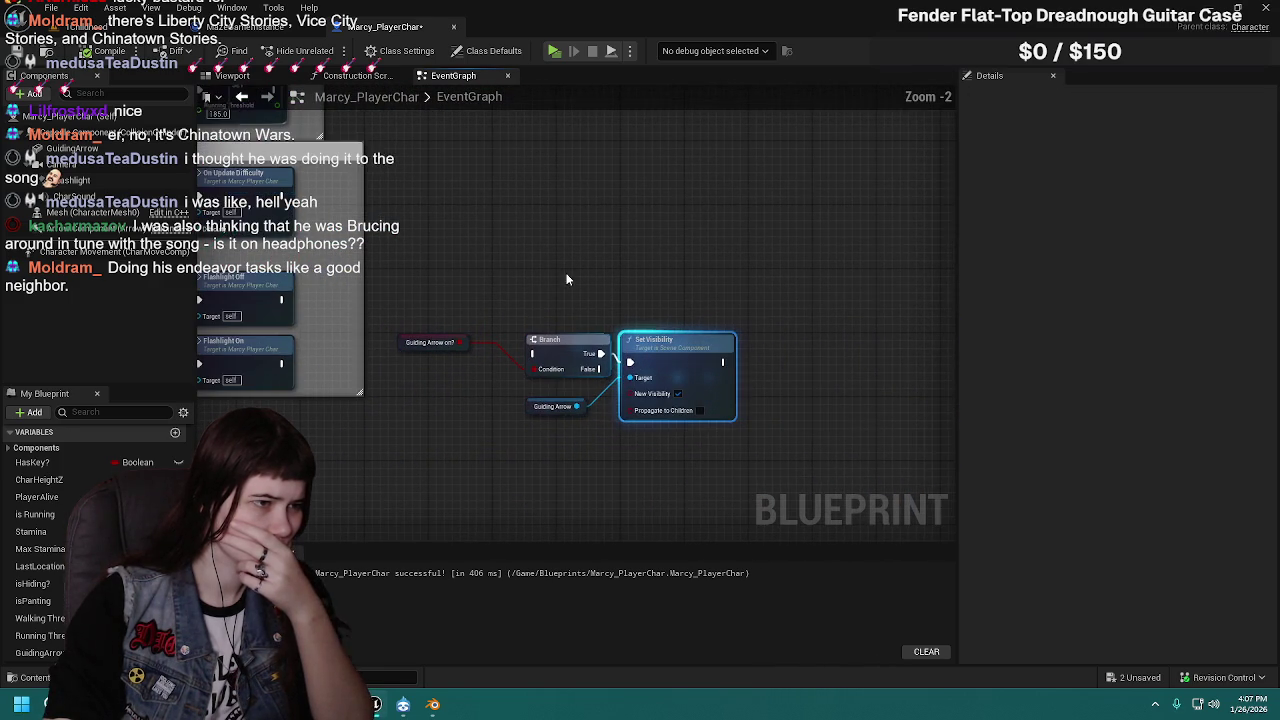
{"action": "scroll", "coordinate": [558, 284], "scroll_direction": "up", "scroll_amount": 1}
{"action": "left_click", "coordinate": [597, 325]}
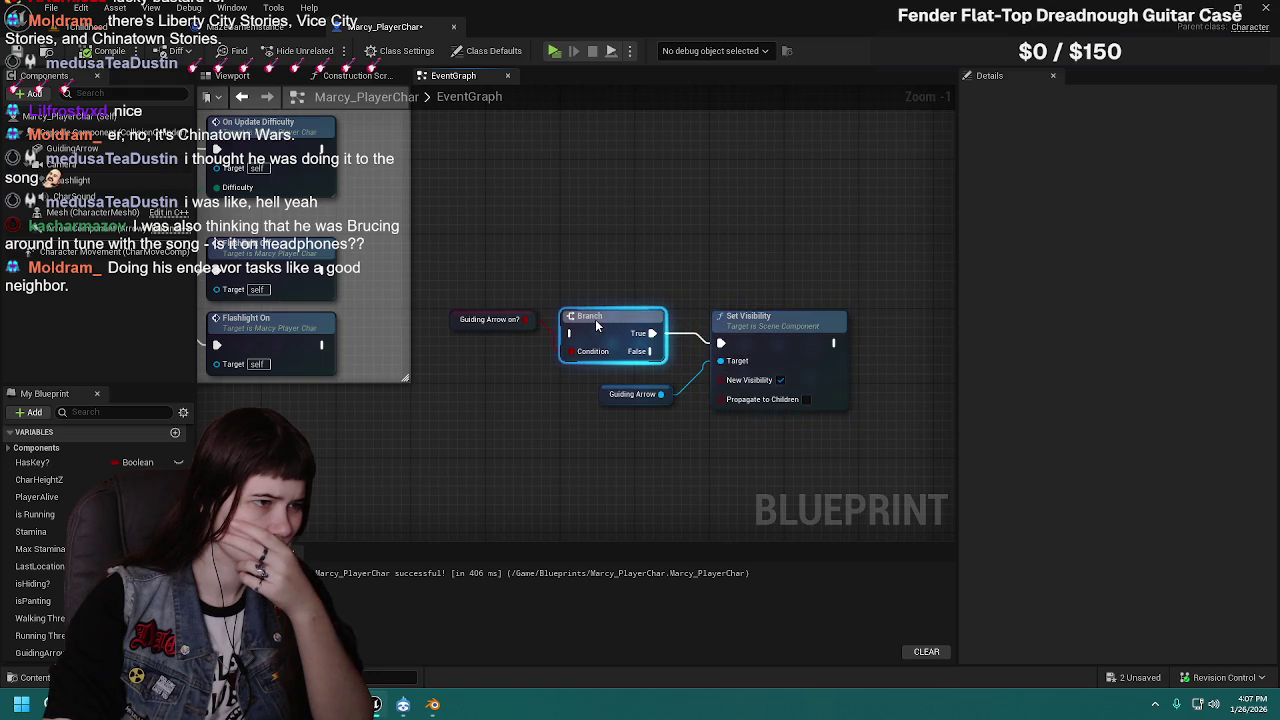
{"action": "left_click_drag", "start_coordinate": [632, 402], "coordinate": [589, 384]}
{"action": "mouse_move", "coordinate": [449, 318]}
{"action": "left_mouse_down"}
{"action": "mouse_move", "coordinate": [545, 263]}
{"action": "mouse_move", "coordinate": [563, 369]}
{"action": "left_mouse_up"}
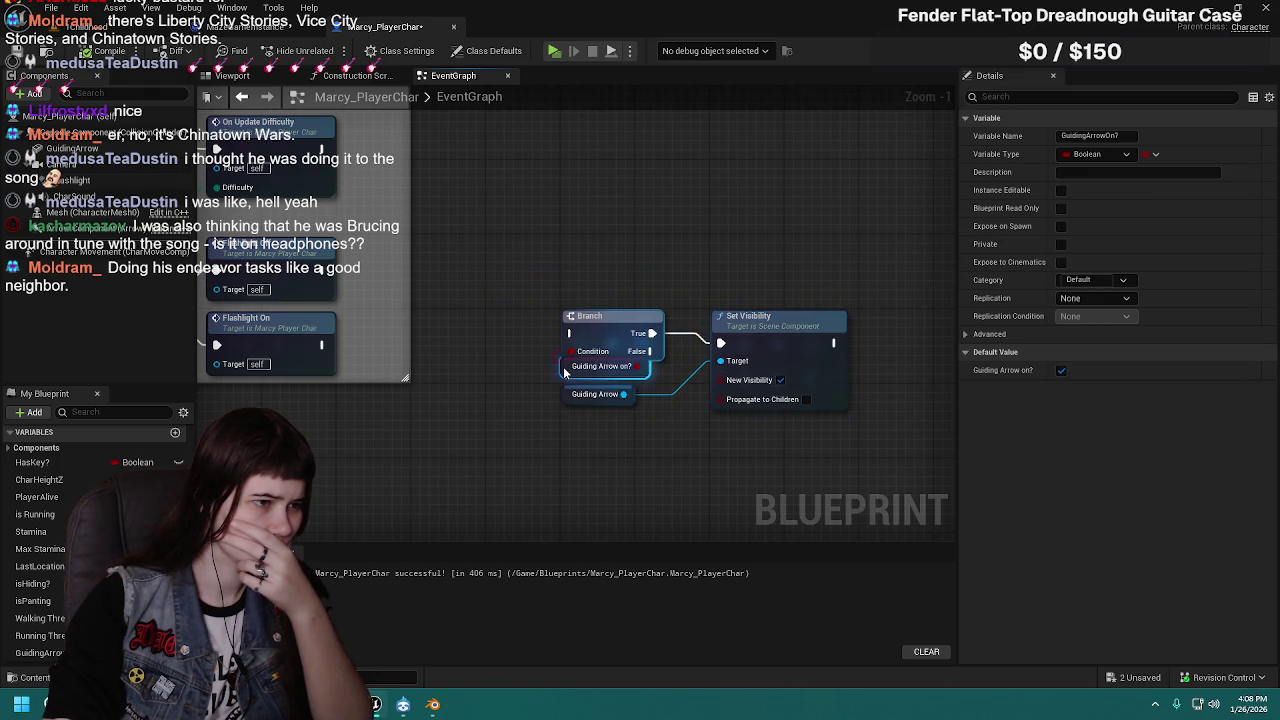
Wire Guiding Arrow on? into the Branch condition and save the player blueprint.
{"action": "left_click", "coordinate": [480, 290]}
{"action": "mouse_move", "coordinate": [480, 290]}
{"action": "left_mouse_down"}
{"action": "mouse_move", "coordinate": [673, 281]}
{"action": "mouse_move", "coordinate": [854, 341]}
{"action": "mouse_move", "coordinate": [734, 329]}
{"action": "mouse_move", "coordinate": [856, 347]}
{"action": "mouse_move", "coordinate": [680, 329]}
{"action": "mouse_move", "coordinate": [894, 357]}
{"action": "mouse_move", "coordinate": [612, 356]}
{"action": "left_mouse_up"}
{"action": "left_click", "coordinate": [756, 360]}
{"action": "left_click", "coordinate": [646, 306]}
{"action": "left_click_drag", "start_coordinate": [900, 340], "coordinate": [635, 334]}
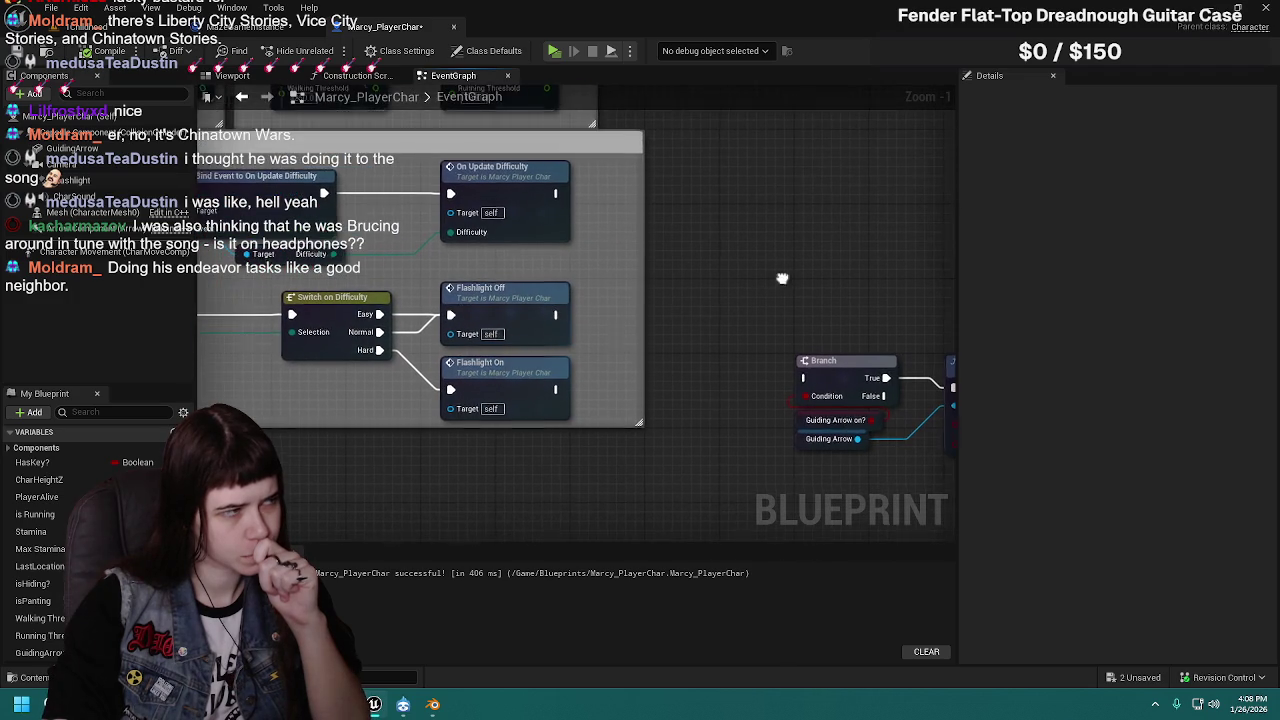
{"action": "left_click_drag", "start_coordinate": [667, 253], "coordinate": [606, 238]}
{"action": "left_click", "coordinate": [16, 52]}
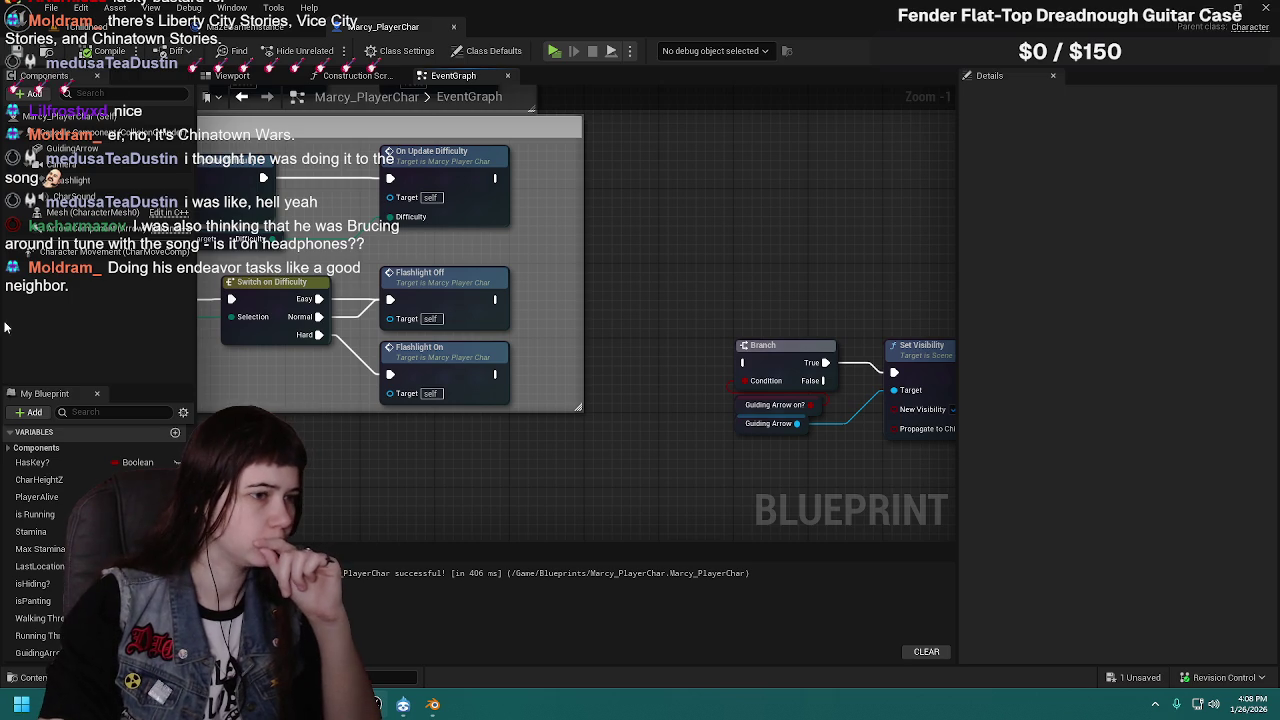
Pull and cancel a wire from the Easy case, then select Branch and Set Visibility.
{"action": "mouse_move", "coordinate": [654, 372]}
{"action": "left_mouse_down"}
{"action": "mouse_move", "coordinate": [766, 350]}
{"action": "mouse_move", "coordinate": [795, 384]}
{"action": "mouse_move", "coordinate": [603, 302]}
{"action": "mouse_move", "coordinate": [670, 306]}
{"action": "left_mouse_up"}
{"action": "mouse_move", "coordinate": [378, 288]}
{"action": "left_mouse_down"}
{"action": "mouse_move", "coordinate": [552, 247]}
{"action": "mouse_move", "coordinate": [795, 342]}
{"action": "mouse_move", "coordinate": [748, 295]}
{"action": "mouse_move", "coordinate": [577, 263]}
{"action": "mouse_move", "coordinate": [511, 226]}
{"action": "mouse_move", "coordinate": [486, 225]}
{"action": "mouse_move", "coordinate": [400, 271]}
{"action": "mouse_move", "coordinate": [911, 313]}
{"action": "left_mouse_up"}
{"action": "left_click", "coordinate": [701, 274]}
{"action": "scroll", "coordinate": [486, 225], "scroll_direction": "down", "scroll_amount": 1}
{"action": "scroll", "coordinate": [490, 333], "scroll_direction": "up", "scroll_amount": 1}
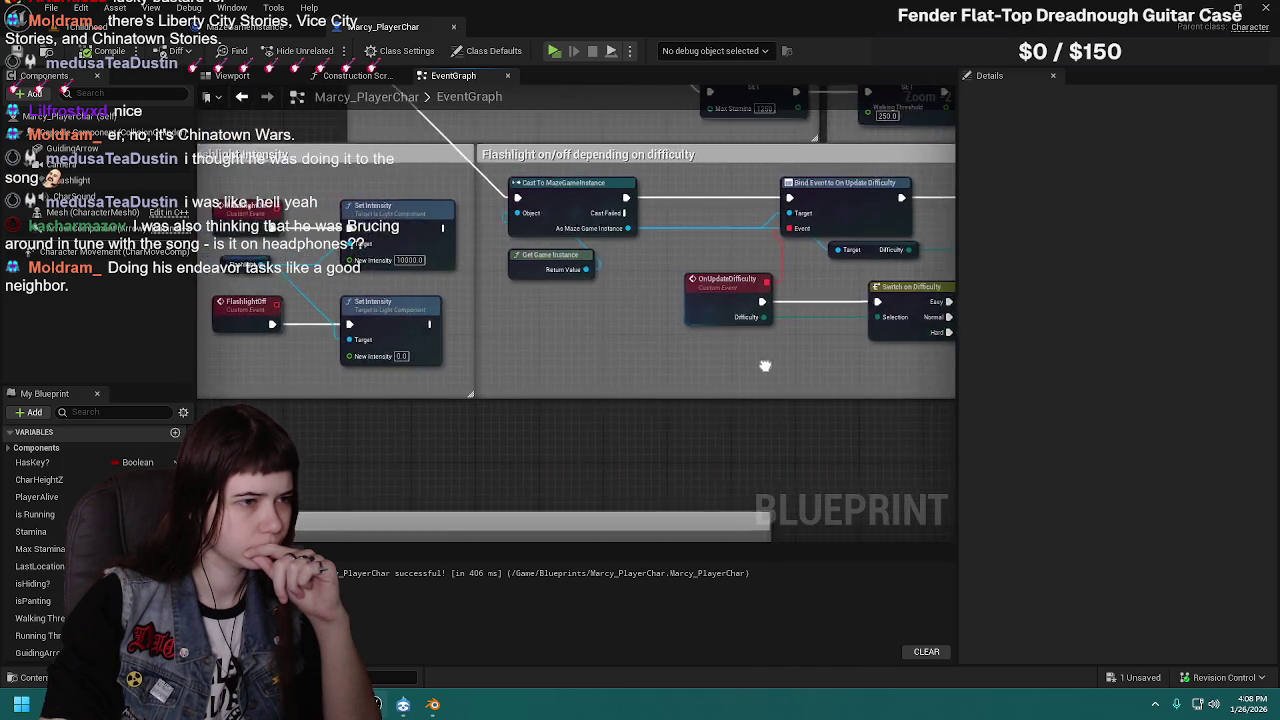
{"action": "scroll", "coordinate": [550, 354], "scroll_direction": "down", "scroll_amount": 1}
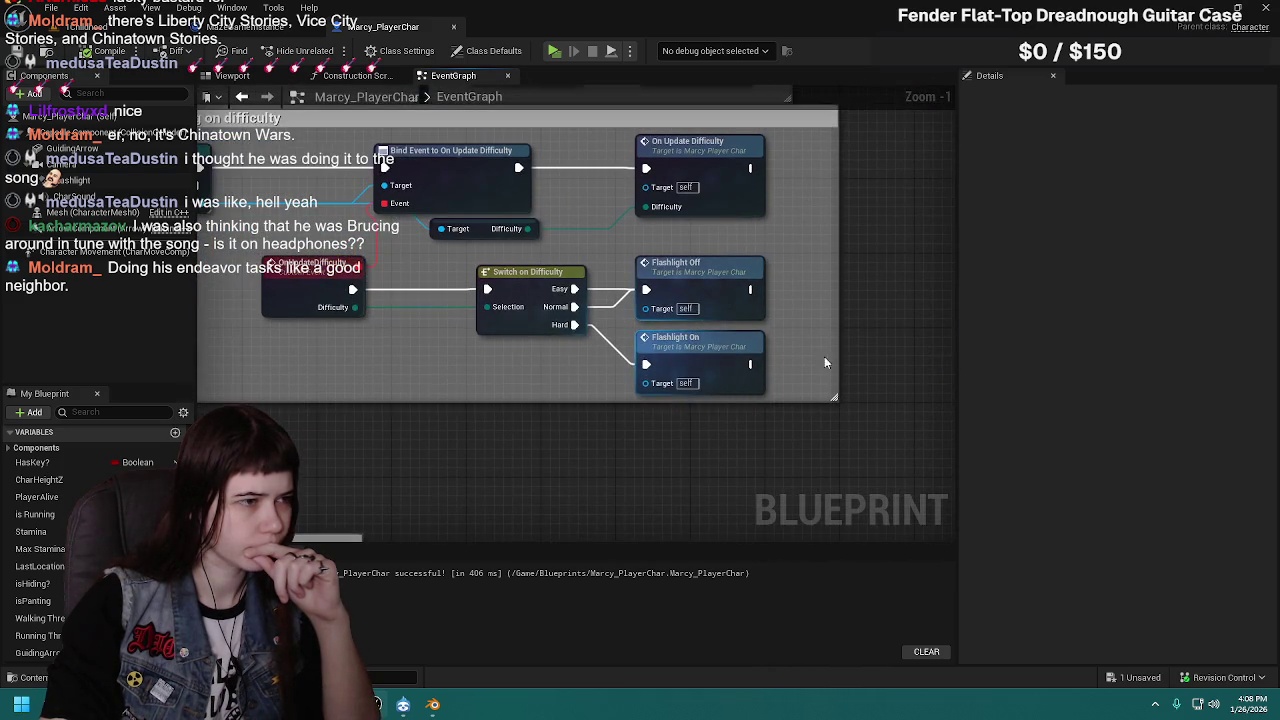
{"action": "left_click_drag", "start_coordinate": [502, 400], "coordinate": [660, 404]}
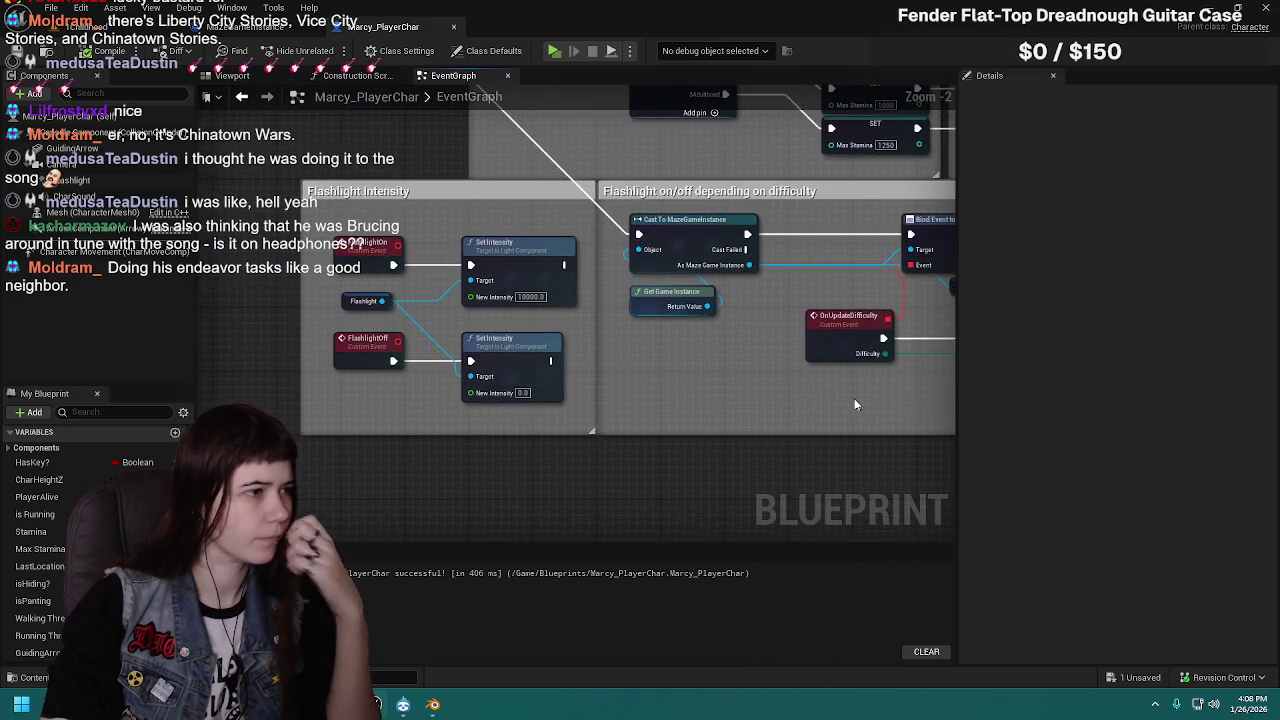
{"action": "mouse_move", "coordinate": [674, 340]}
{"action": "left_mouse_down"}
{"action": "mouse_move", "coordinate": [715, 537]}
{"action": "mouse_move", "coordinate": [489, 196]}
{"action": "mouse_move", "coordinate": [683, 269]}
{"action": "left_mouse_up"}
{"action": "scroll", "coordinate": [657, 331], "scroll_direction": "up", "scroll_amount": 1}
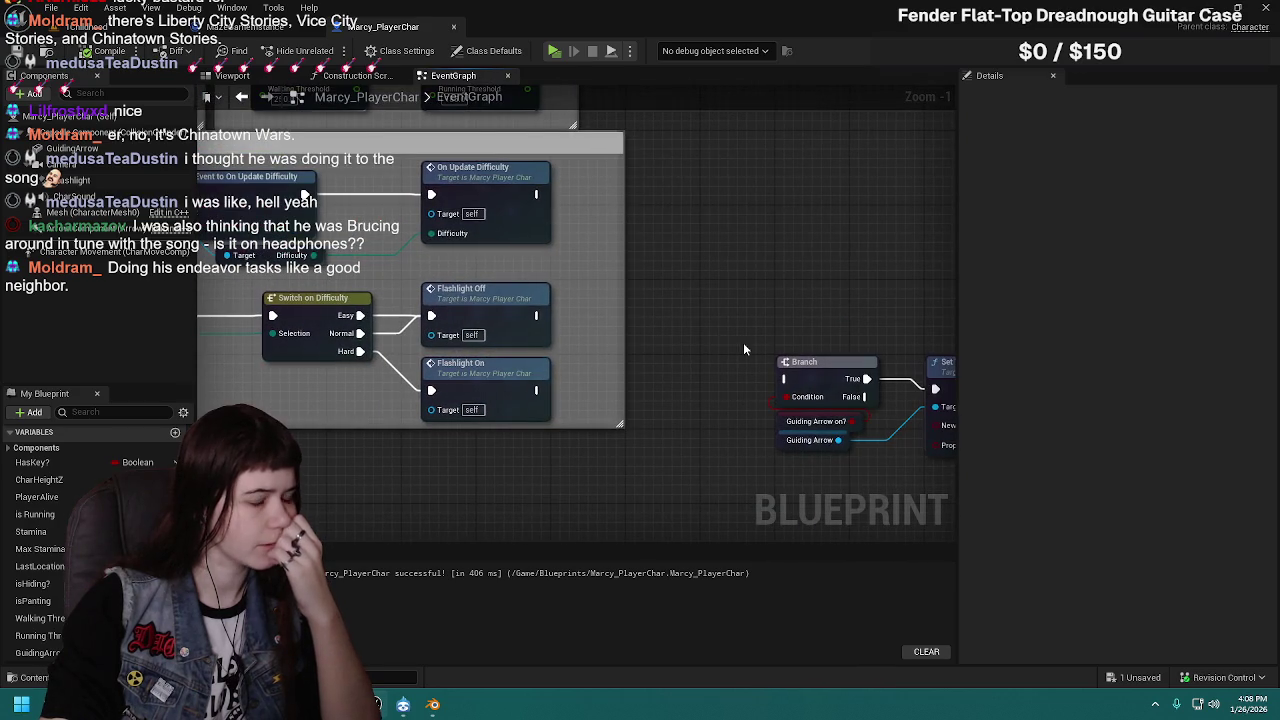
{"action": "scroll", "coordinate": [743, 342], "scroll_direction": "down", "scroll_amount": 1}
{"action": "mouse_move", "coordinate": [738, 324]}
{"action": "left_mouse_down"}
{"action": "mouse_move", "coordinate": [625, 242]}
{"action": "mouse_move", "coordinate": [831, 378]}
{"action": "mouse_move", "coordinate": [654, 282]}
{"action": "mouse_move", "coordinate": [598, 272]}
{"action": "left_mouse_up"}
{"action": "scroll", "coordinate": [712, 426], "scroll_direction": "up", "scroll_amount": 1}
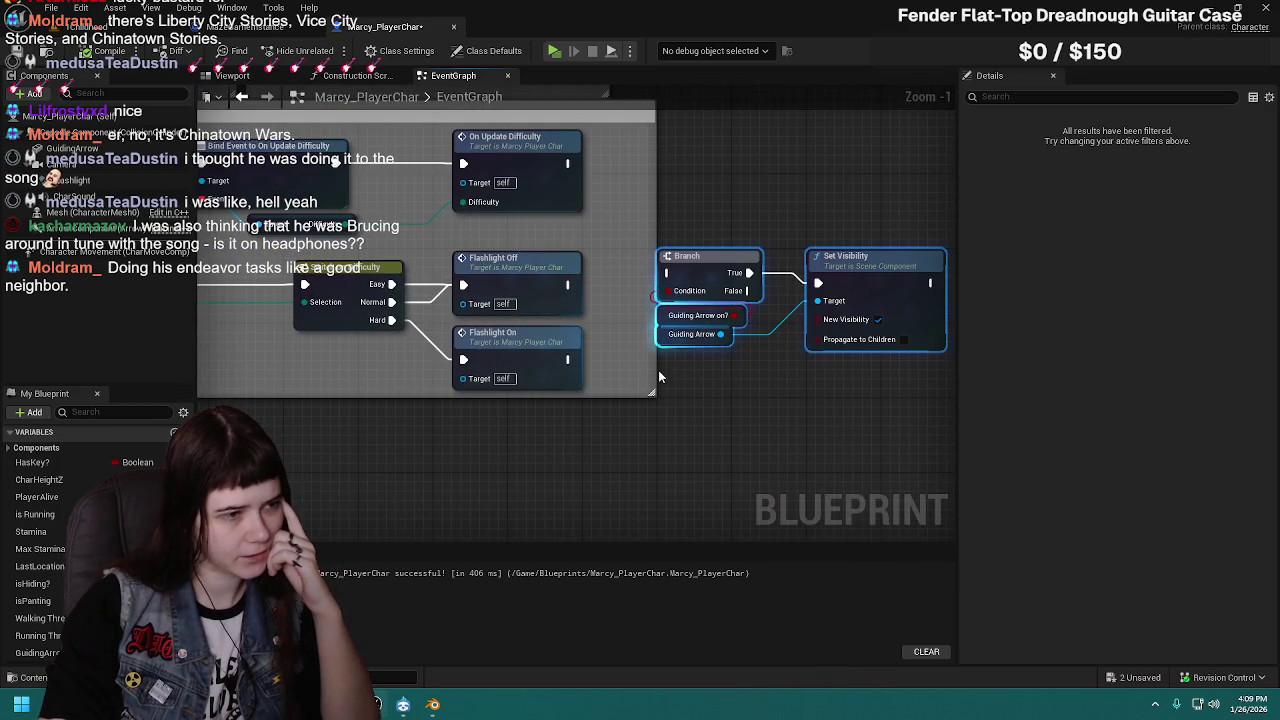
Narrow the difficulty comment box and shift Branch and Set Visibility to the right.
{"action": "mouse_move", "coordinate": [654, 368]}
{"action": "left_mouse_down"}
{"action": "mouse_move", "coordinate": [614, 368]}
{"action": "mouse_move", "coordinate": [780, 443]}
{"action": "mouse_move", "coordinate": [960, 420]}
{"action": "mouse_move", "coordinate": [596, 440]}
{"action": "left_mouse_up"}
{"action": "left_click_drag", "start_coordinate": [574, 247], "coordinate": [775, 422]}
{"action": "left_click_drag", "start_coordinate": [591, 302], "coordinate": [661, 296]}
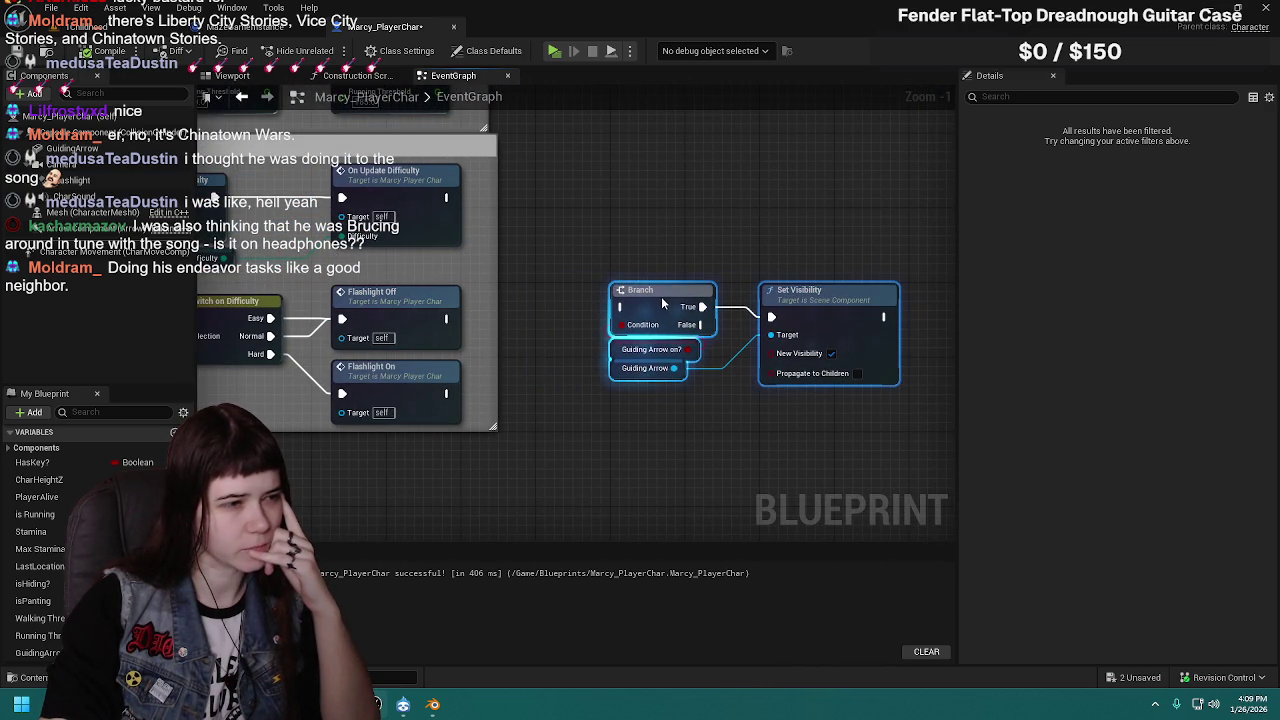
{"action": "left_click", "coordinate": [563, 266]}
Reposition the Branch and Set Visibility group right beside the difficulty comment box.
{"action": "scroll", "coordinate": [564, 270], "scroll_direction": "down", "scroll_amount": 1}
{"action": "left_click_drag", "start_coordinate": [545, 266], "coordinate": [782, 315]}
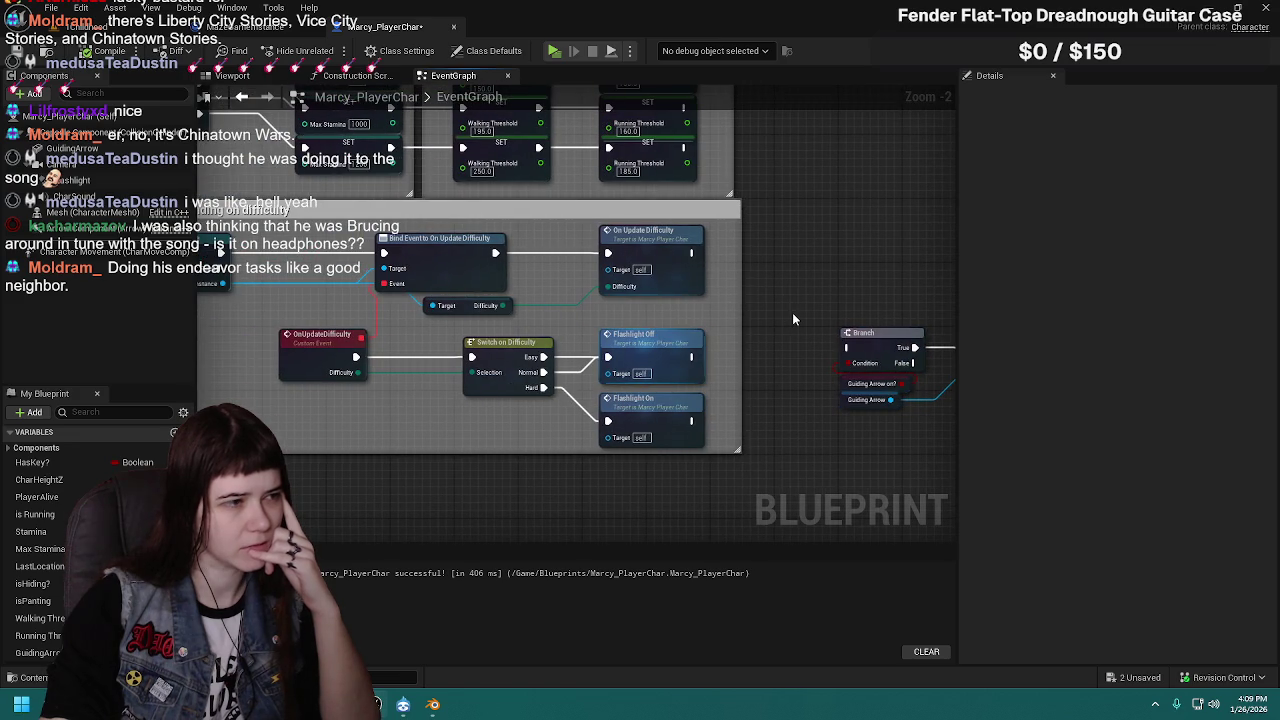
{"action": "mouse_move", "coordinate": [545, 313]}
{"action": "left_mouse_down"}
{"action": "mouse_move", "coordinate": [715, 324]}
{"action": "mouse_move", "coordinate": [465, 311]}
{"action": "left_mouse_up"}
{"action": "mouse_move", "coordinate": [815, 317]}
{"action": "left_mouse_down"}
{"action": "mouse_move", "coordinate": [751, 315]}
{"action": "mouse_move", "coordinate": [888, 443]}
{"action": "left_mouse_up"}
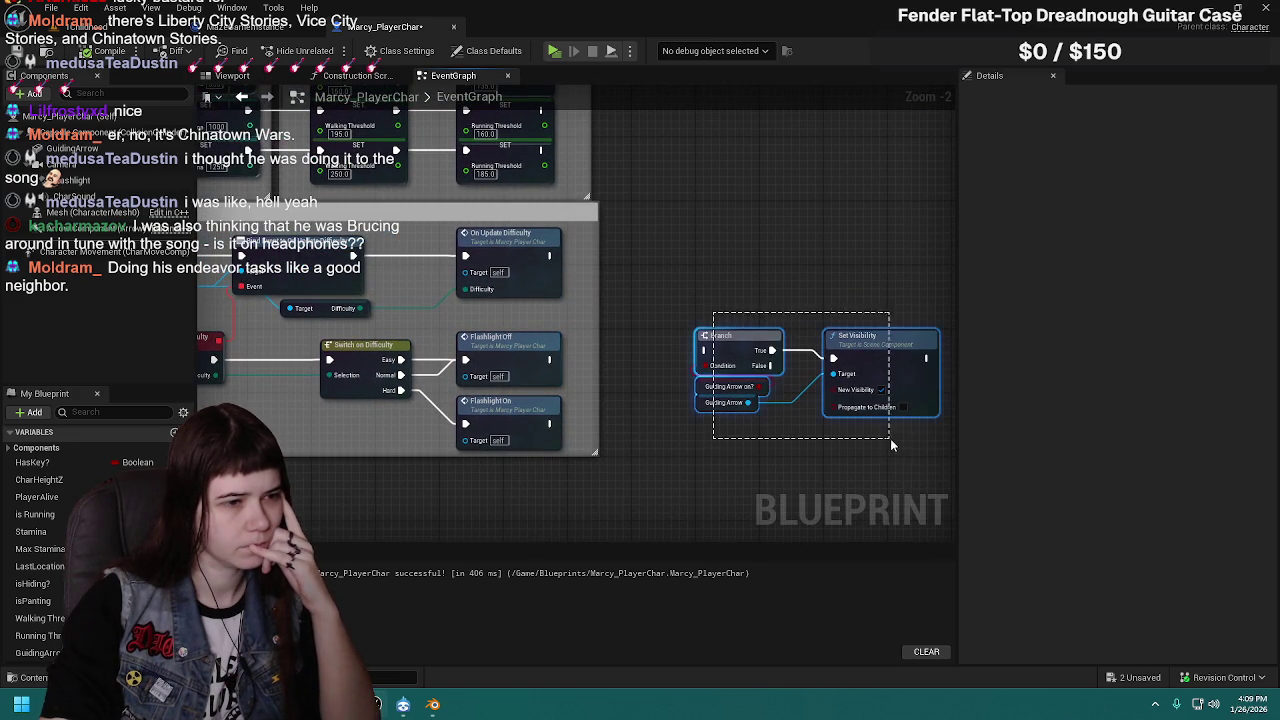
{"action": "left_click_drag", "start_coordinate": [695, 341], "coordinate": [821, 314]}
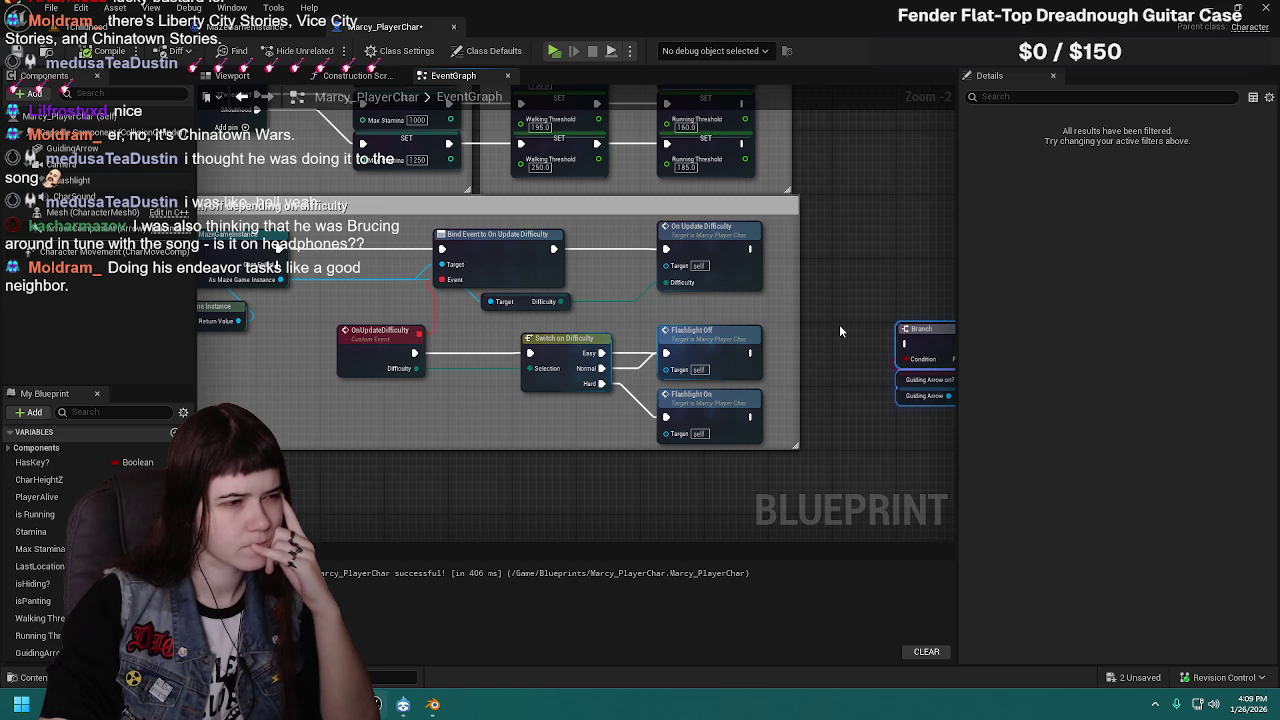
{"action": "left_click_drag", "start_coordinate": [865, 326], "coordinate": [709, 302]}
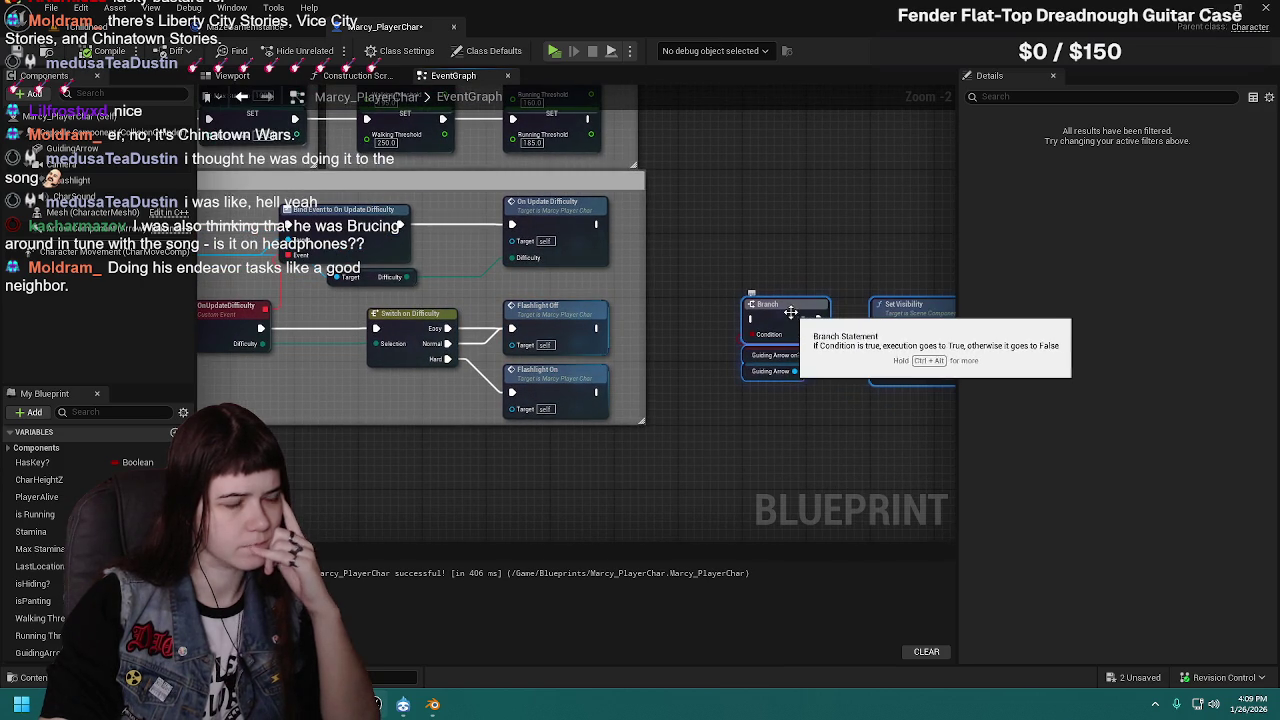
{"action": "left_click_drag", "start_coordinate": [784, 313], "coordinate": [572, 320]}
{"action": "scroll", "coordinate": [727, 320], "scroll_direction": "up", "scroll_amount": 1}
{"action": "left_click_drag", "start_coordinate": [648, 311], "coordinate": [796, 312]}
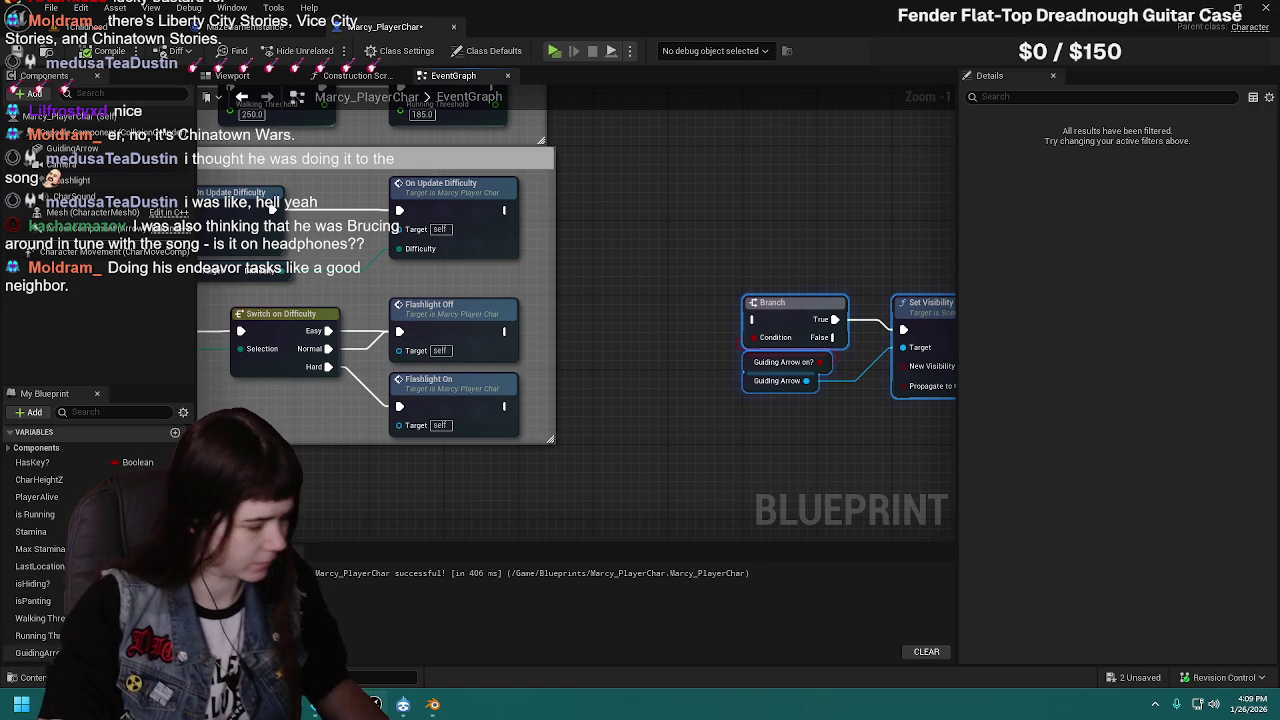
{"action": "mouse_move", "coordinate": [40, 652]}
{"action": "left_mouse_down"}
{"action": "mouse_move", "coordinate": [50, 660]}
{"action": "mouse_move", "coordinate": [625, 312]}
{"action": "left_mouse_up"}
Add a SET GuidingArrowOn? node on the Easy case, default the variable to off, and compile.
{"action": "left_click", "coordinate": [617, 330]}
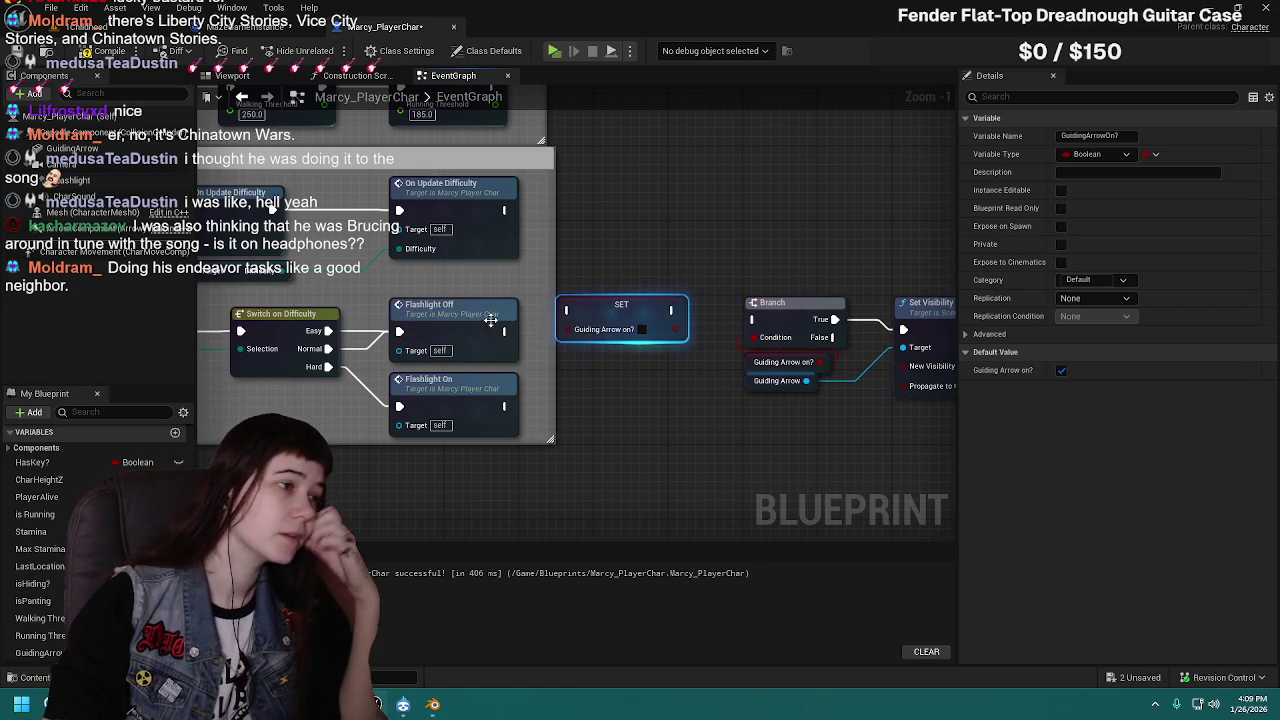
{"action": "mouse_move", "coordinate": [328, 331]}
{"action": "left_mouse_down"}
{"action": "mouse_move", "coordinate": [590, 300]}
{"action": "mouse_move", "coordinate": [605, 316]}
{"action": "mouse_move", "coordinate": [568, 310]}
{"action": "mouse_move", "coordinate": [659, 320]}
{"action": "left_mouse_up"}
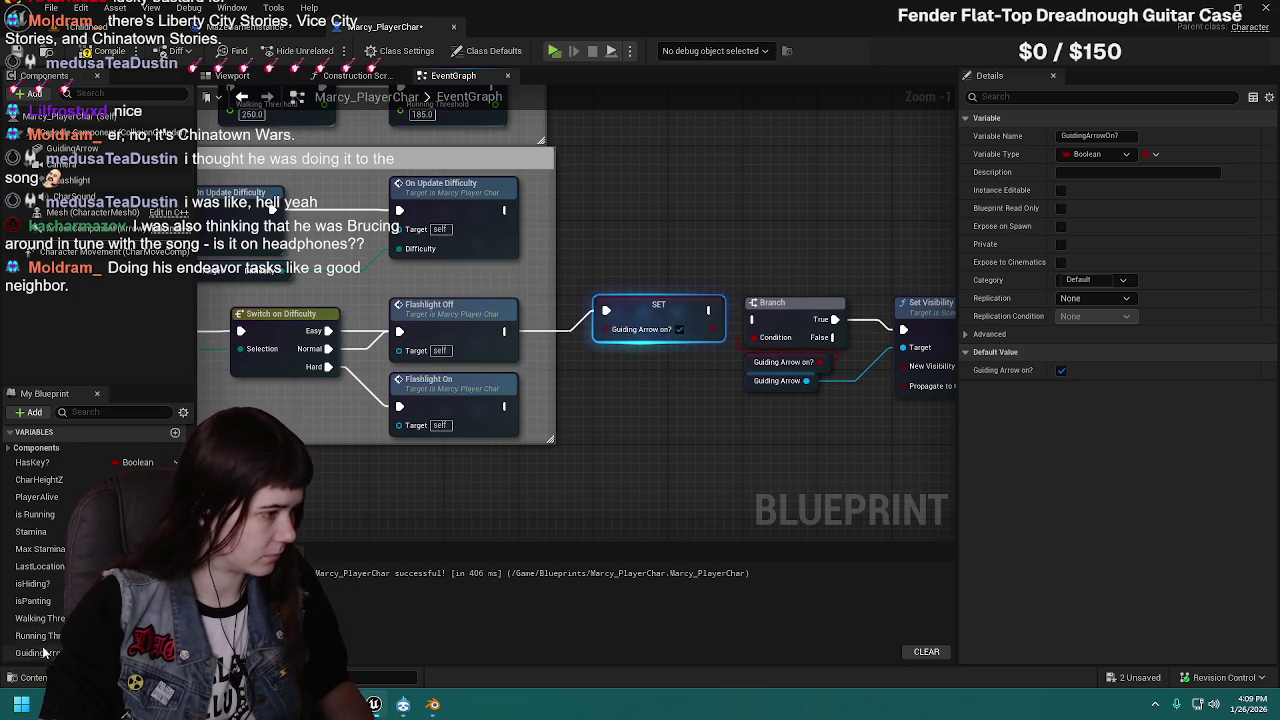
{"action": "mouse_move", "coordinate": [40, 655]}
{"action": "left_mouse_down"}
{"action": "mouse_move", "coordinate": [670, 445]}
{"action": "mouse_move", "coordinate": [655, 418]}
{"action": "left_mouse_up"}
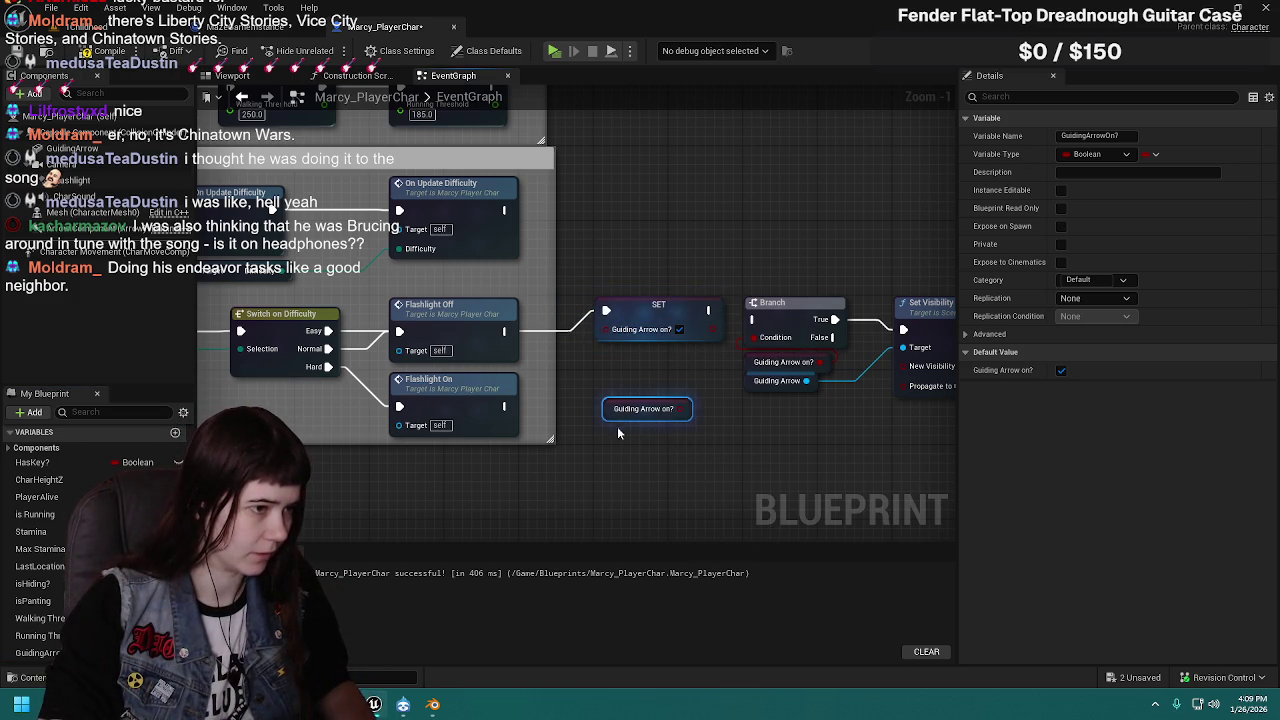
{"action": "key", "text": "Delete"}
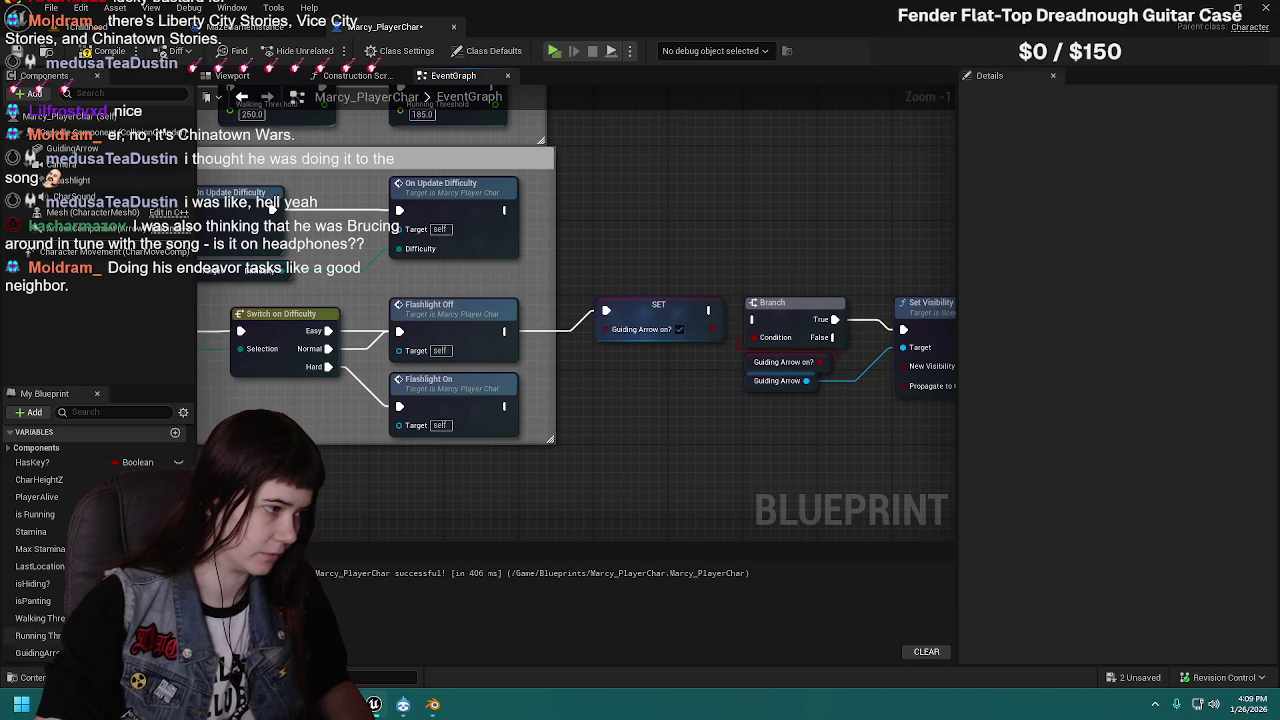
{"action": "left_click", "coordinate": [40, 653]}
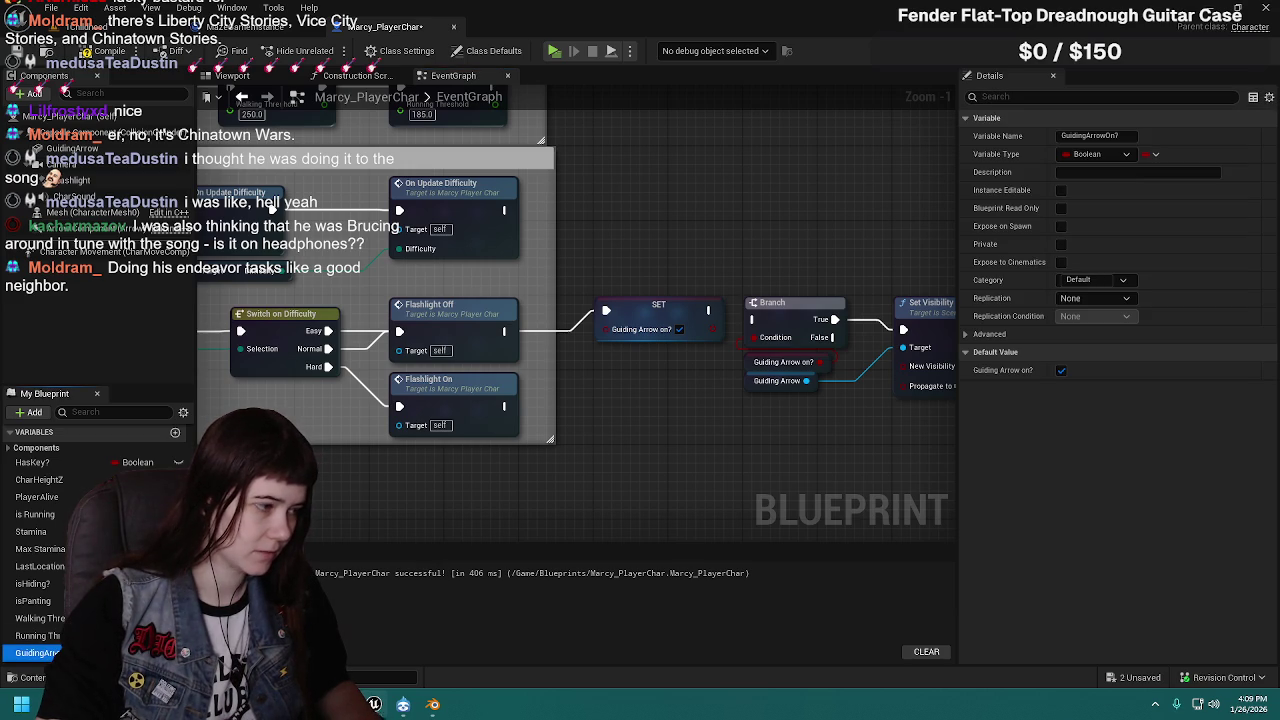
{"action": "left_click", "coordinate": [1061, 370]}
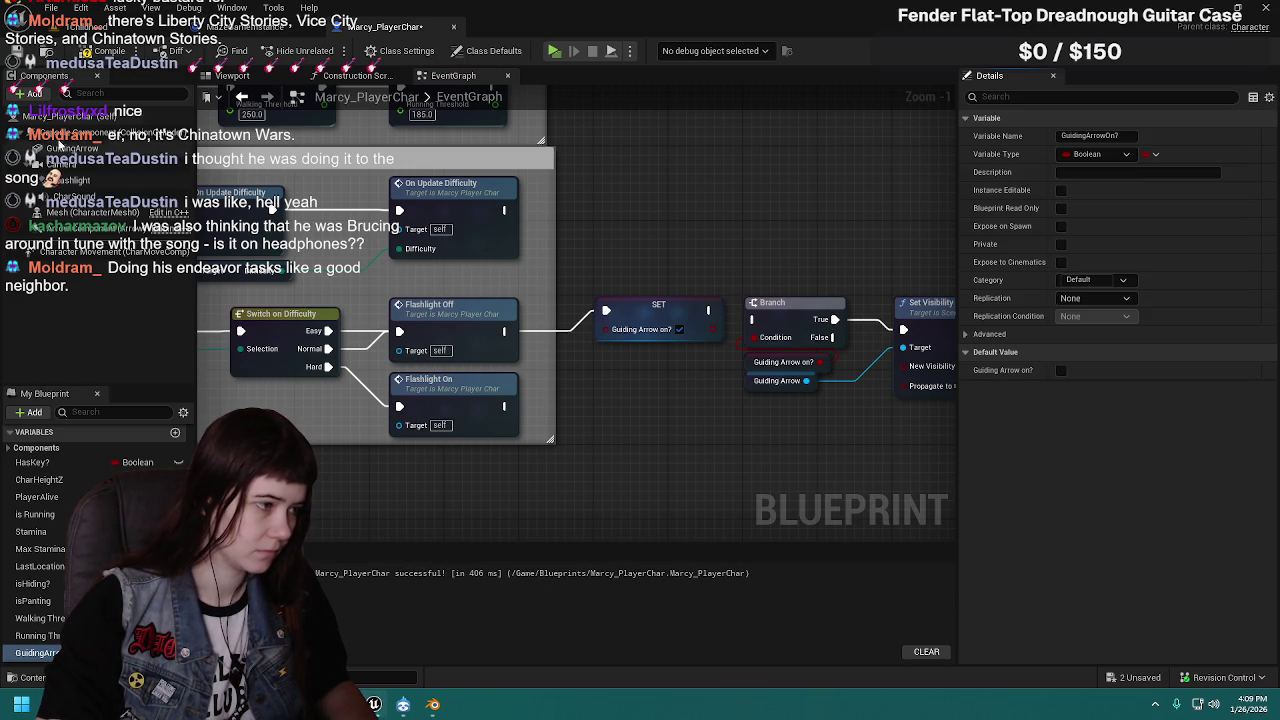
{"action": "left_click", "coordinate": [100, 51]}
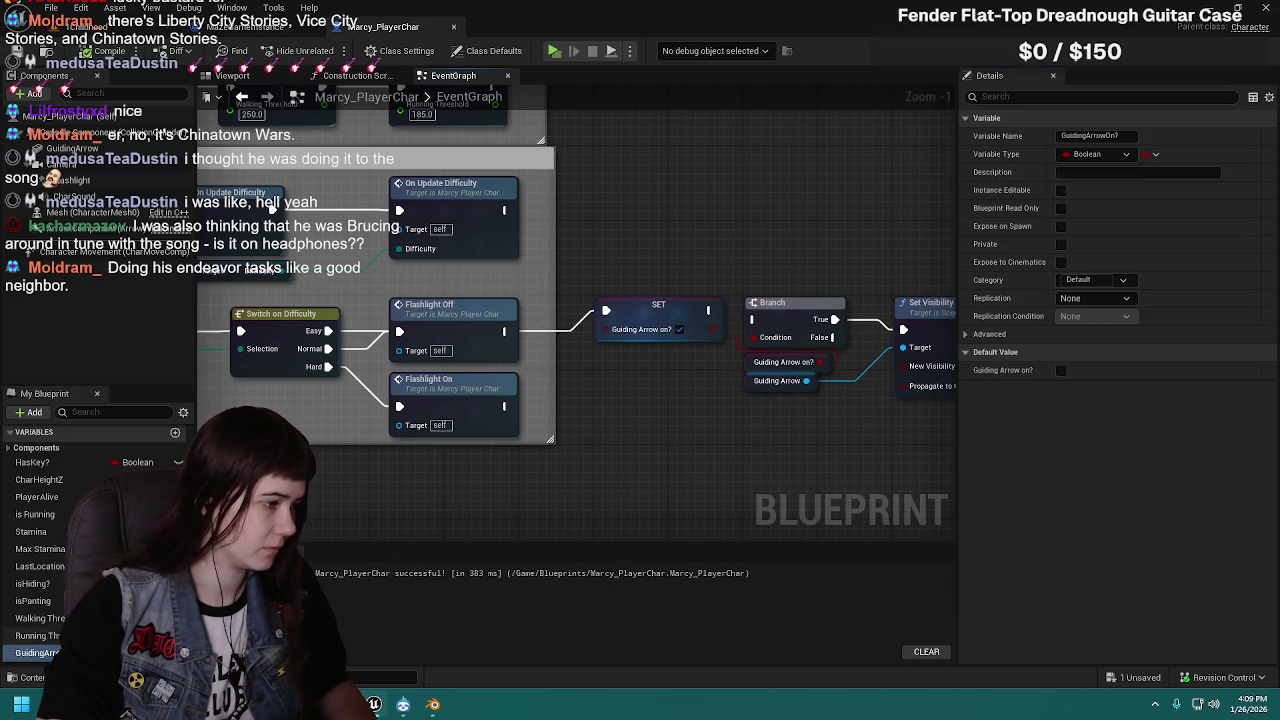
Add a second SET GuidingArrowOn? on the Normal case, undo the Hard wiring, then compile and save.
{"action": "mouse_move", "coordinate": [40, 653]}
{"action": "left_mouse_down"}
{"action": "mouse_move", "coordinate": [604, 425]}
{"action": "mouse_move", "coordinate": [598, 374]}
{"action": "left_mouse_up"}
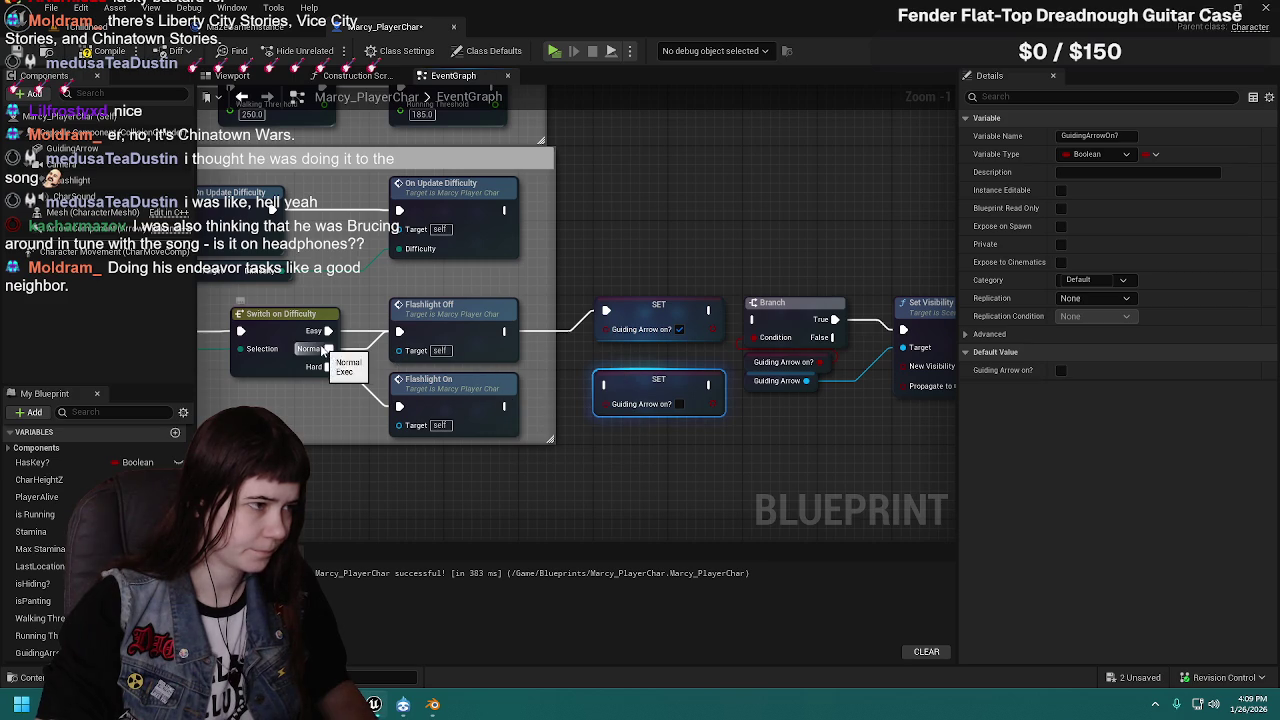
{"action": "mouse_move", "coordinate": [322, 350]}
{"action": "left_mouse_down"}
{"action": "mouse_move", "coordinate": [600, 398]}
{"action": "mouse_move", "coordinate": [605, 385]}
{"action": "left_mouse_up"}
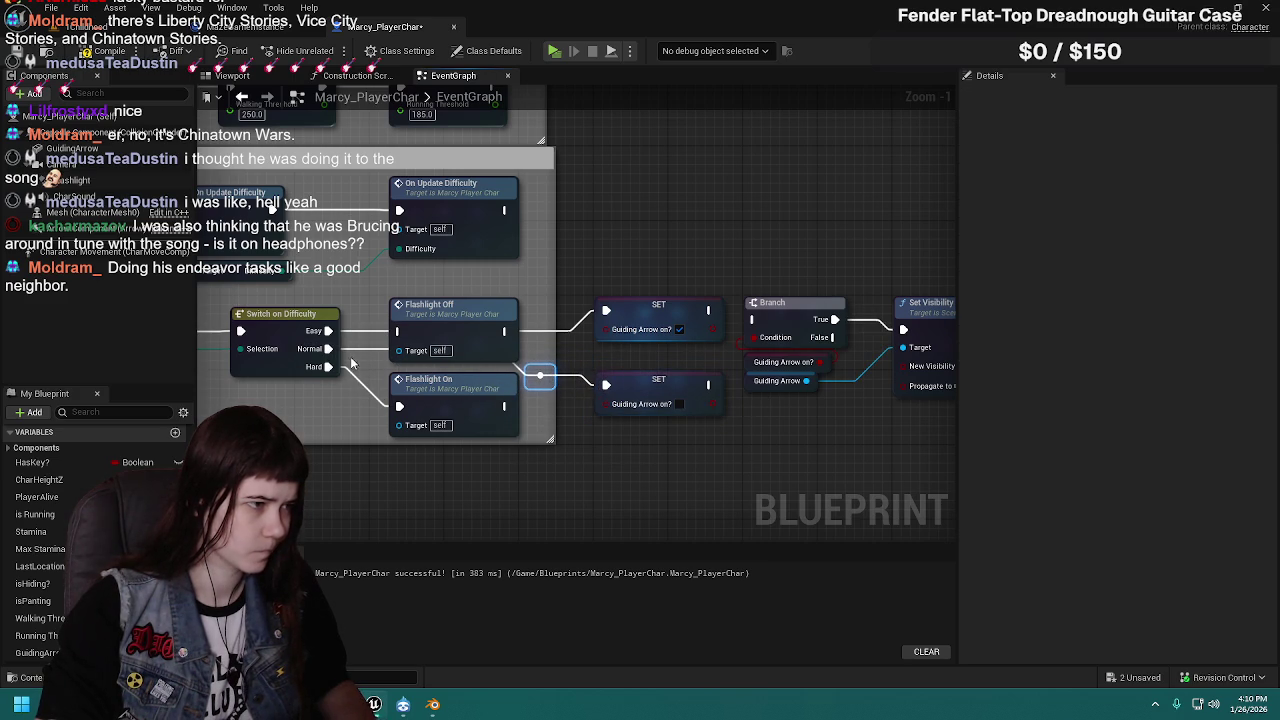
{"action": "left_click_drag", "start_coordinate": [328, 367], "coordinate": [540, 377]}
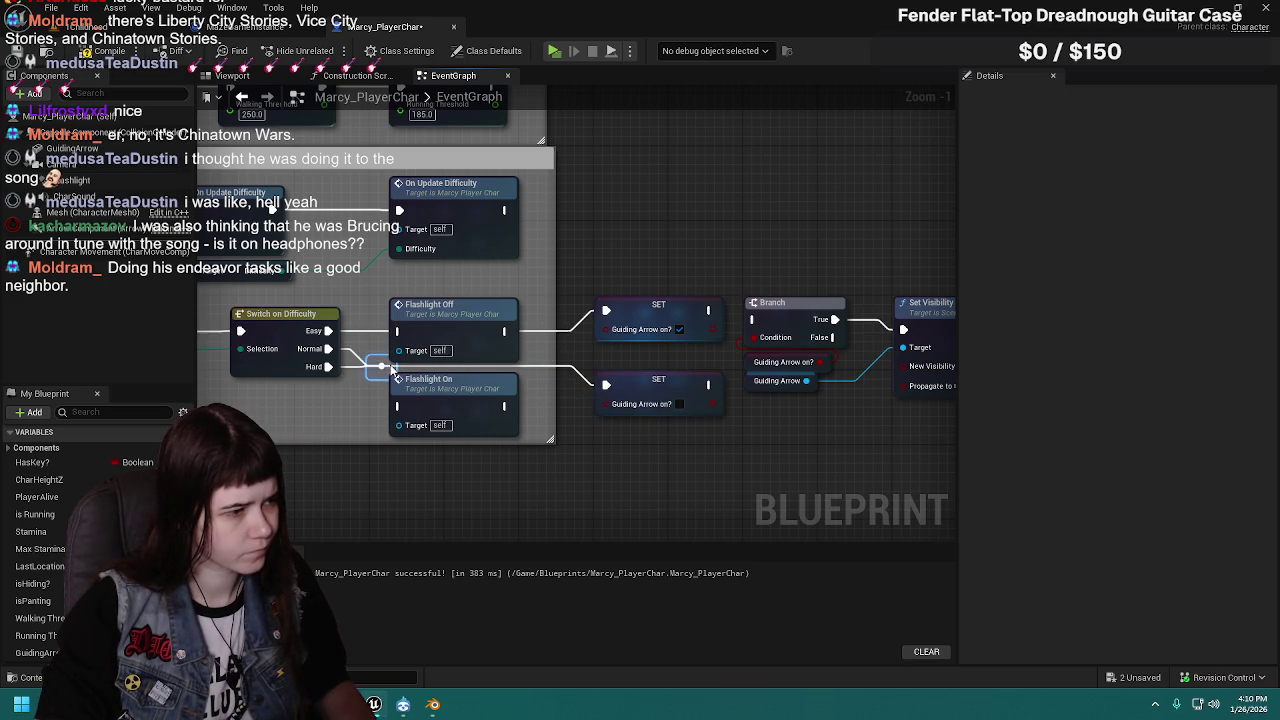
{"action": "left_click_drag", "start_coordinate": [589, 373], "coordinate": [574, 372]}
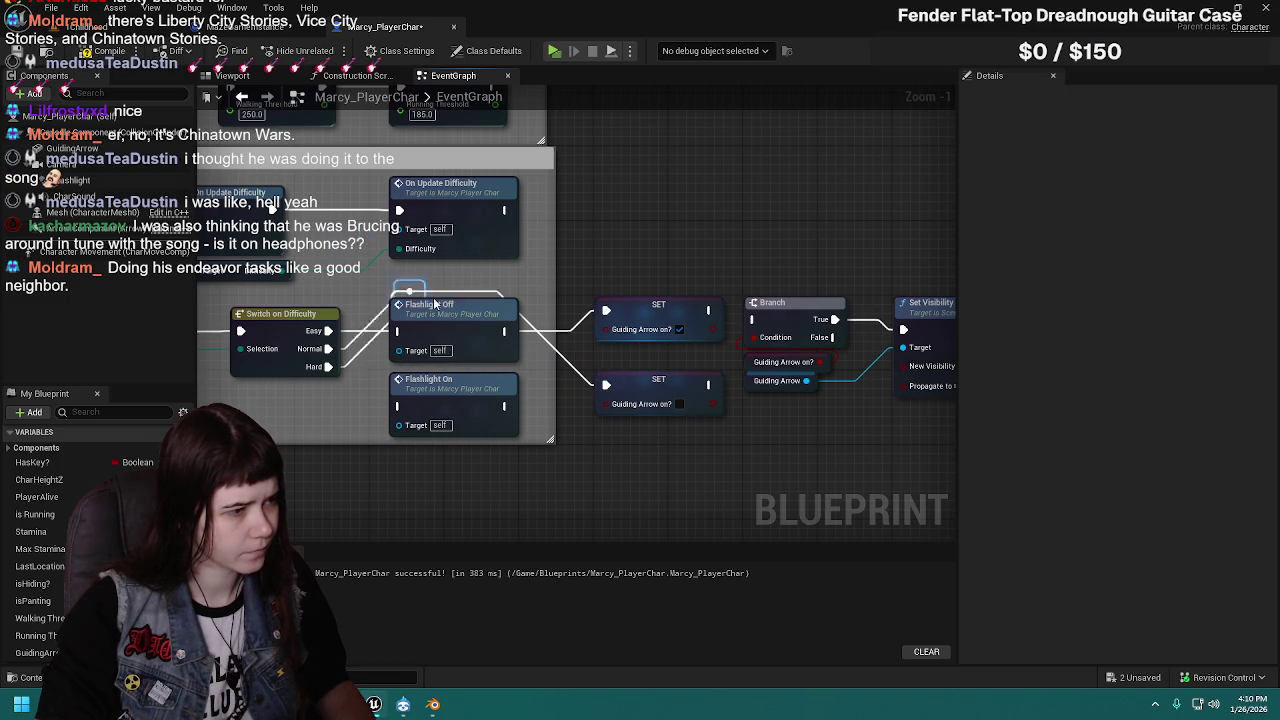
{"action": "key", "text": "ctrl+z"}
{"action": "key", "text": "ctrl+z"}
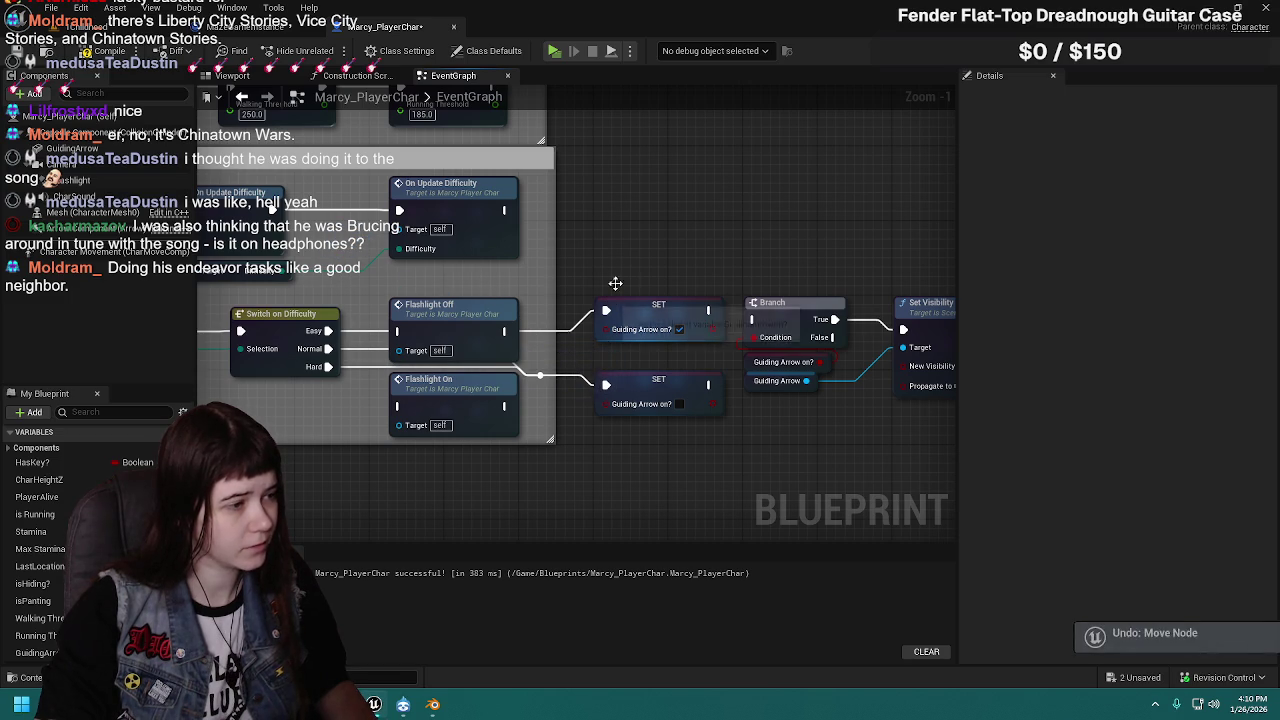
{"action": "key", "text": "ctrl+z"}
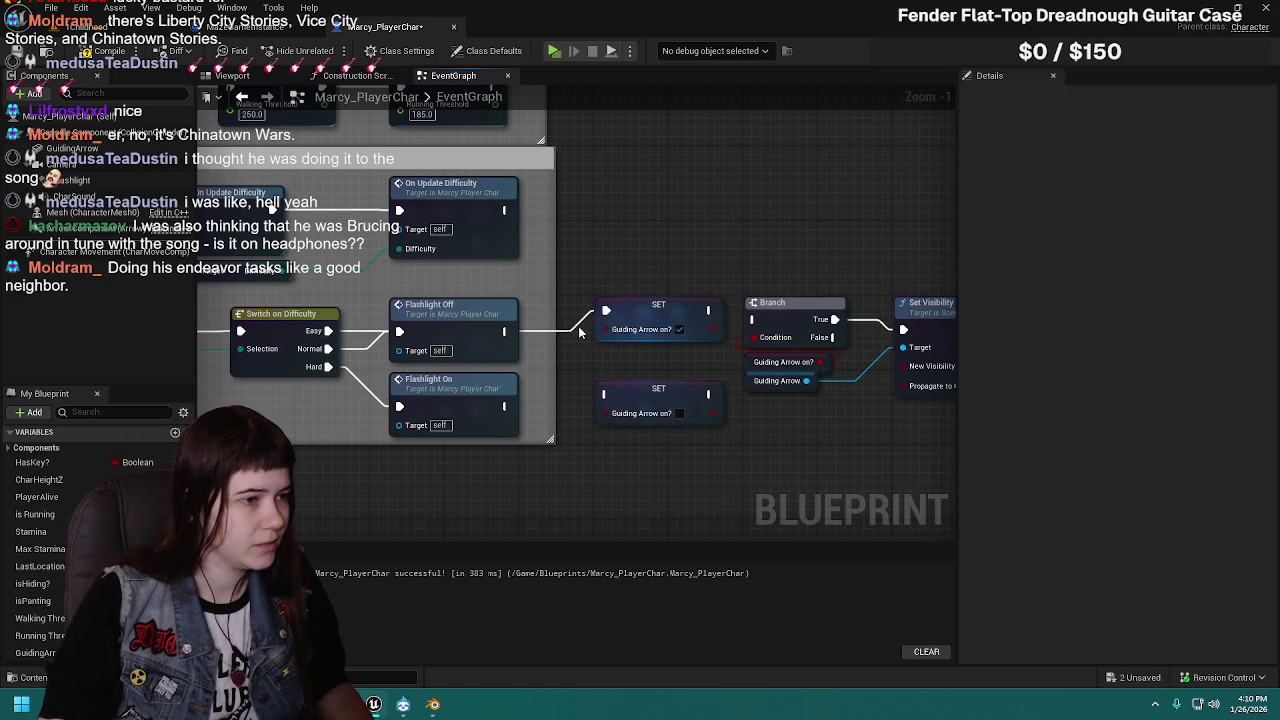
{"action": "key", "text": "ctrl+z"}
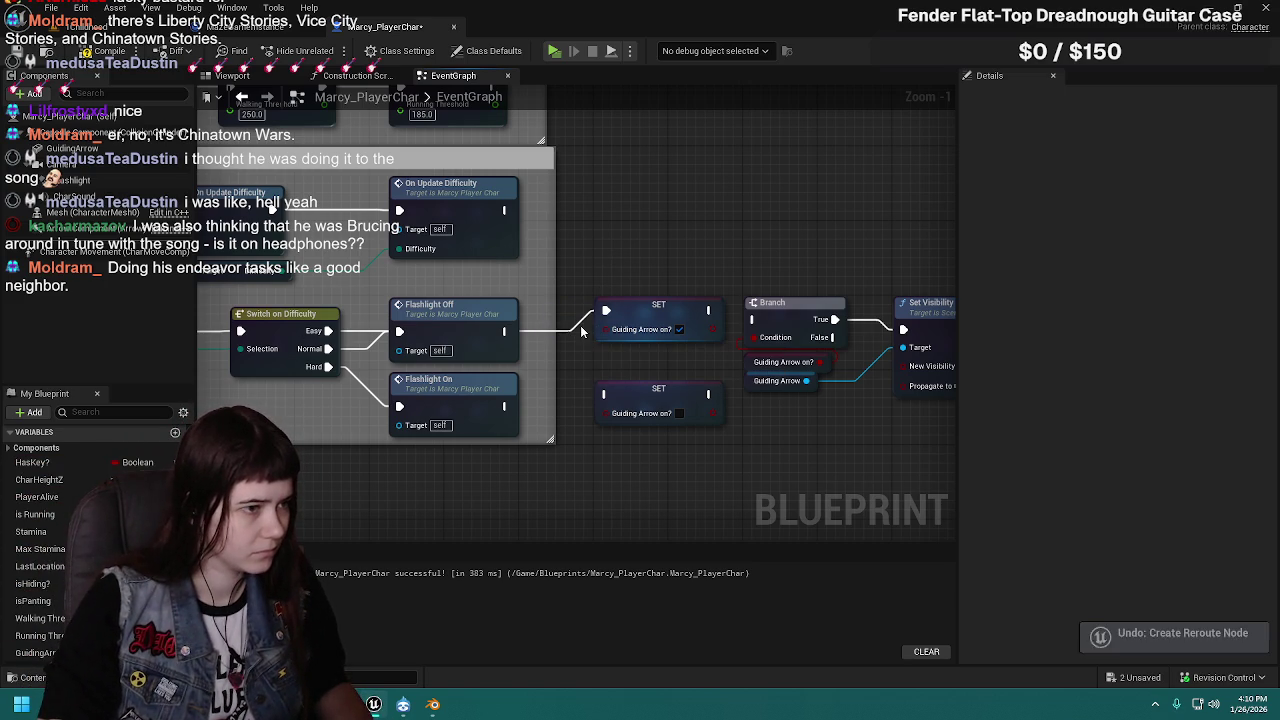
{"action": "left_click_drag", "start_coordinate": [579, 330], "coordinate": [604, 314]}
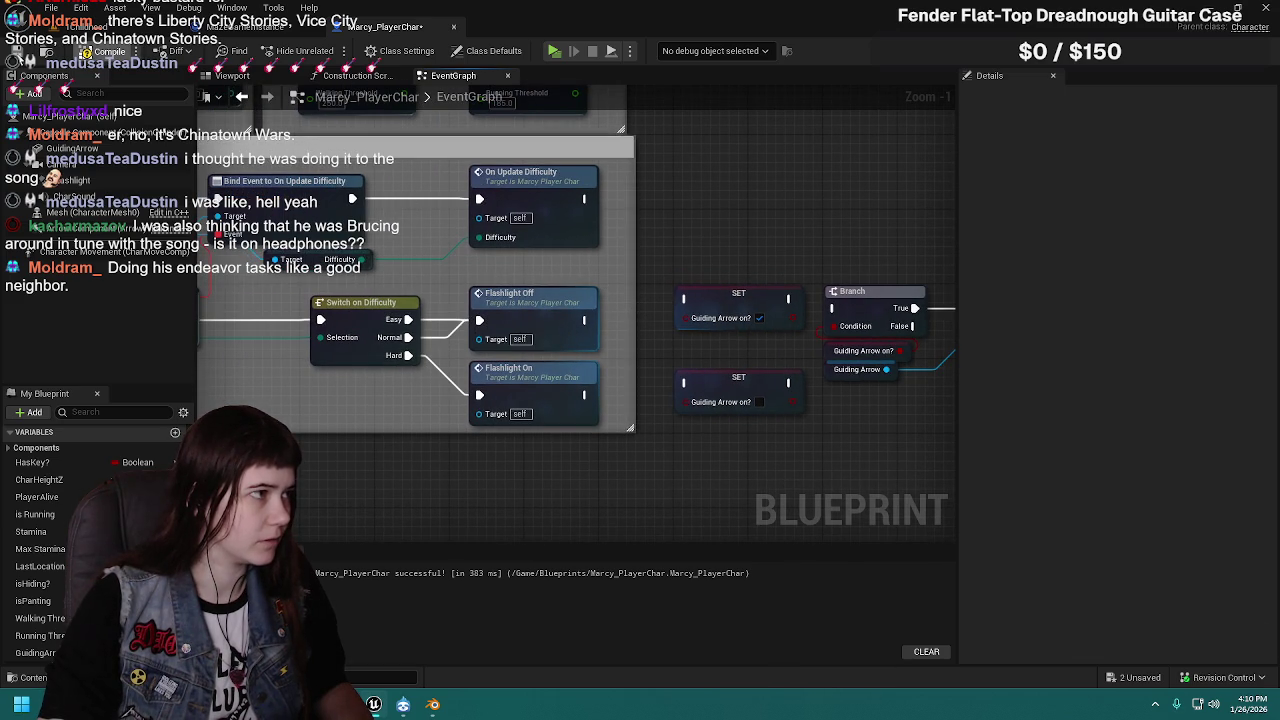
{"action": "left_click", "coordinate": [108, 51]}
Navigate to the Maze Game Instance cast and open the MazeGameInstance event graph.
{"action": "mouse_move", "coordinate": [489, 224]}
{"action": "left_mouse_down"}
{"action": "mouse_move", "coordinate": [292, 216]}
{"action": "mouse_move", "coordinate": [590, 240]}
{"action": "mouse_move", "coordinate": [562, 235]}
{"action": "left_mouse_up"}
{"action": "scroll", "coordinate": [300, 215], "scroll_direction": "down", "scroll_amount": 2}
{"action": "mouse_move", "coordinate": [442, 359]}
{"action": "left_mouse_down"}
{"action": "mouse_move", "coordinate": [566, 433]}
{"action": "mouse_move", "coordinate": [526, 431]}
{"action": "mouse_move", "coordinate": [663, 434]}
{"action": "mouse_move", "coordinate": [508, 424]}
{"action": "left_mouse_up"}
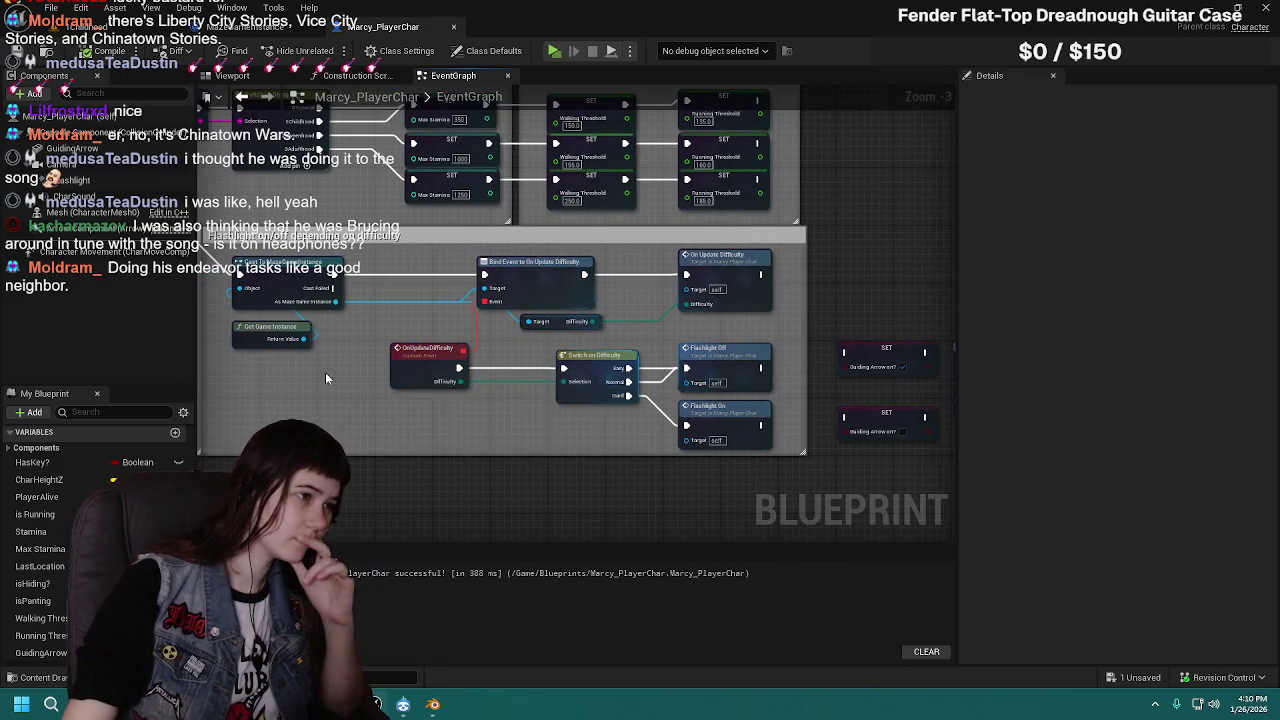
{"action": "scroll", "coordinate": [335, 380], "scroll_direction": "up", "scroll_amount": 1}
{"action": "left_click_drag", "start_coordinate": [335, 380], "coordinate": [461, 380]}
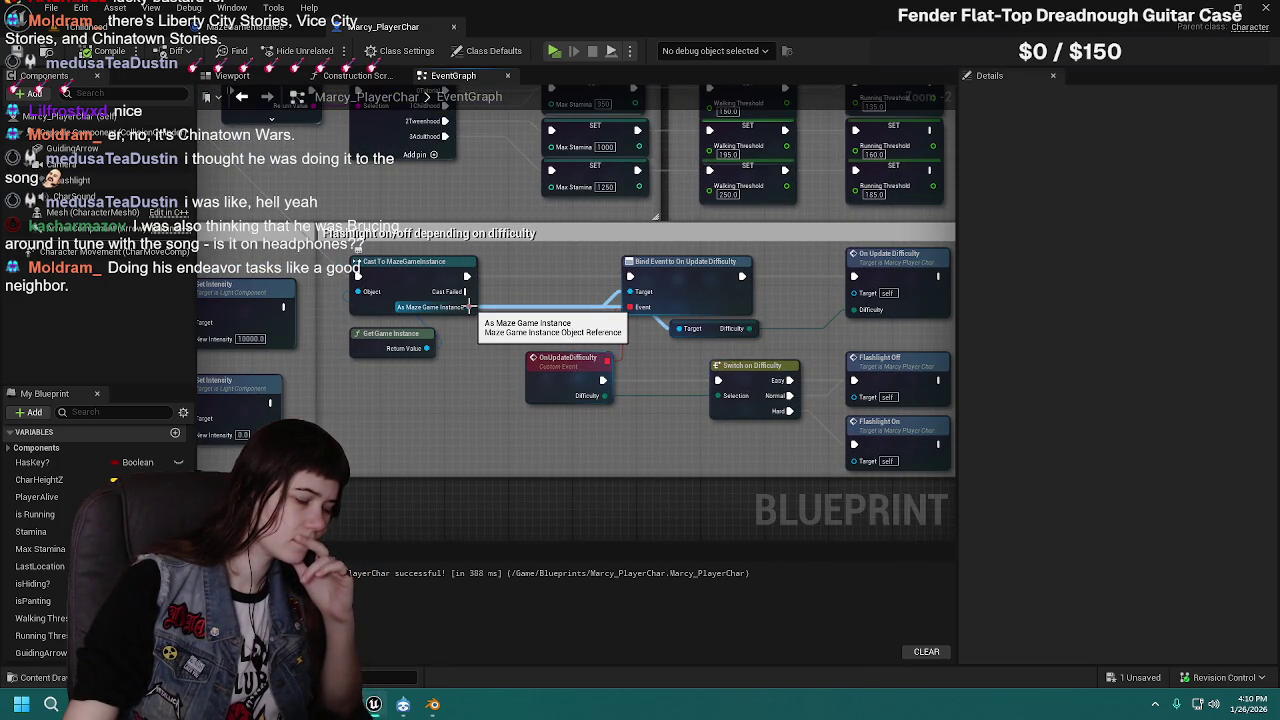
{"action": "double_click", "coordinate": [468, 307]}
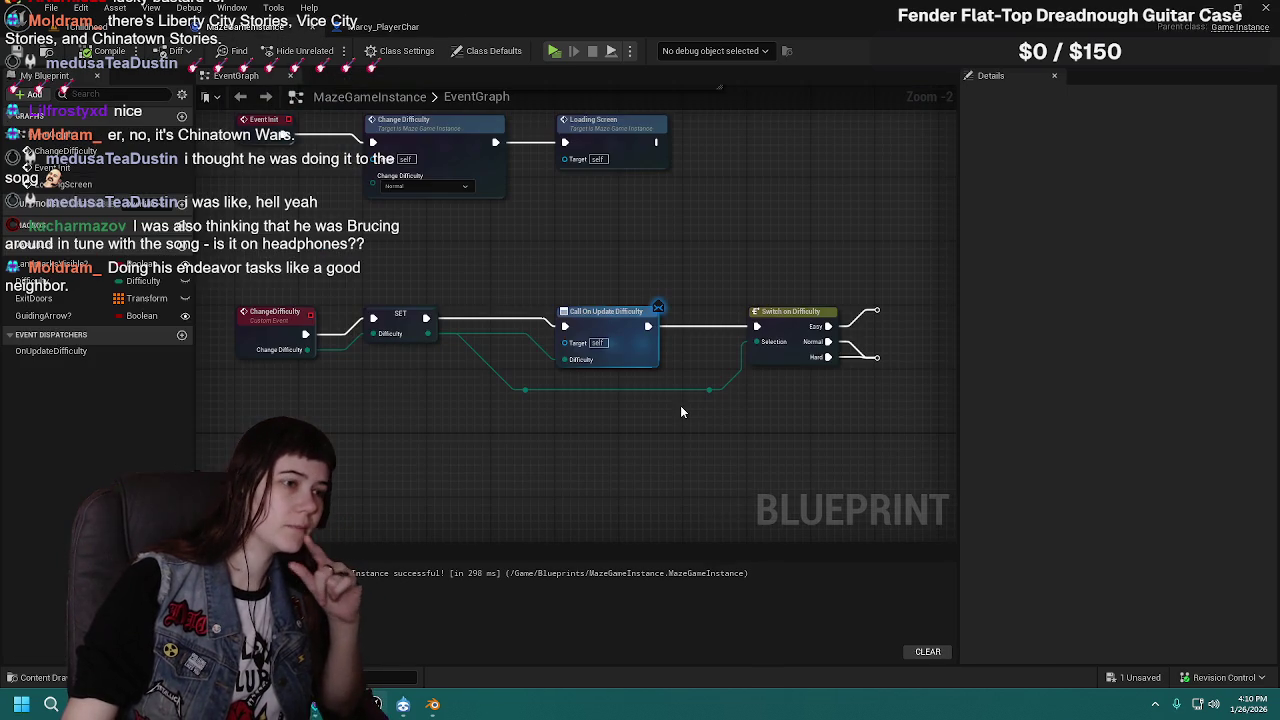
Add a checked SET GuidingArrow? node and wire the Easy output into it.
{"action": "left_click_drag", "start_coordinate": [782, 290], "coordinate": [424, 290]}
{"action": "left_click", "coordinate": [41, 318]}
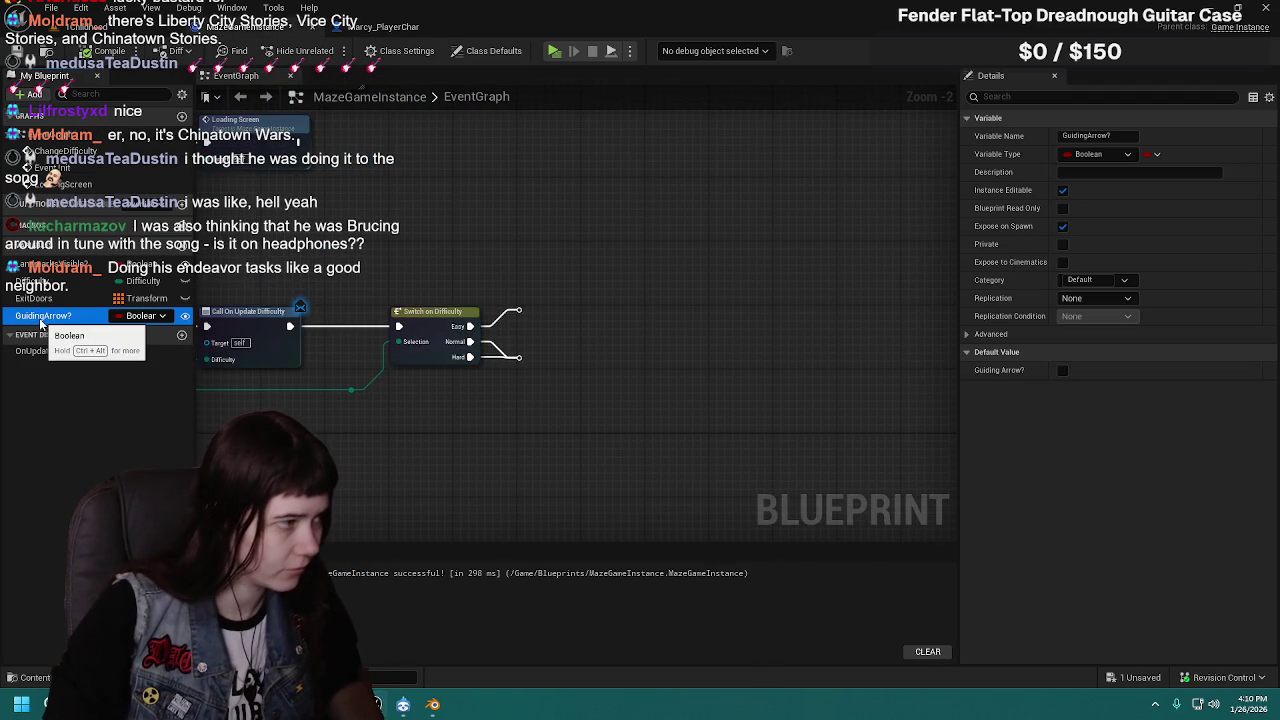
{"action": "left_click_drag", "start_coordinate": [577, 307], "coordinate": [580, 310]}
{"action": "scroll", "coordinate": [437, 245], "scroll_direction": "up", "scroll_amount": 2}
{"action": "mouse_move", "coordinate": [750, 326]}
{"action": "left_mouse_down"}
{"action": "mouse_move", "coordinate": [668, 335]}
{"action": "mouse_move", "coordinate": [679, 347]}
{"action": "left_mouse_up"}
{"action": "left_click", "coordinate": [589, 265]}
{"action": "left_click_drag", "start_coordinate": [553, 338], "coordinate": [630, 340]}
{"action": "left_click", "coordinate": [594, 285]}
{"action": "left_click_drag", "start_coordinate": [546, 333], "coordinate": [645, 345]}
Add an unchecked SET GuidingArrow? node for Normal and Hard, then return to Marcy_PlayerChar.
{"action": "mouse_move", "coordinate": [43, 315]}
{"action": "left_mouse_down"}
{"action": "mouse_move", "coordinate": [60, 330]}
{"action": "mouse_move", "coordinate": [705, 435]}
{"action": "mouse_move", "coordinate": [685, 416]}
{"action": "left_mouse_up"}
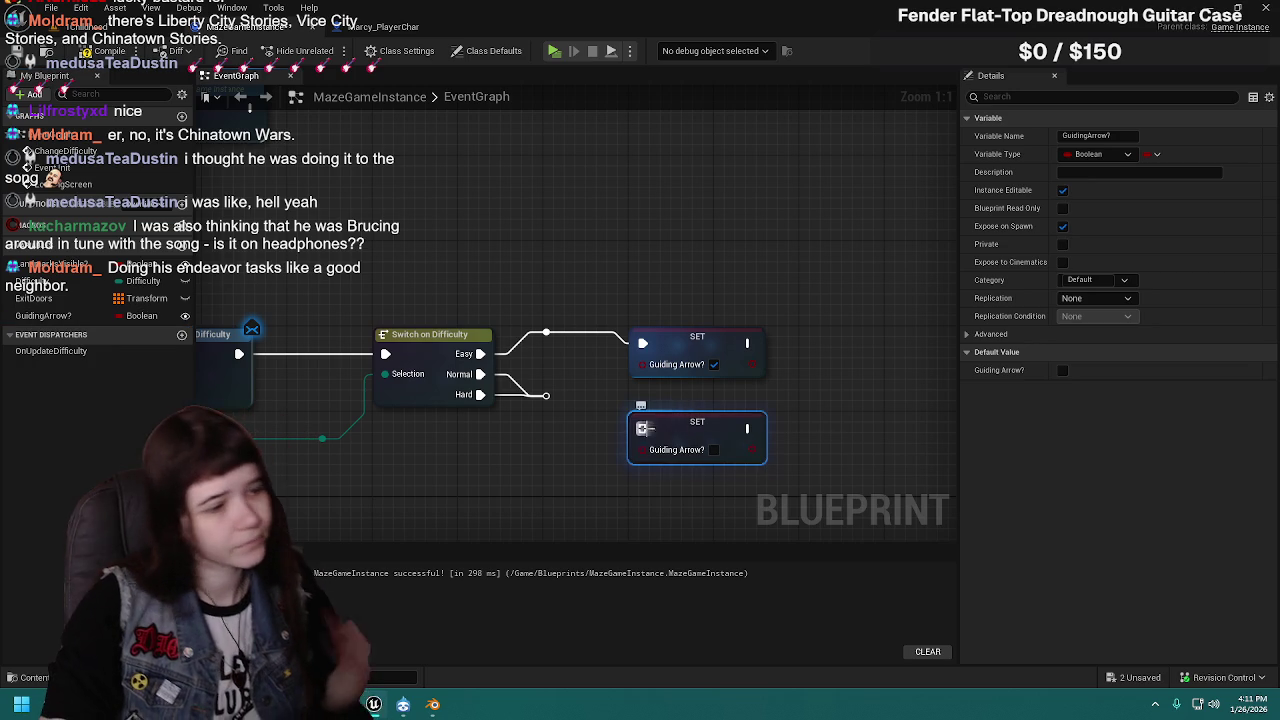
{"action": "mouse_move", "coordinate": [546, 395]}
{"action": "left_mouse_down"}
{"action": "mouse_move", "coordinate": [574, 421]}
{"action": "mouse_move", "coordinate": [638, 429]}
{"action": "left_mouse_up"}
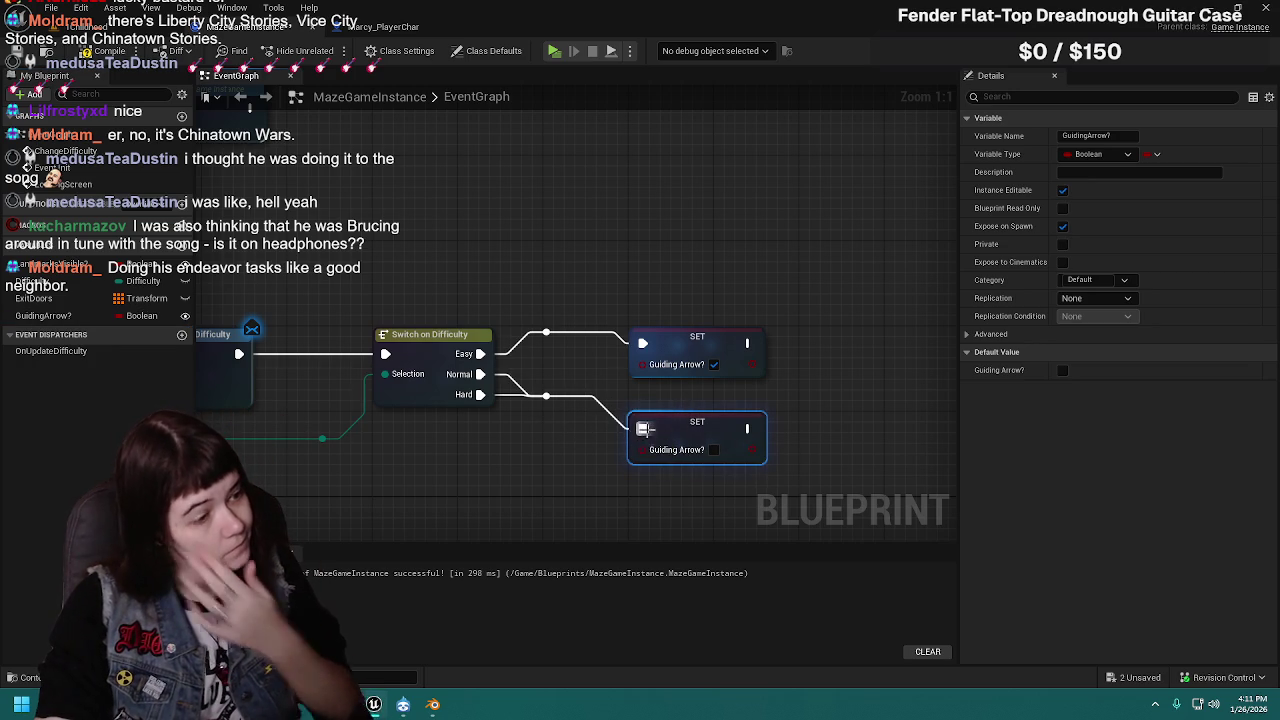
{"action": "left_click", "coordinate": [547, 396]}
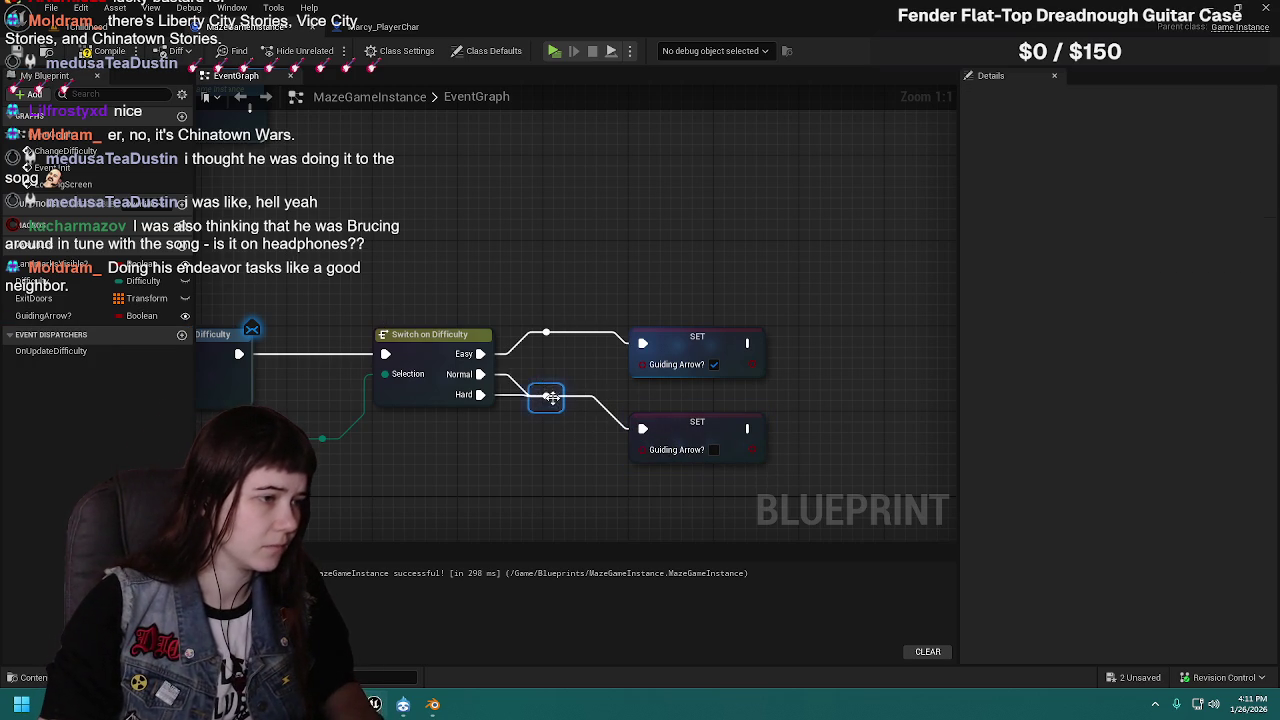
{"action": "left_click", "coordinate": [667, 428]}
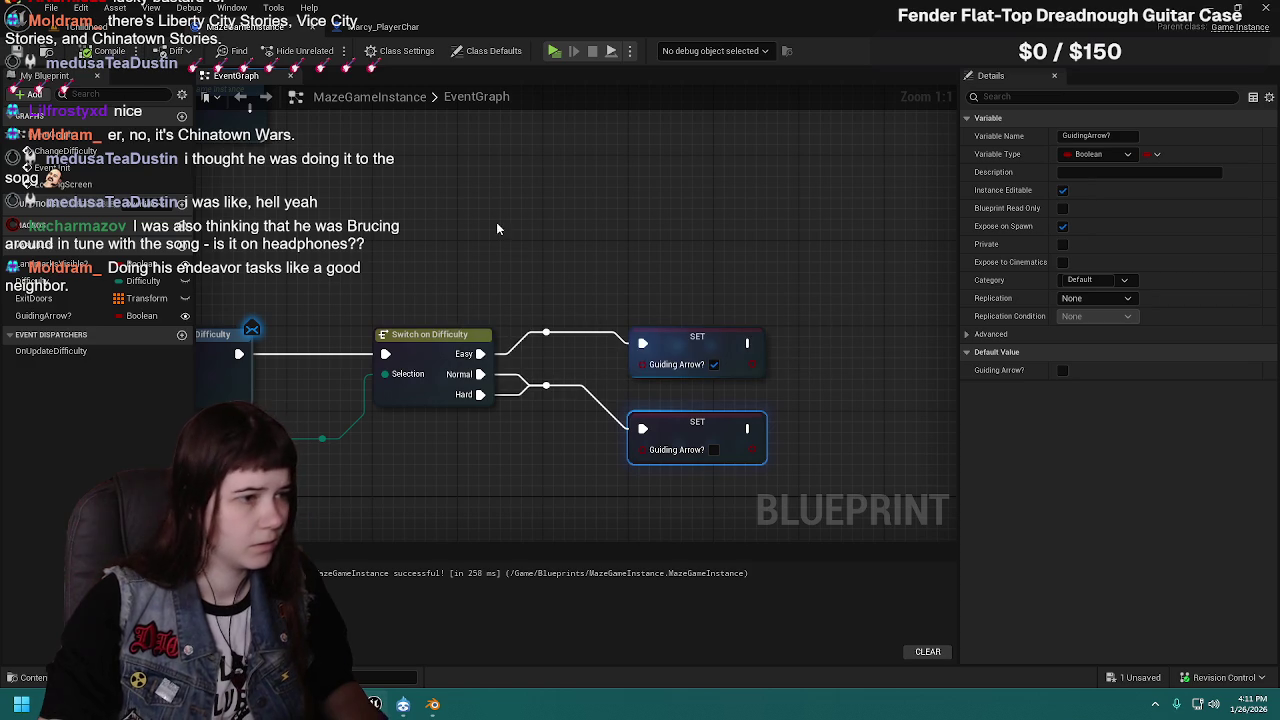
{"action": "left_click", "coordinate": [383, 26]}
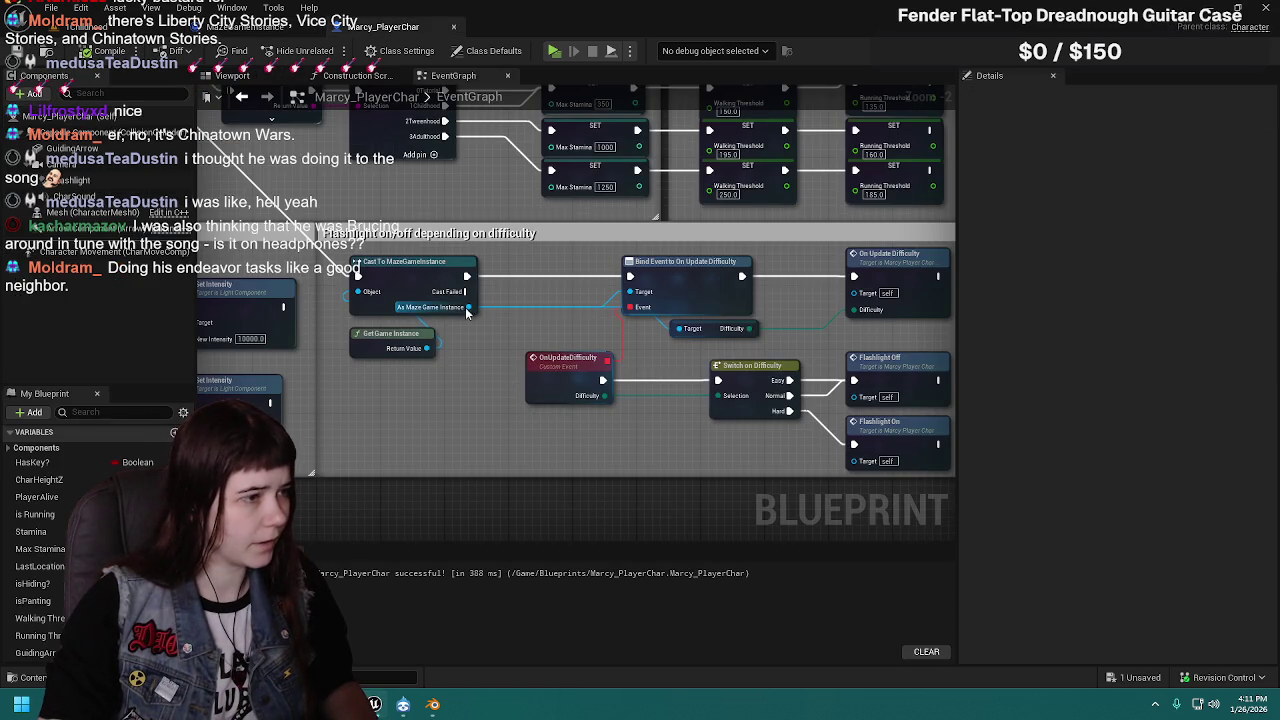
Add a Get Guiding Arrow? node from As Maze Game Instance via 'get gu' and position it.
{"action": "left_click_drag", "start_coordinate": [469, 307], "coordinate": [553, 346]}
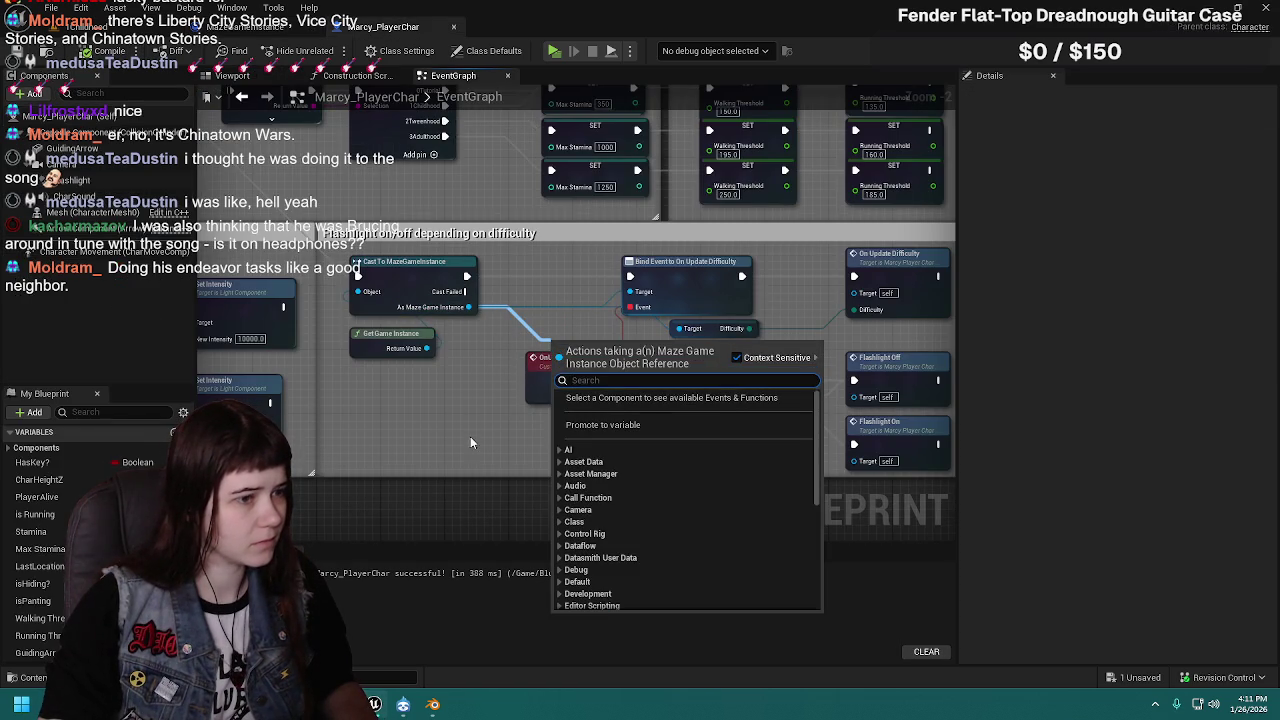
{"action": "left_click", "coordinate": [463, 518]}
{"action": "left_click_drag", "start_coordinate": [463, 517], "coordinate": [356, 507]}
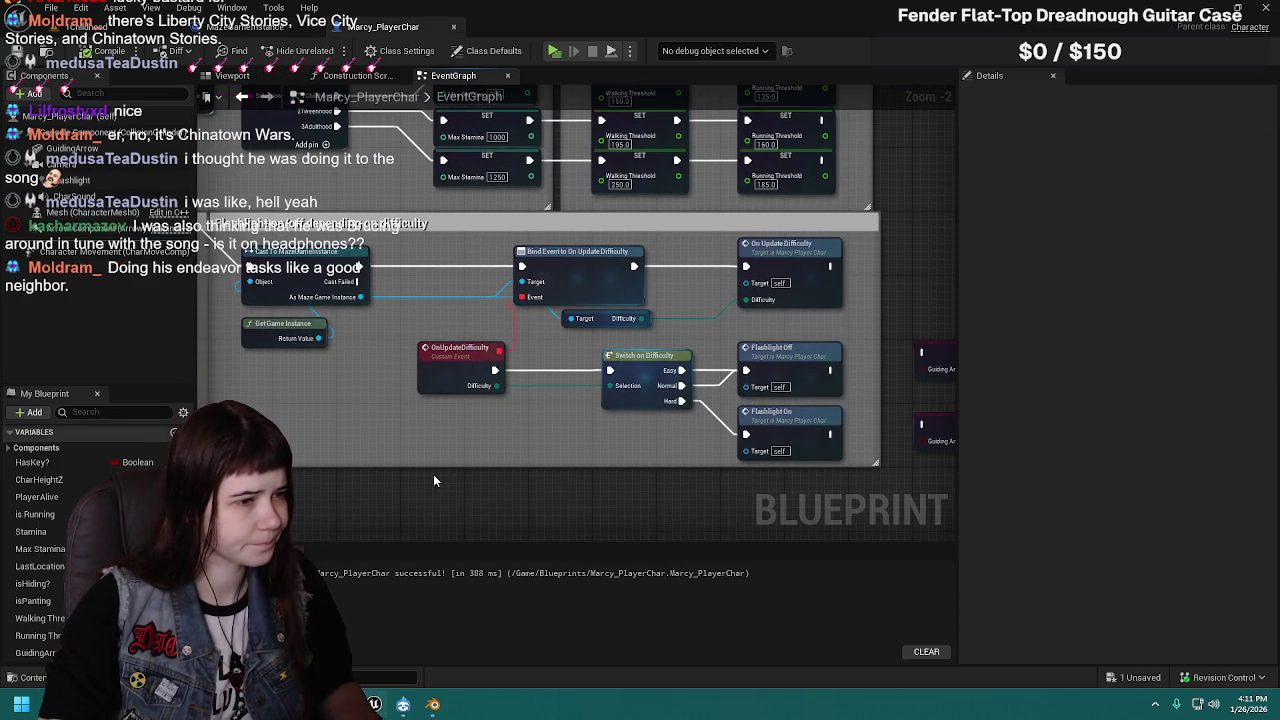
{"action": "left_click_drag", "start_coordinate": [361, 297], "coordinate": [393, 319]}
{"action": "type", "text": "g"}
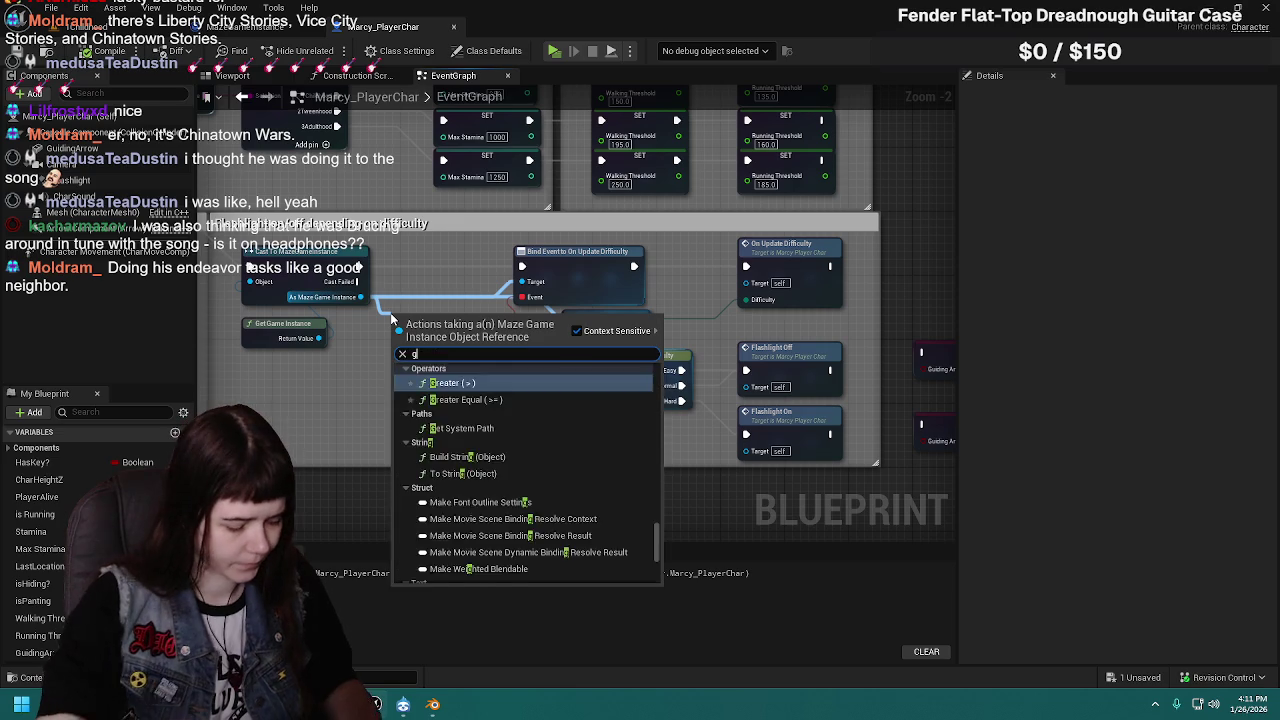
{"action": "type", "text": "et guidin"}
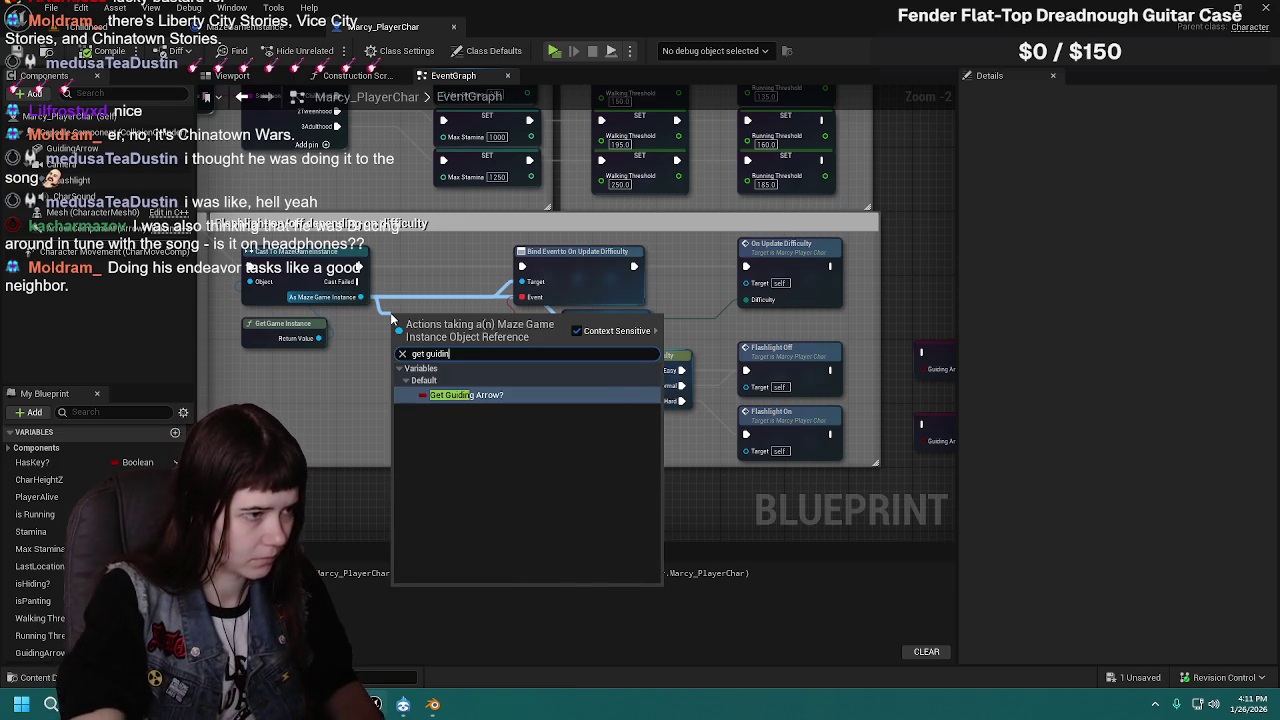
{"action": "key", "text": "Return"}
{"action": "left_click_drag", "start_coordinate": [522, 364], "coordinate": [352, 368]}
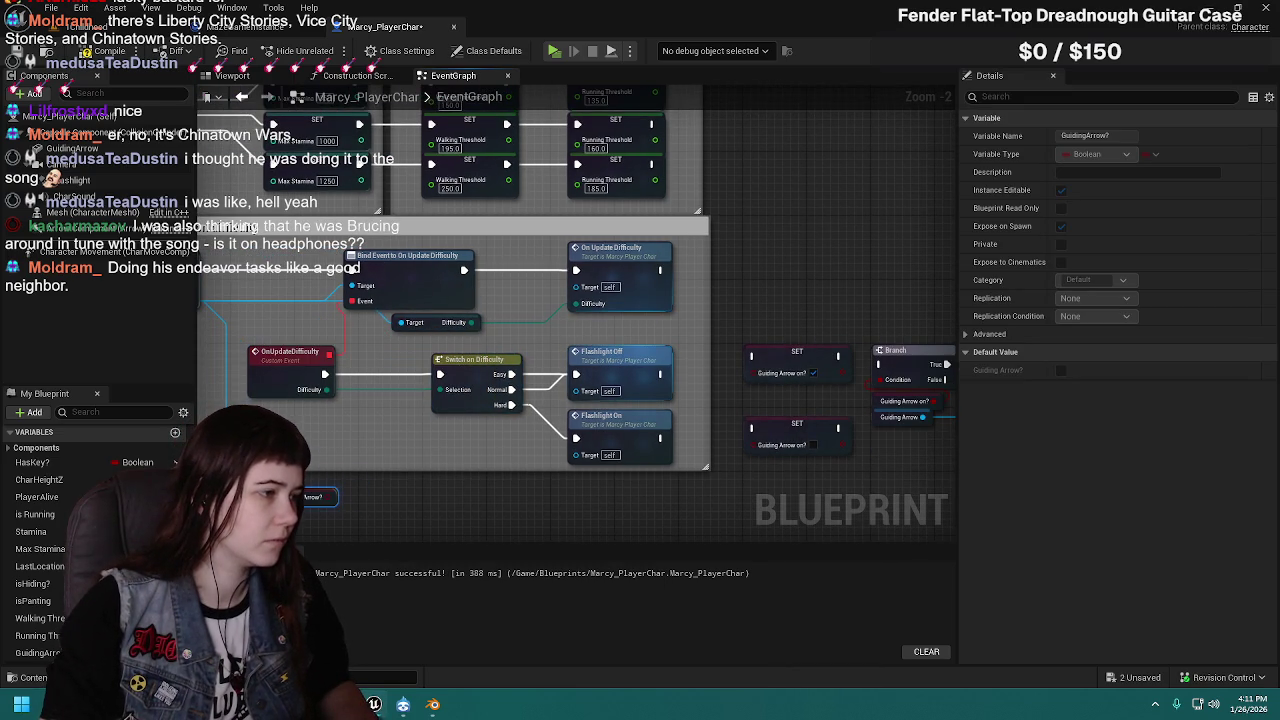
{"action": "left_click_drag", "start_coordinate": [330, 497], "coordinate": [325, 524]}
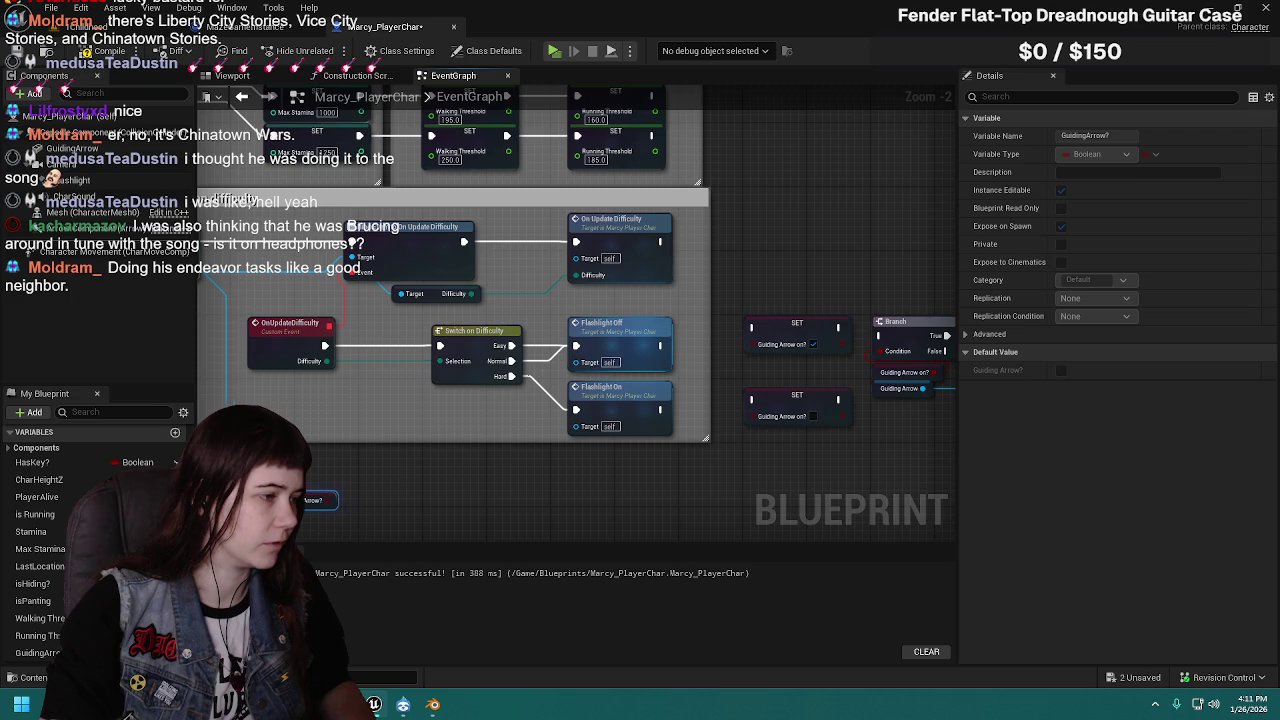
Delete the two old SET GuidingArrowOn? nodes and the old getter, then compile with F7.
{"action": "left_click_drag", "start_coordinate": [674, 427], "coordinate": [534, 403]}
{"action": "left_click_drag", "start_coordinate": [720, 285], "coordinate": [667, 415]}
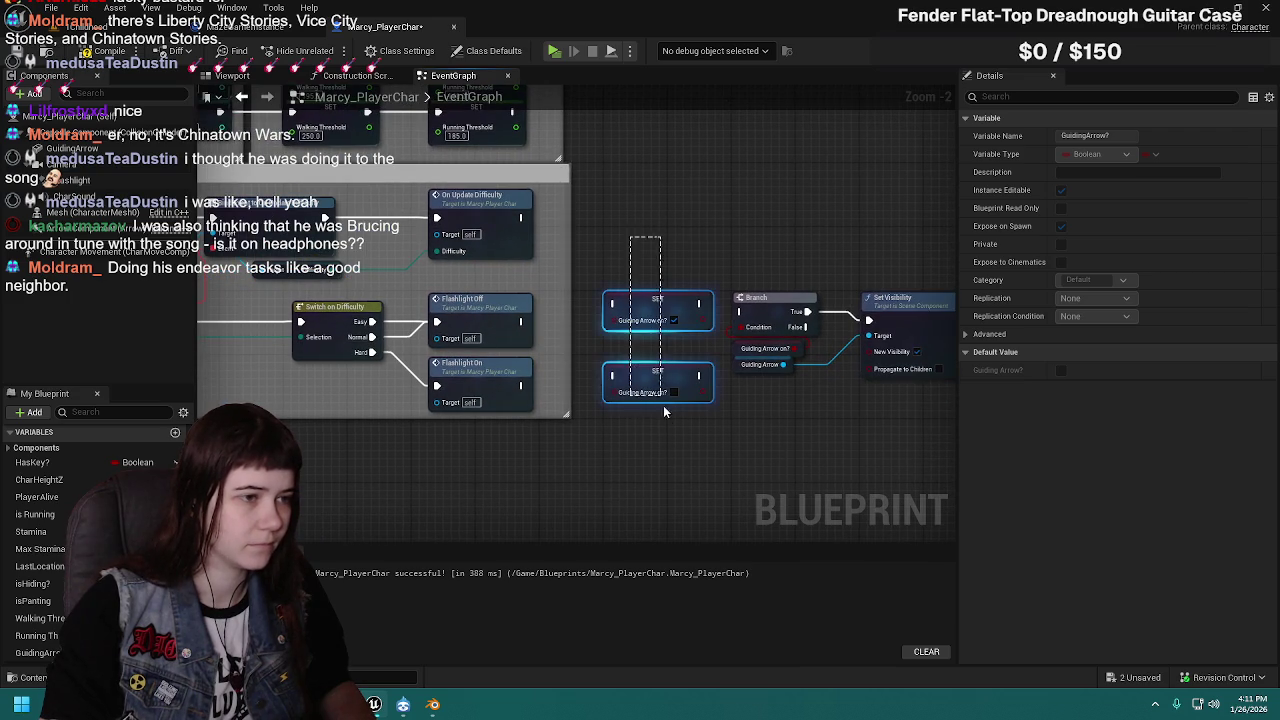
{"action": "key", "text": "Delete"}
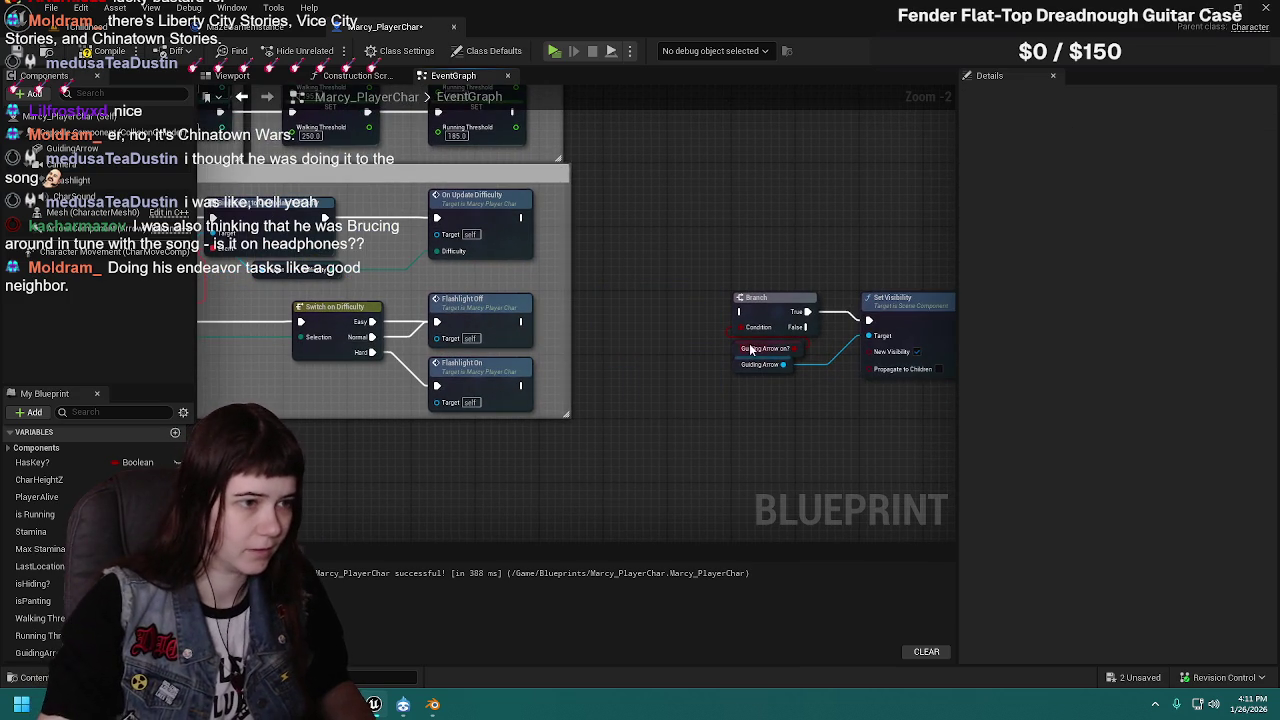
{"action": "left_click", "coordinate": [735, 347]}
{"action": "key", "text": "Delete"}
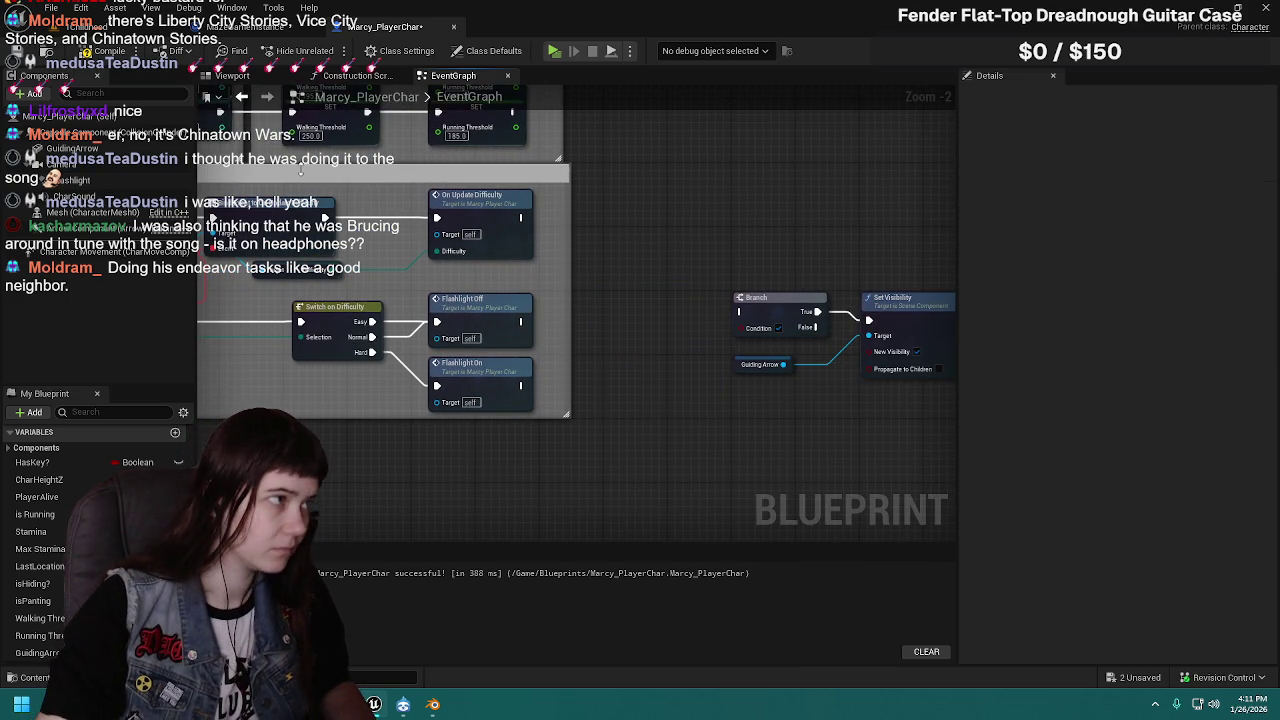
{"action": "key", "text": "F7"}
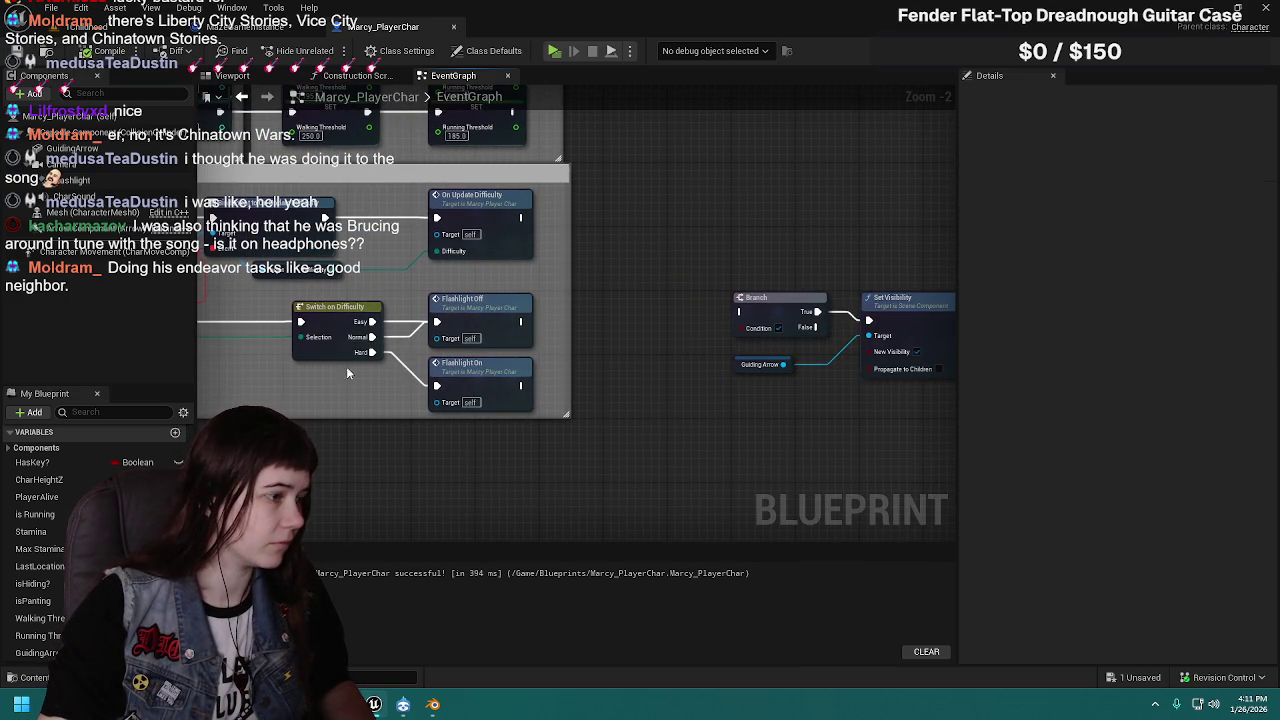
{"action": "left_click_drag", "start_coordinate": [352, 370], "coordinate": [475, 345]}
Connect the Guiding Arrow? getter output to the Branch Condition pin.
{"action": "left_click", "coordinate": [36, 653]}
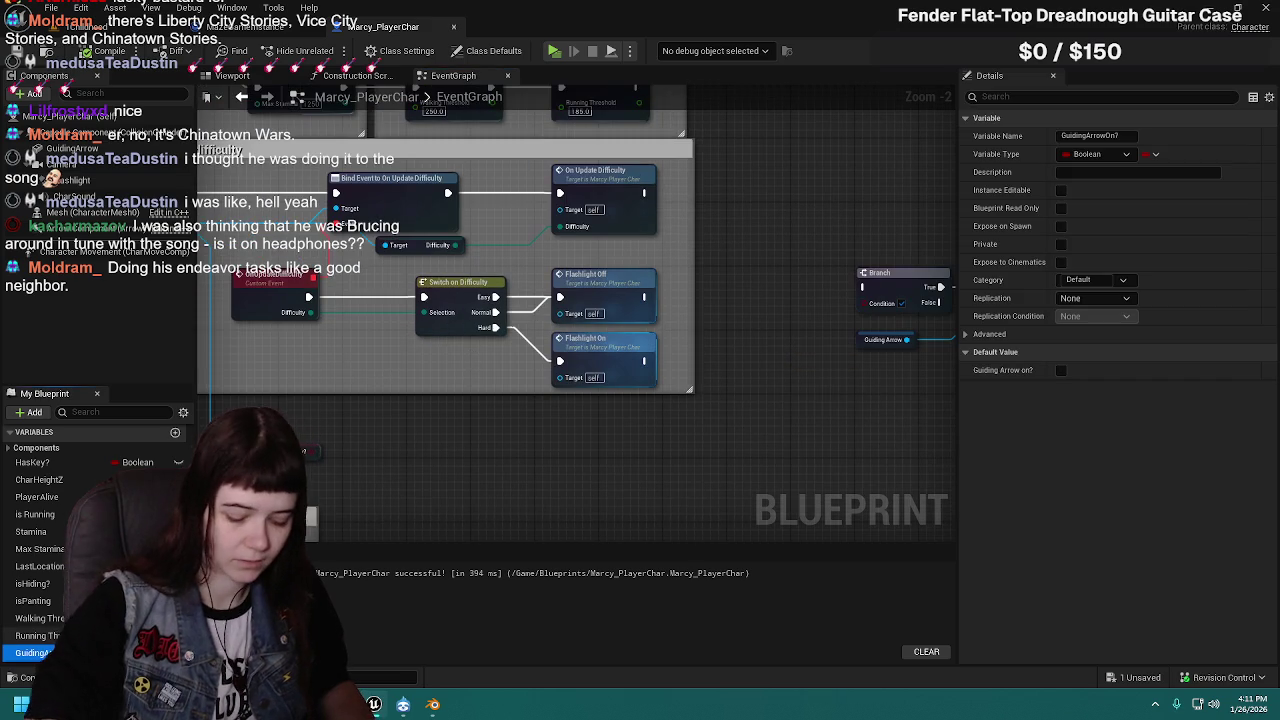
{"action": "left_click", "coordinate": [457, 478]}
{"action": "mouse_move", "coordinate": [313, 451]}
{"action": "left_mouse_down"}
{"action": "mouse_move", "coordinate": [608, 451]}
{"action": "mouse_move", "coordinate": [862, 303]}
{"action": "left_mouse_up"}
{"action": "left_click_drag", "start_coordinate": [855, 362], "coordinate": [603, 323]}
Move the Branch, Guiding Arrow and Set Visibility nodes into a tidier position.
{"action": "left_click_drag", "start_coordinate": [588, 188], "coordinate": [784, 346]}
{"action": "mouse_move", "coordinate": [632, 238]}
{"action": "left_mouse_down"}
{"action": "mouse_move", "coordinate": [321, 430]}
{"action": "mouse_move", "coordinate": [732, 363]}
{"action": "mouse_move", "coordinate": [540, 332]}
{"action": "mouse_move", "coordinate": [620, 372]}
{"action": "mouse_move", "coordinate": [540, 332]}
{"action": "left_mouse_up"}
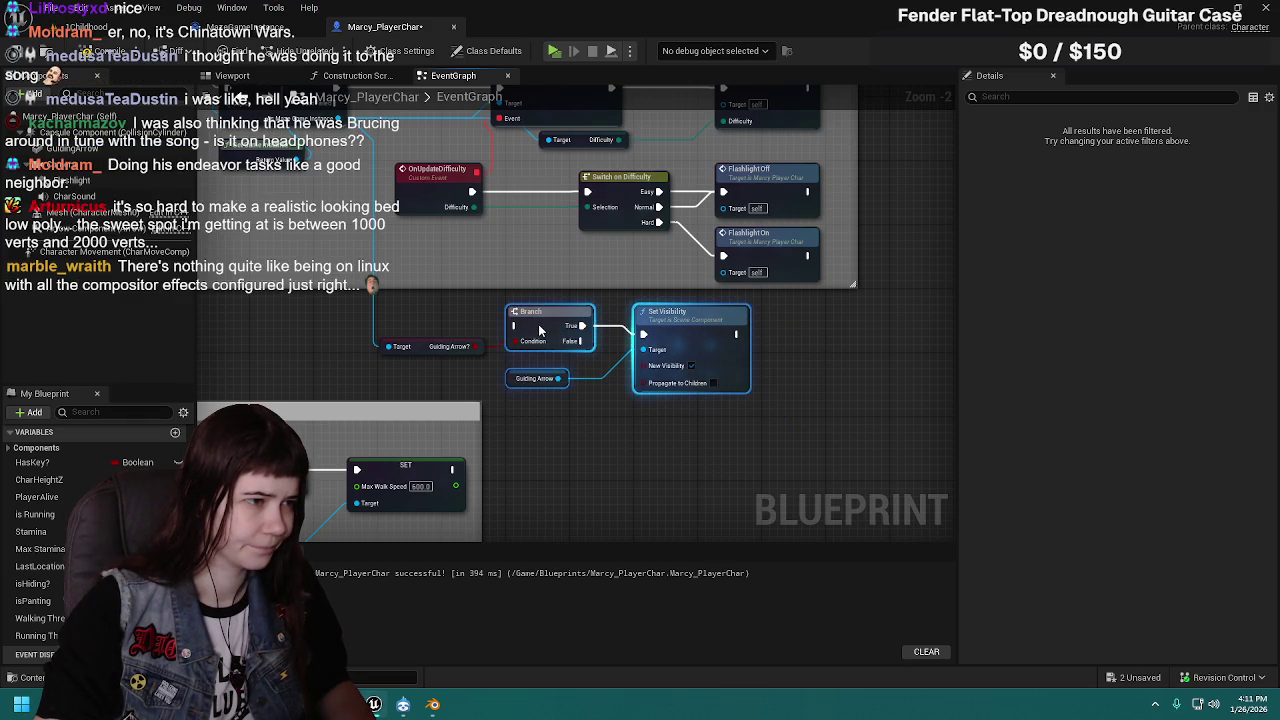
{"action": "left_click_drag", "start_coordinate": [626, 384], "coordinate": [581, 384]}
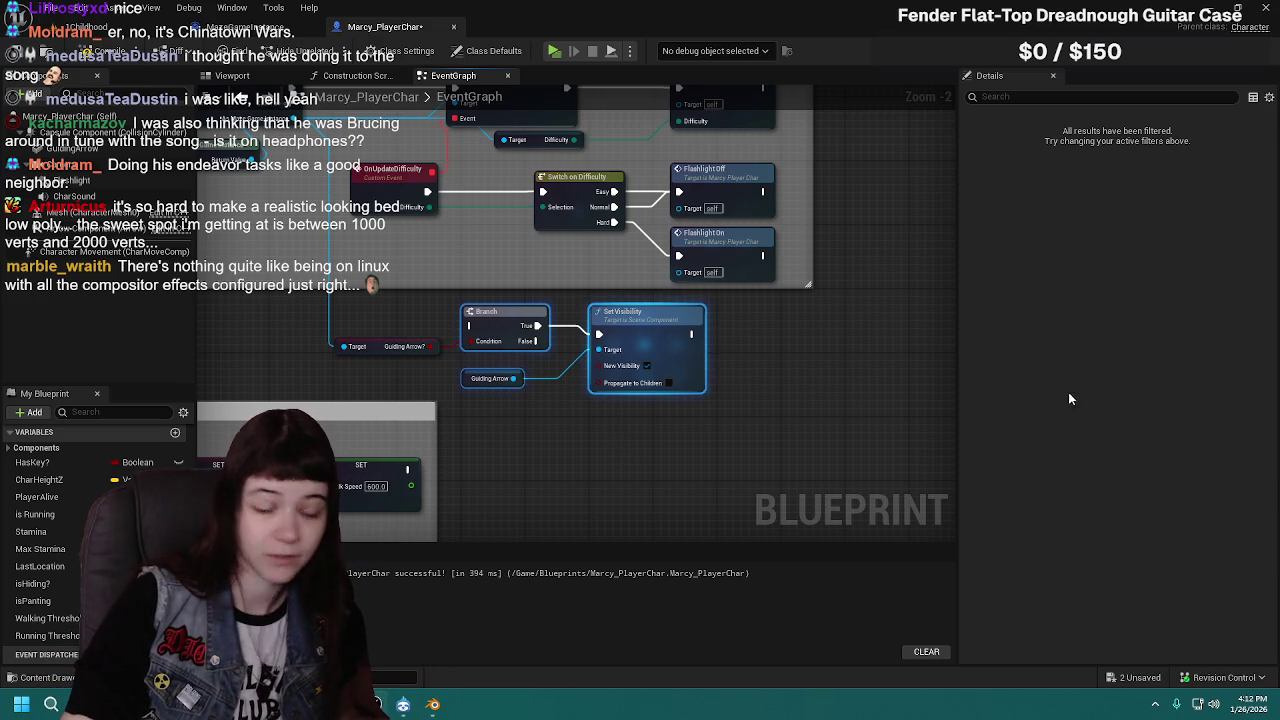
{"action": "left_click_drag", "start_coordinate": [549, 382], "coordinate": [505, 388]}
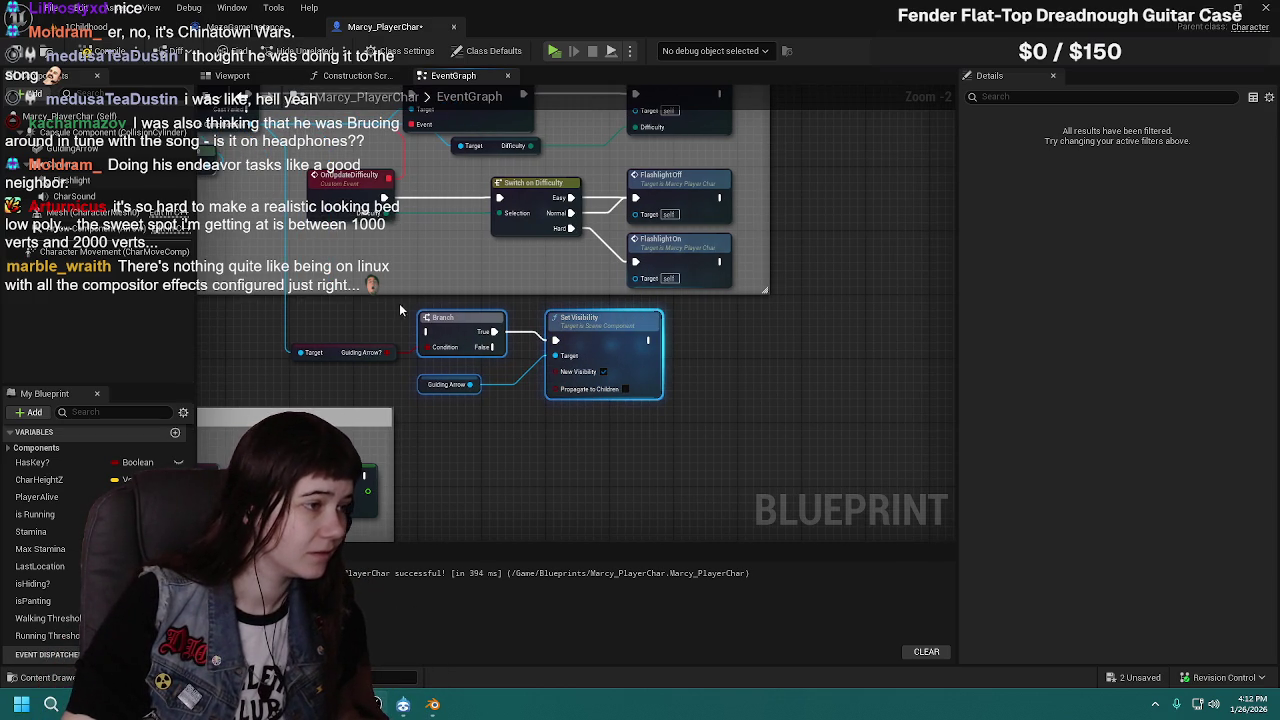
{"action": "left_click", "coordinate": [531, 445]}
{"action": "mouse_move", "coordinate": [488, 430]}
{"action": "left_mouse_down"}
{"action": "mouse_move", "coordinate": [563, 430]}
{"action": "mouse_move", "coordinate": [505, 443]}
{"action": "left_mouse_up"}
{"action": "left_click_drag", "start_coordinate": [371, 327], "coordinate": [606, 398]}
{"action": "mouse_move", "coordinate": [387, 371]}
{"action": "left_mouse_down"}
{"action": "mouse_move", "coordinate": [695, 374]}
{"action": "mouse_move", "coordinate": [677, 371]}
{"action": "left_mouse_up"}
{"action": "left_click", "coordinate": [601, 347]}
Add a reroute point to square the condition wire, align the nodes, and save.
{"action": "double_click", "coordinate": [601, 347]}
{"action": "mouse_move", "coordinate": [601, 347]}
{"action": "left_mouse_down"}
{"action": "mouse_move", "coordinate": [310, 360]}
{"action": "mouse_move", "coordinate": [328, 380]}
{"action": "left_mouse_up"}
{"action": "left_click", "coordinate": [552, 411]}
{"action": "left_click_drag", "start_coordinate": [664, 419], "coordinate": [388, 404]}
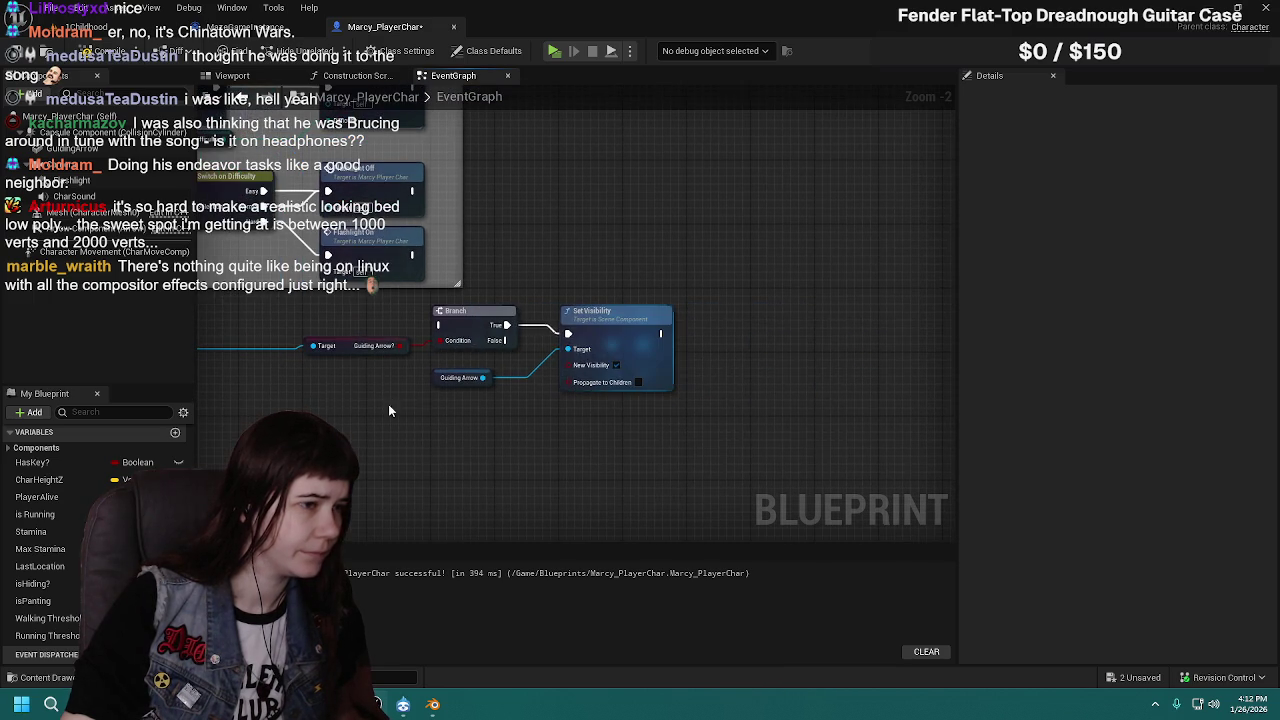
{"action": "left_click_drag", "start_coordinate": [510, 280], "coordinate": [655, 416]}
{"action": "mouse_move", "coordinate": [466, 323]}
{"action": "left_mouse_down"}
{"action": "mouse_move", "coordinate": [531, 324]}
{"action": "mouse_move", "coordinate": [595, 300]}
{"action": "left_mouse_up"}
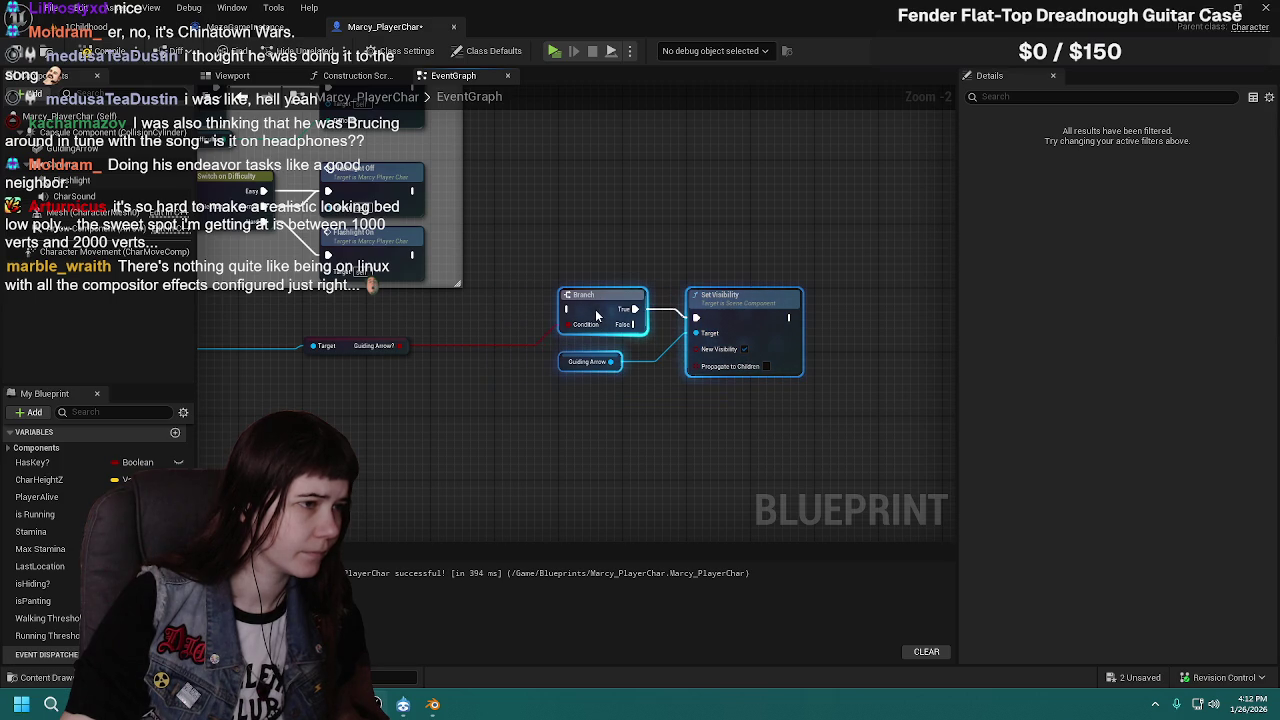
{"action": "left_click", "coordinate": [379, 334]}
{"action": "left_click_drag", "start_coordinate": [351, 351], "coordinate": [351, 343]}
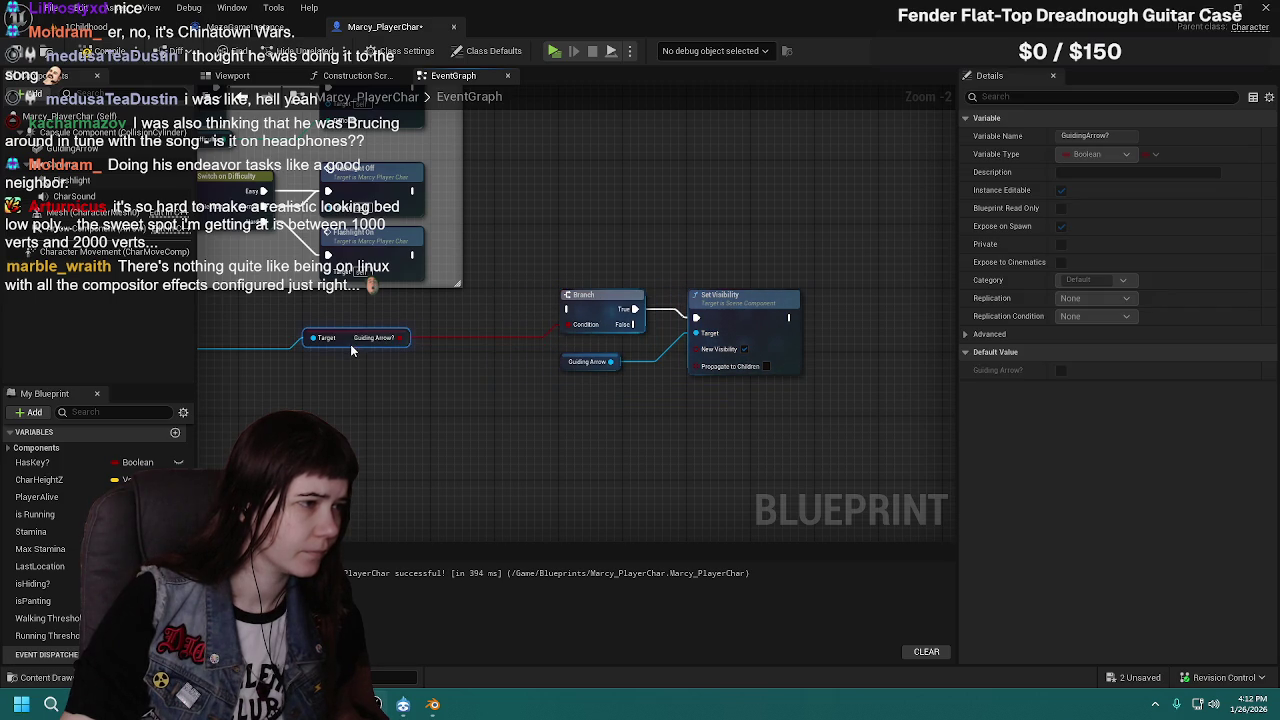
{"action": "left_click", "coordinate": [20, 51]}
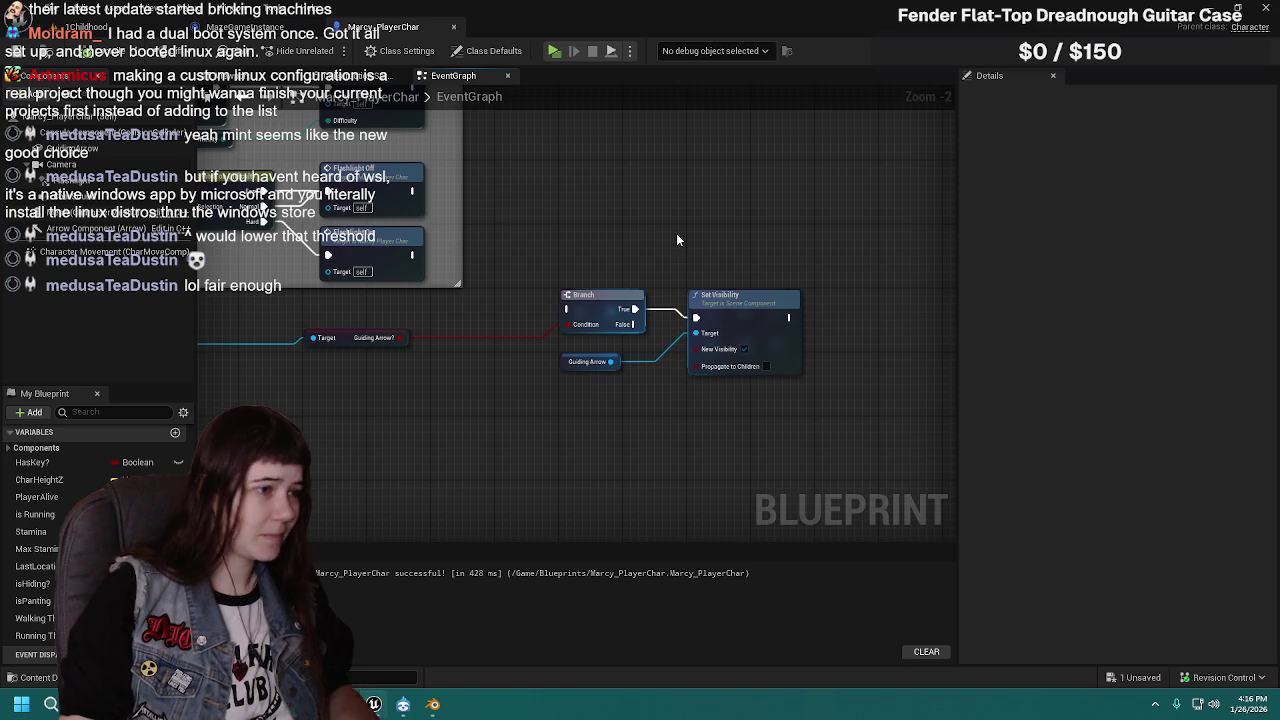
Pan to the Branch and Set Visibility nodes and box-select them.
{"action": "left_click_drag", "start_coordinate": [654, 252], "coordinate": [770, 386]}
{"action": "left_click_drag", "start_coordinate": [663, 260], "coordinate": [672, 288]}
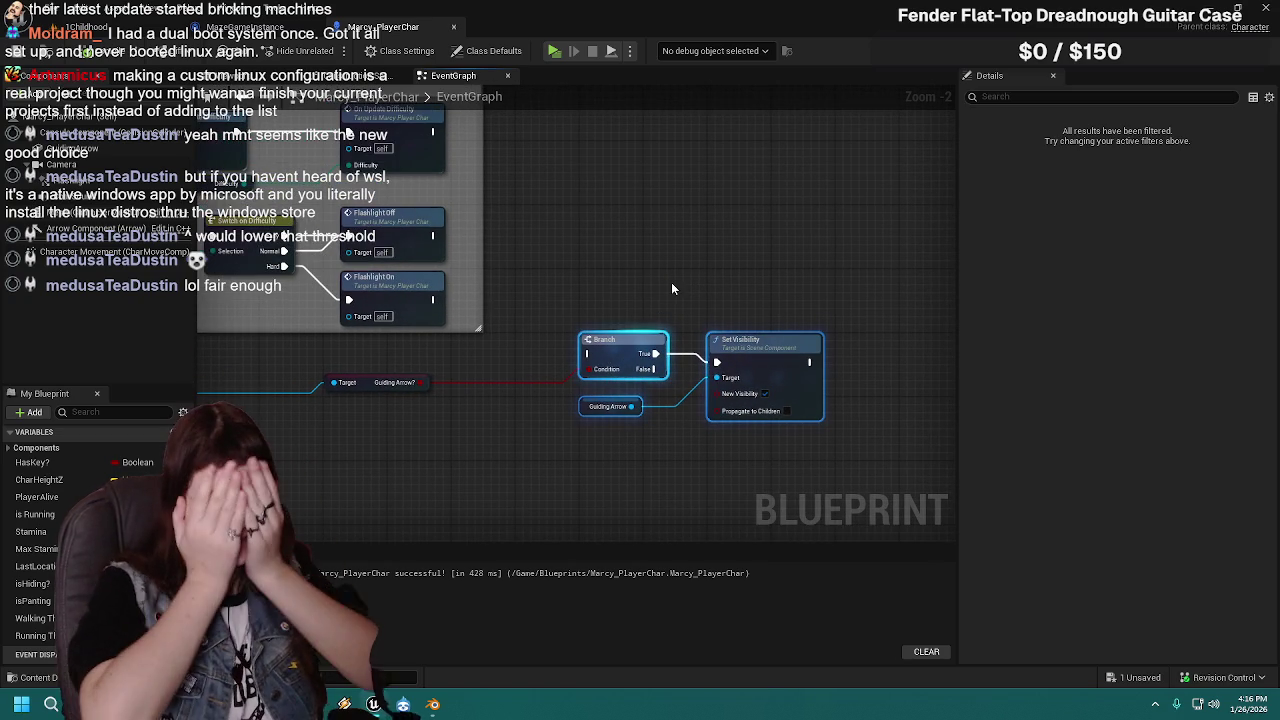
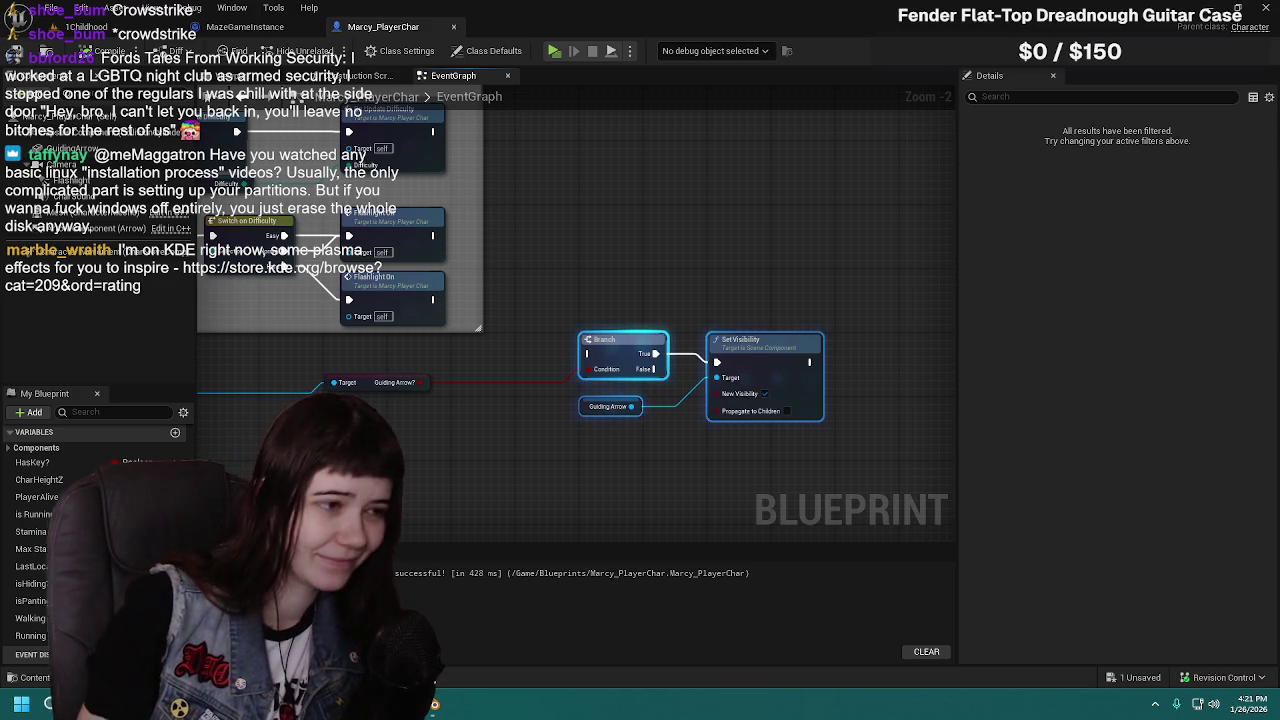
Reselect the Branch node, then open File Explorer at This PC with Win+E.
{"action": "mouse_move", "coordinate": [578, 289]}
{"action": "left_mouse_down"}
{"action": "mouse_move", "coordinate": [605, 301]}
{"action": "mouse_move", "coordinate": [646, 374]}
{"action": "left_mouse_up"}
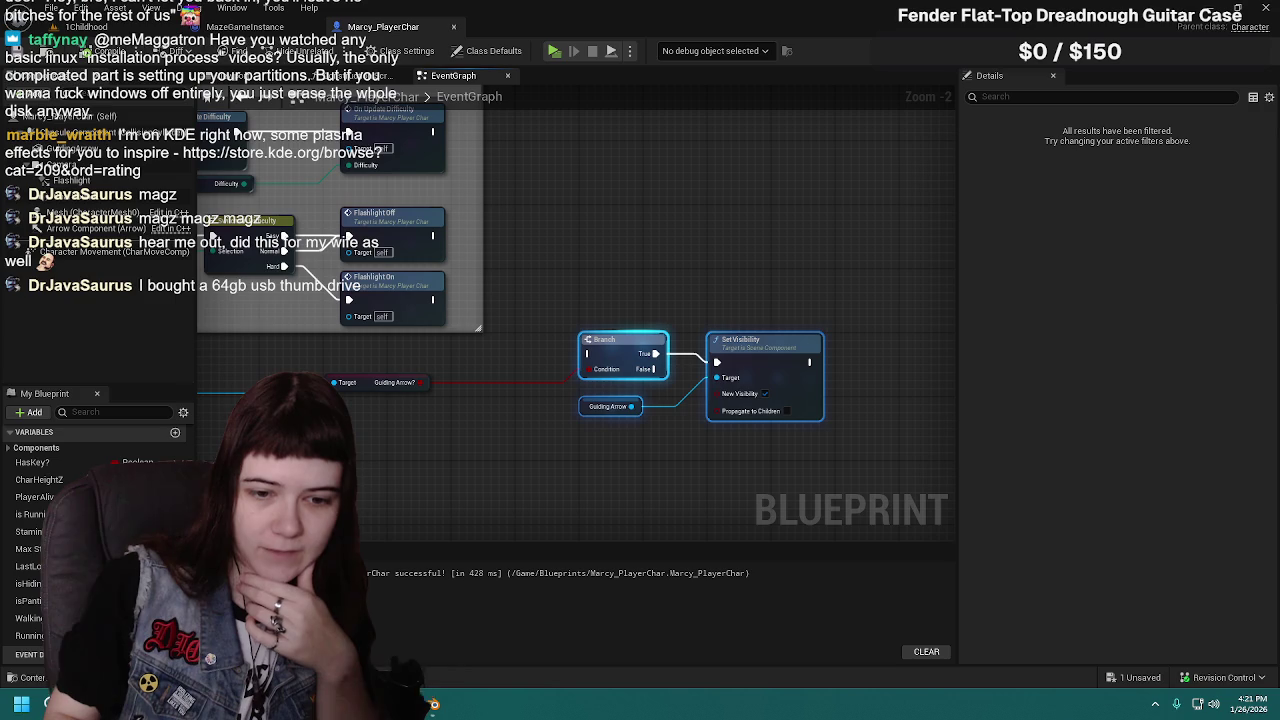
{"action": "key", "text": "super+e"}
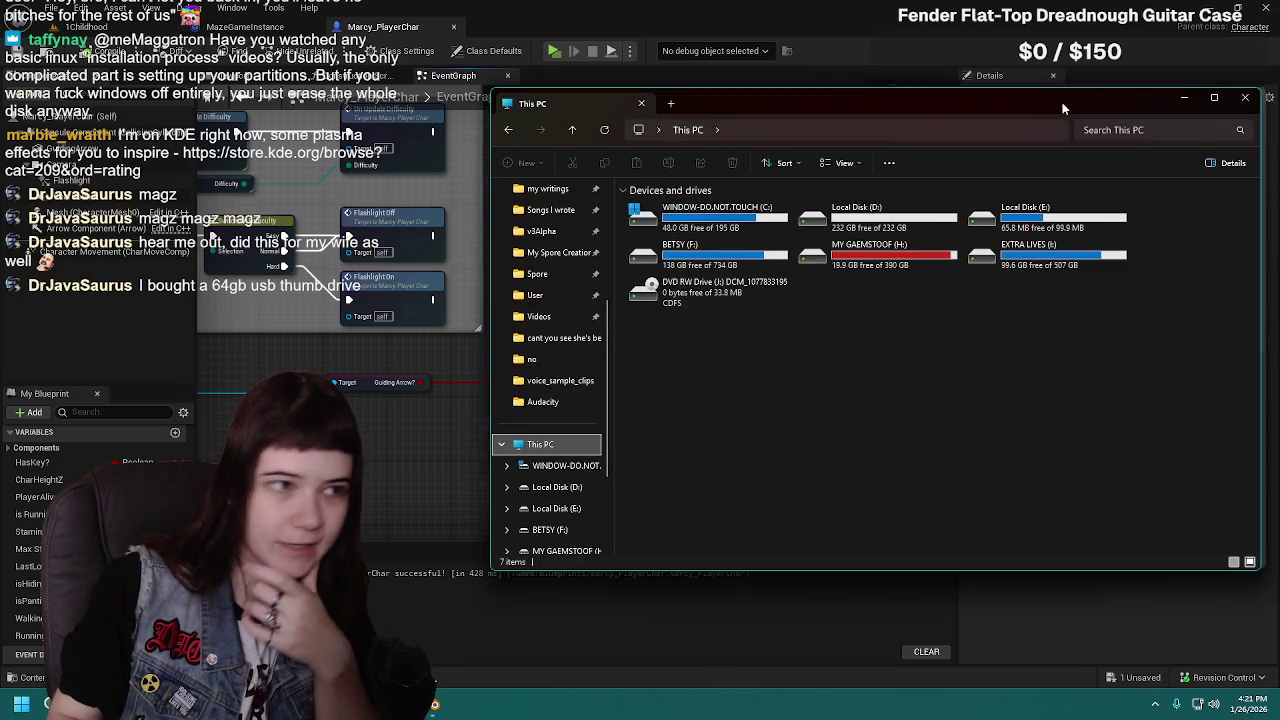
Compare free space on the WINDOW-DO.NOT.TOUCH (C:) and BETSY (F:) drives, then move This PC off right.
{"action": "left_click_drag", "start_coordinate": [929, 113], "coordinate": [823, 126]}
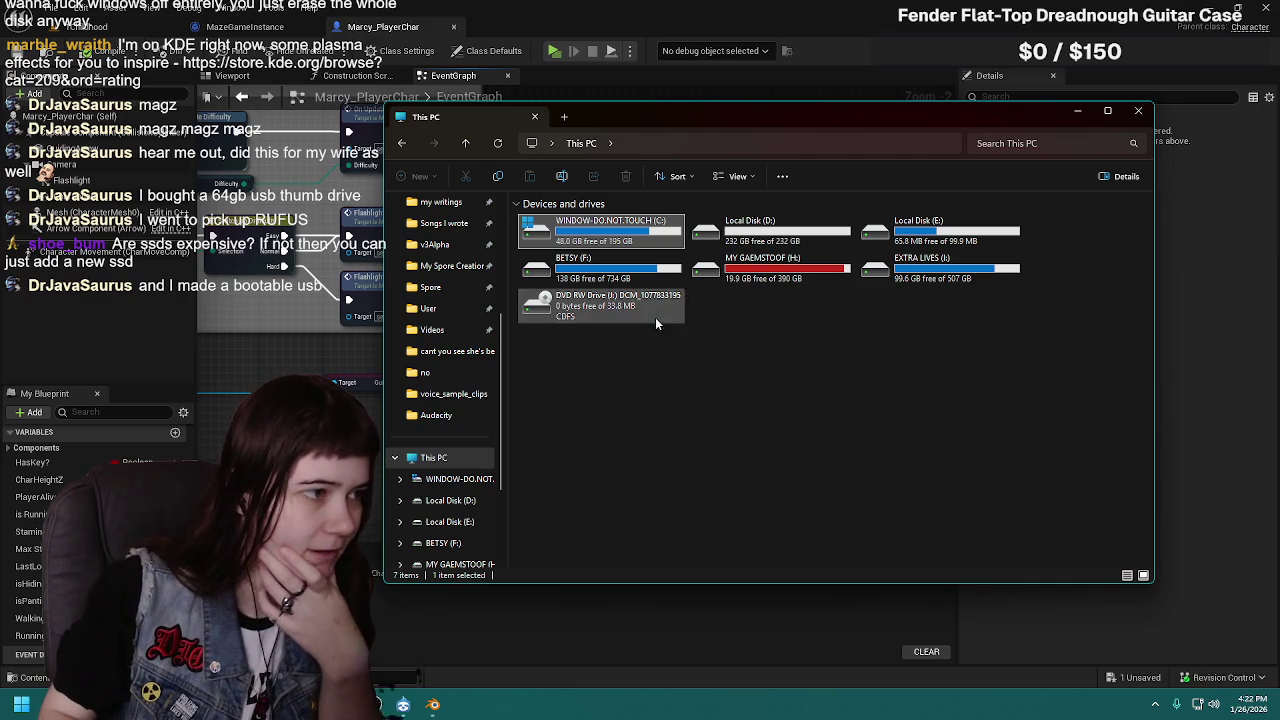
{"action": "left_click", "coordinate": [645, 268]}
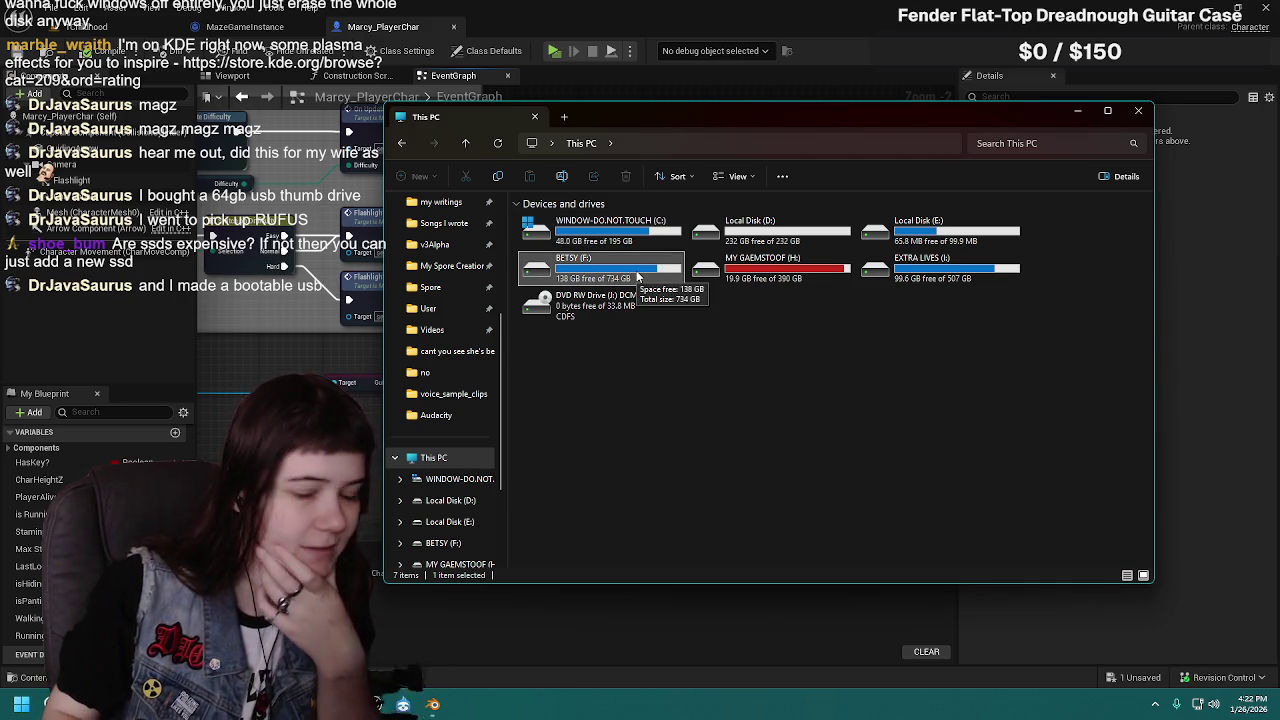
{"action": "left_click", "coordinate": [655, 240]}
{"action": "left_click", "coordinate": [652, 262]}
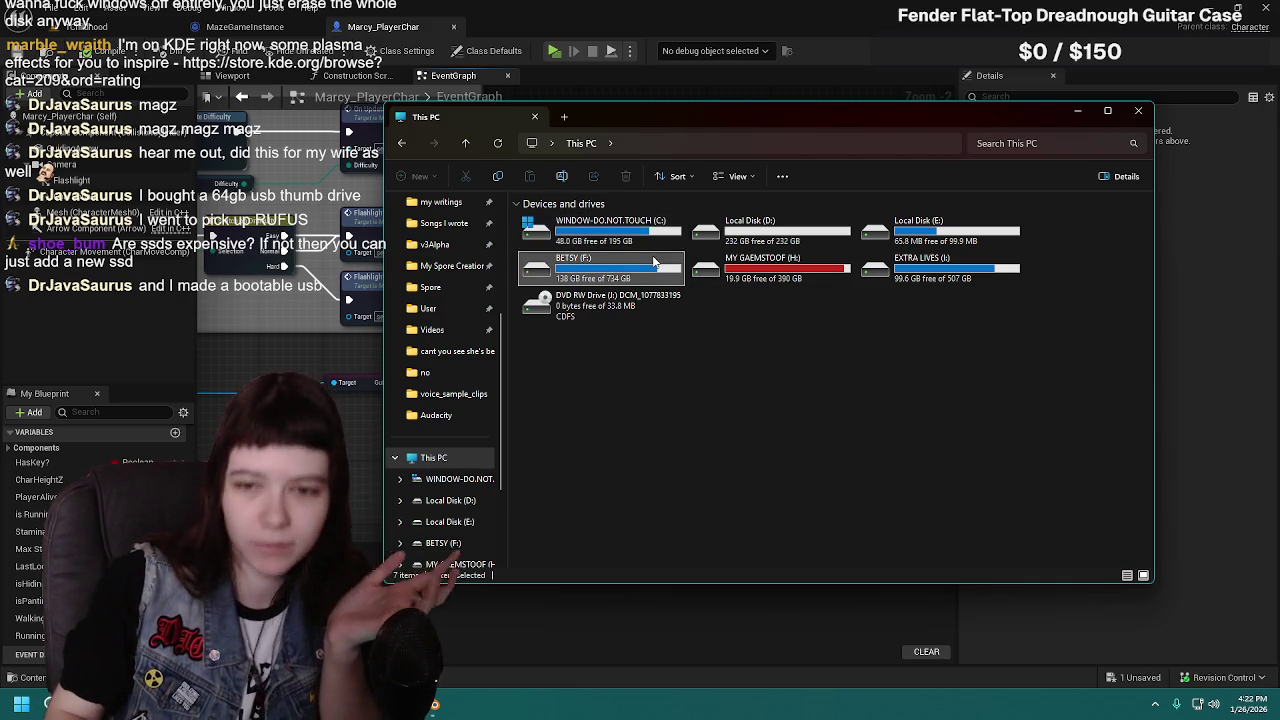
{"action": "left_click", "coordinate": [656, 228]}
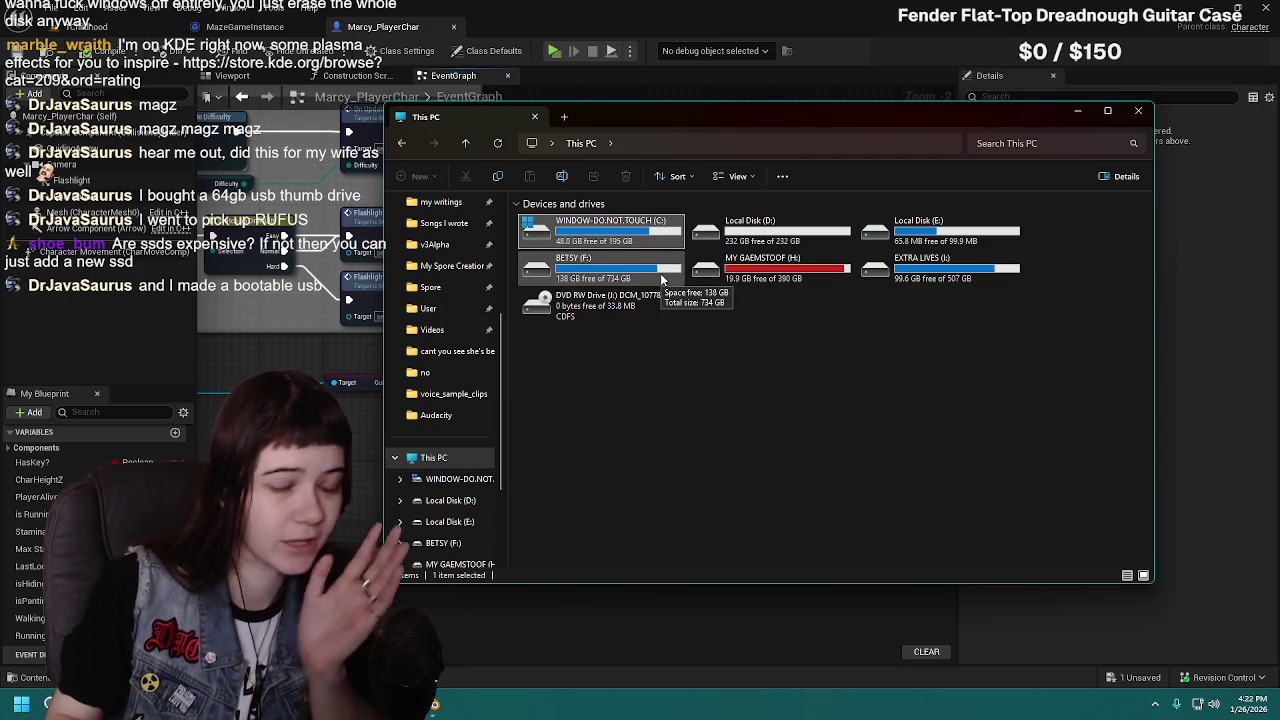
{"action": "left_click", "coordinate": [661, 280]}
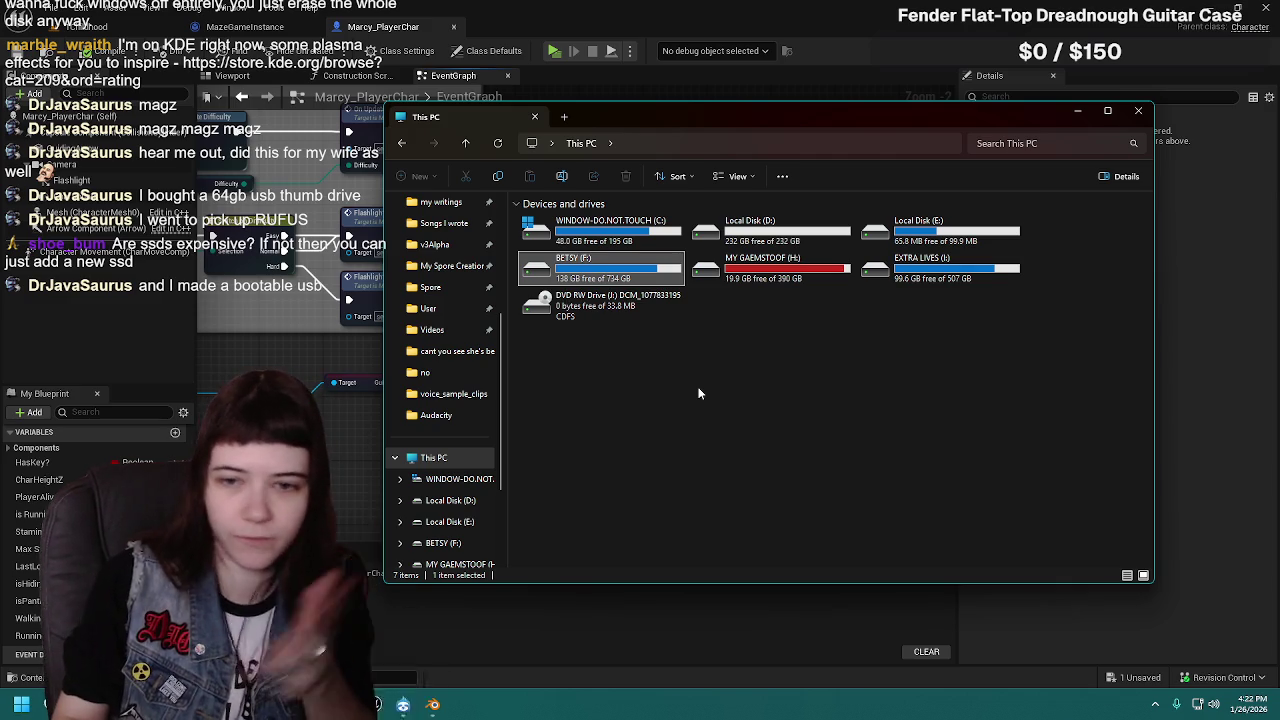
{"action": "left_click_drag", "start_coordinate": [799, 116], "coordinate": [1279, 118]}
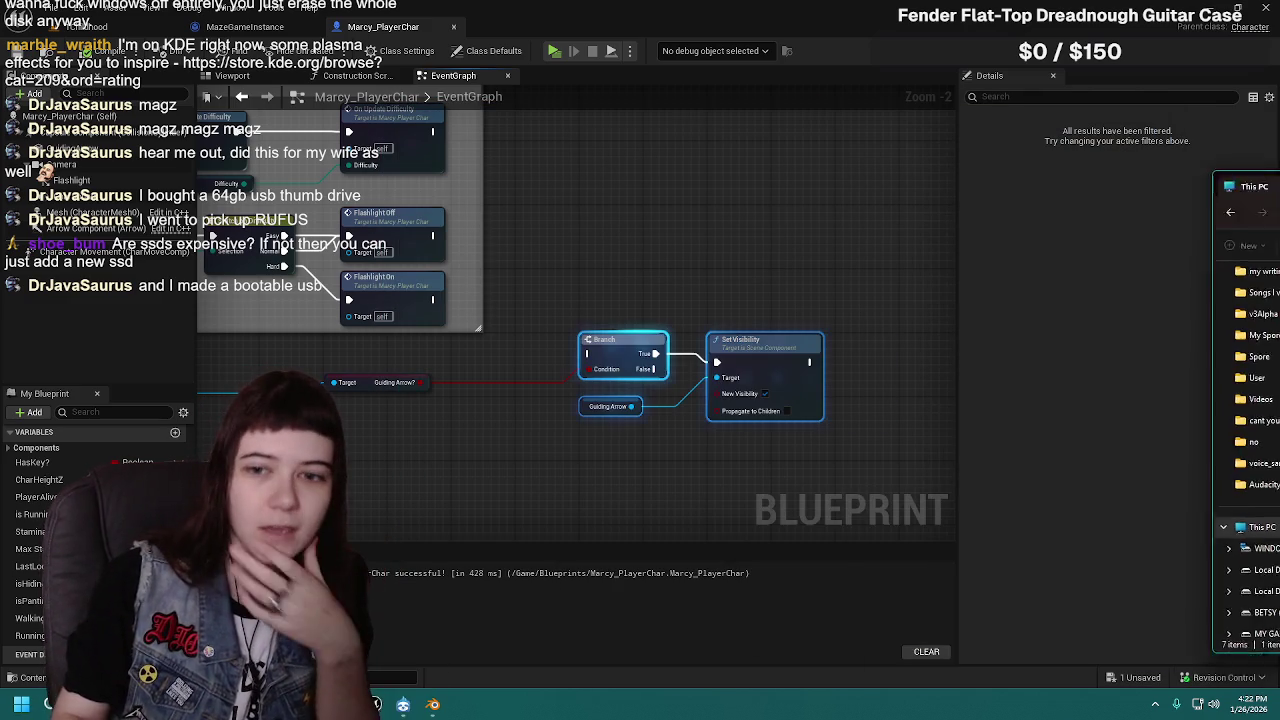